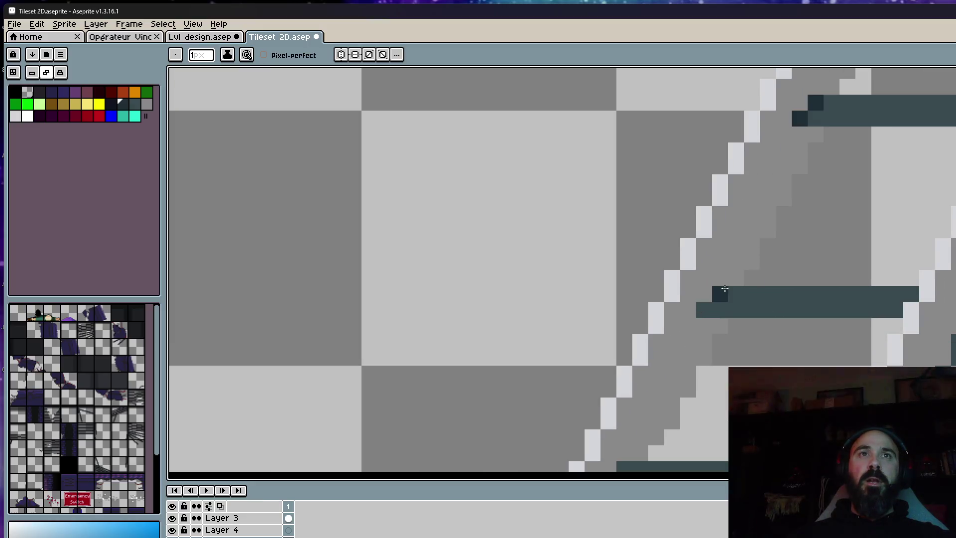
Sample the top platform's orange and paint its dark-red end pixels orange to widen the ends.
scroll(792, 179, "down", 3)
scroll(721, 277, "up", 3)
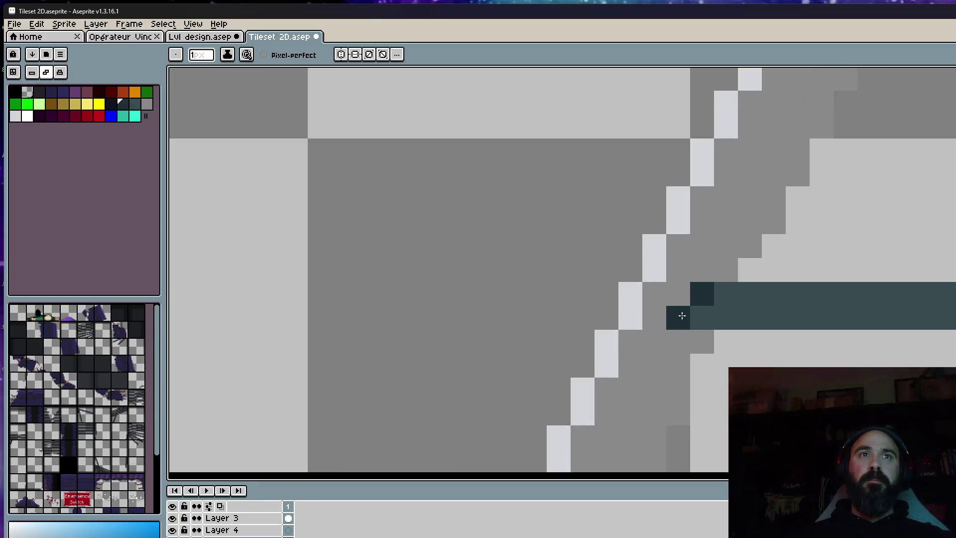
scroll(765, 197, "down", 4)
scroll(764, 197, "up", 3)
scroll(715, 277, "down", 3)
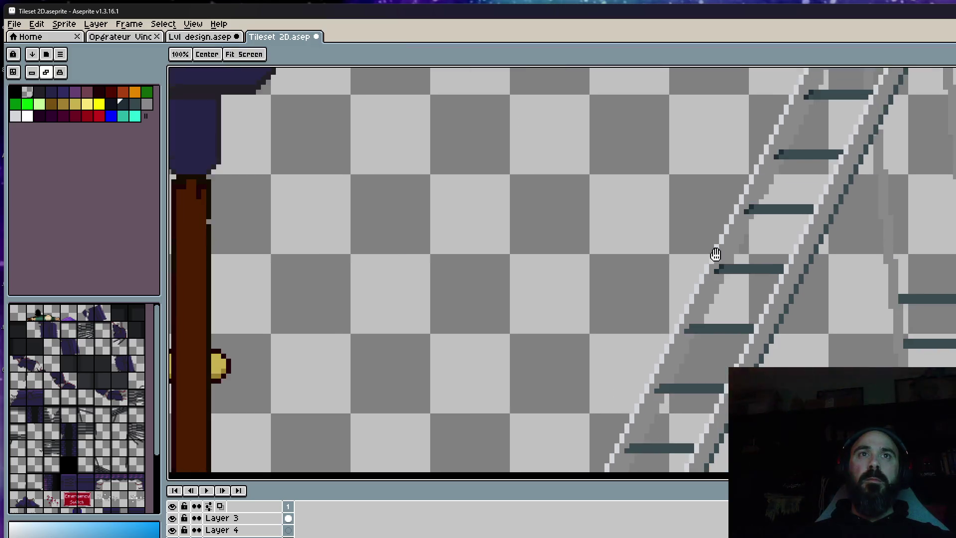
scroll(727, 208, "up", 3)
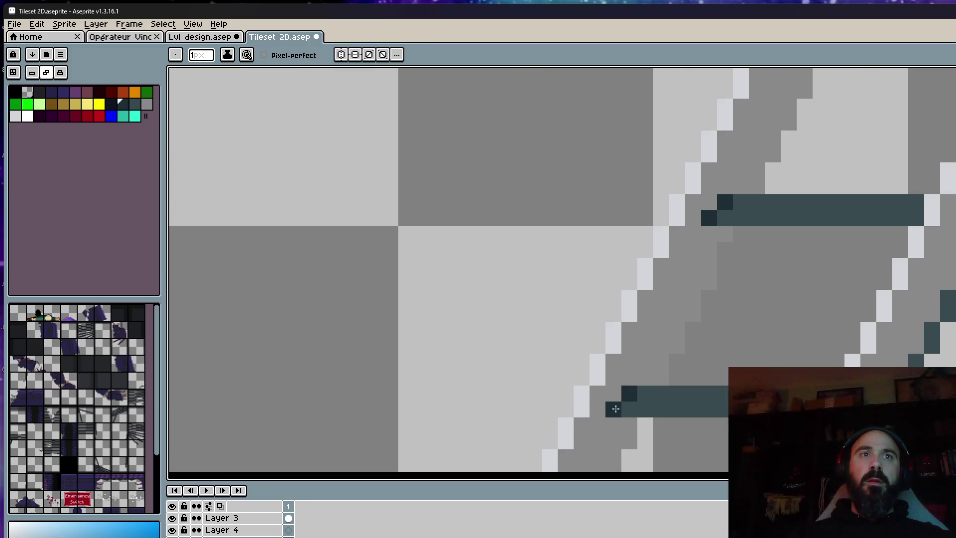
scroll(614, 405, "down", 2)
scroll(751, 134, "up", 2)
scroll(670, 282, "down", 3)
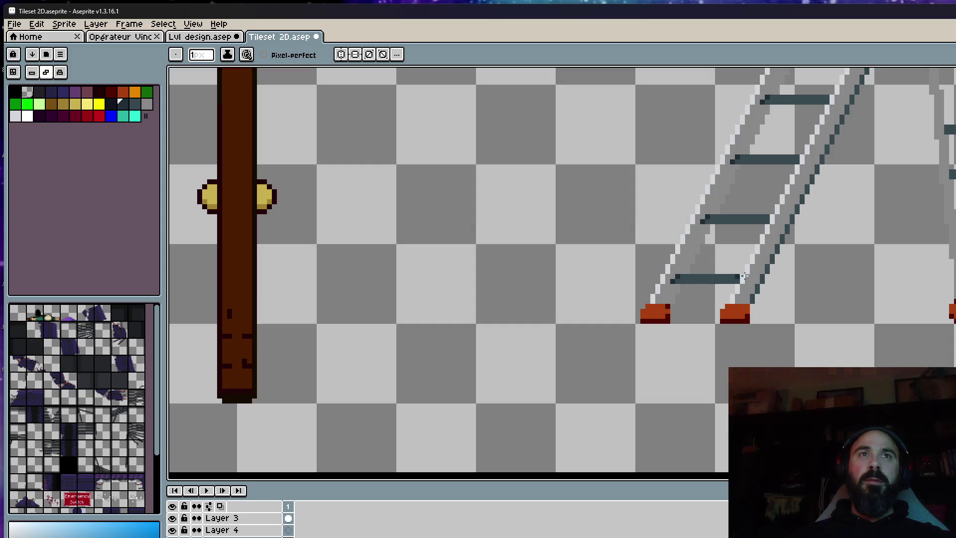
scroll(671, 282, "down", 2)
left_click_drag(854, 237, 804, 336)
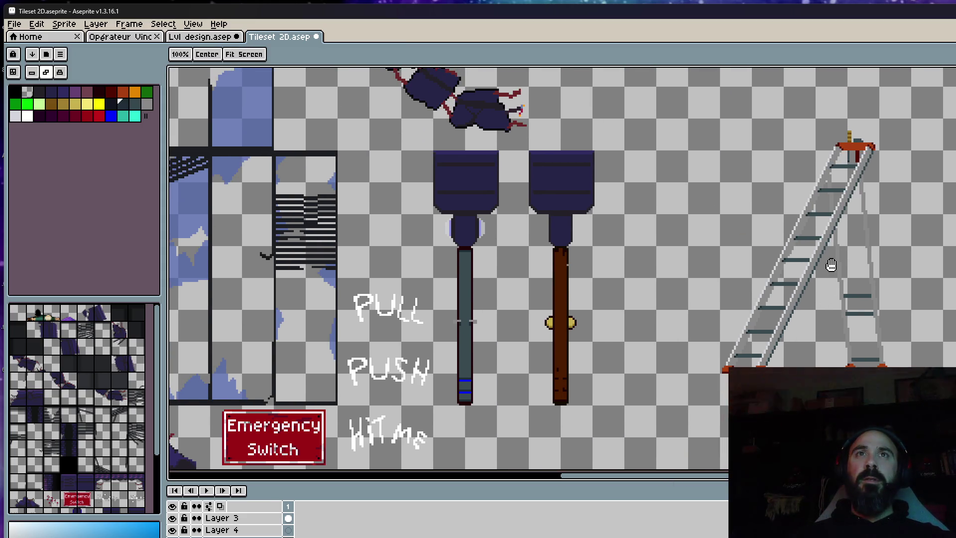
scroll(834, 269, "up", 5)
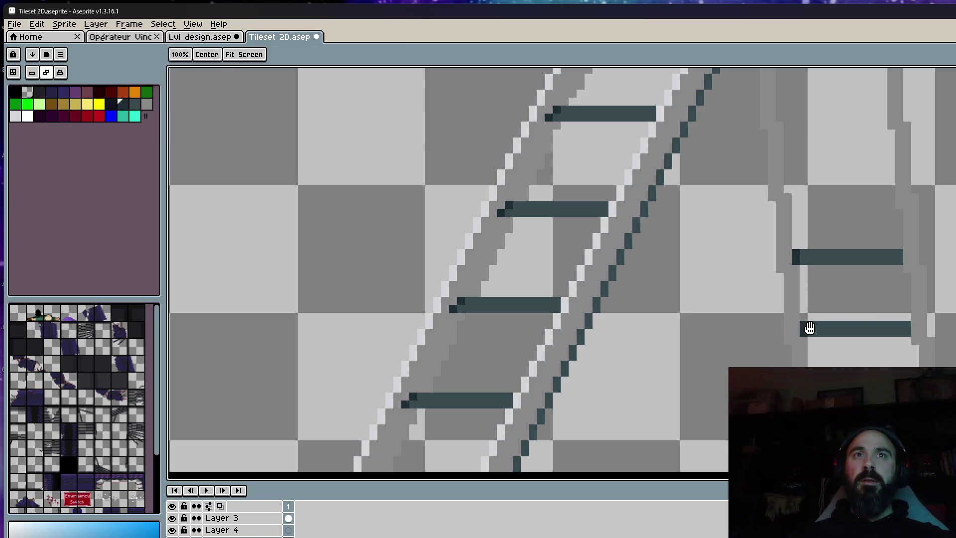
scroll(801, 319, "up", 2)
scroll(801, 318, "up", 1)
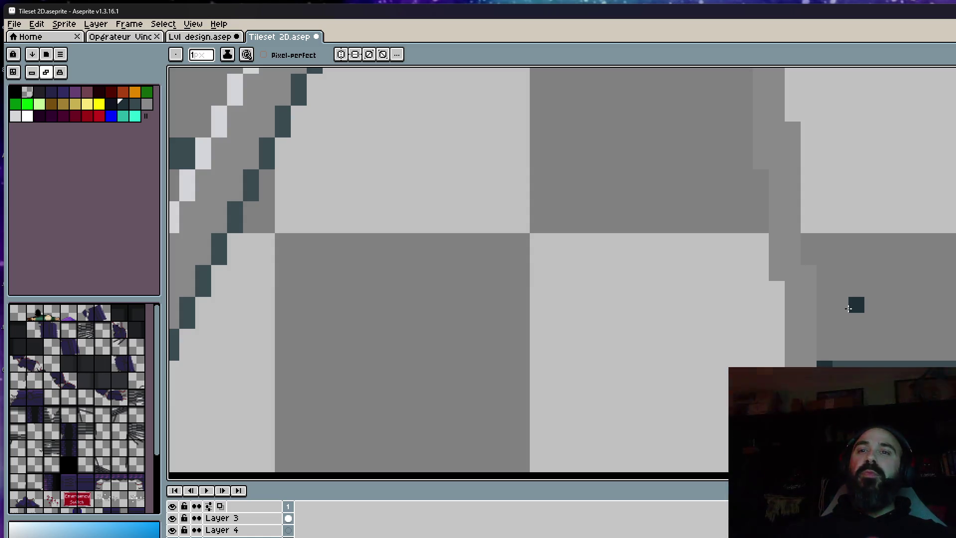
scroll(849, 308, "down", 3)
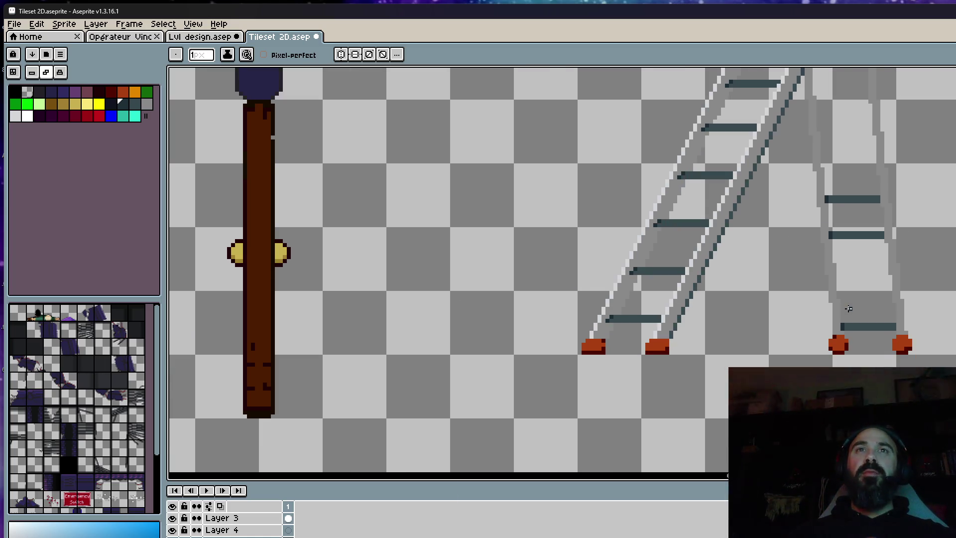
scroll(848, 279, "down", 1)
scroll(846, 239, "down", 2)
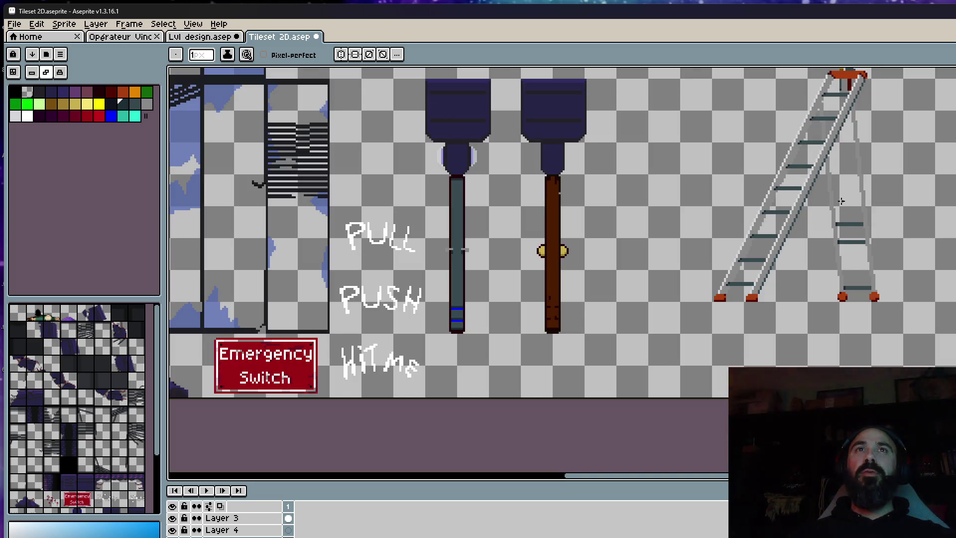
scroll(841, 201, "down", 2)
scroll(831, 199, "up", 1)
scroll(816, 198, "up", 4)
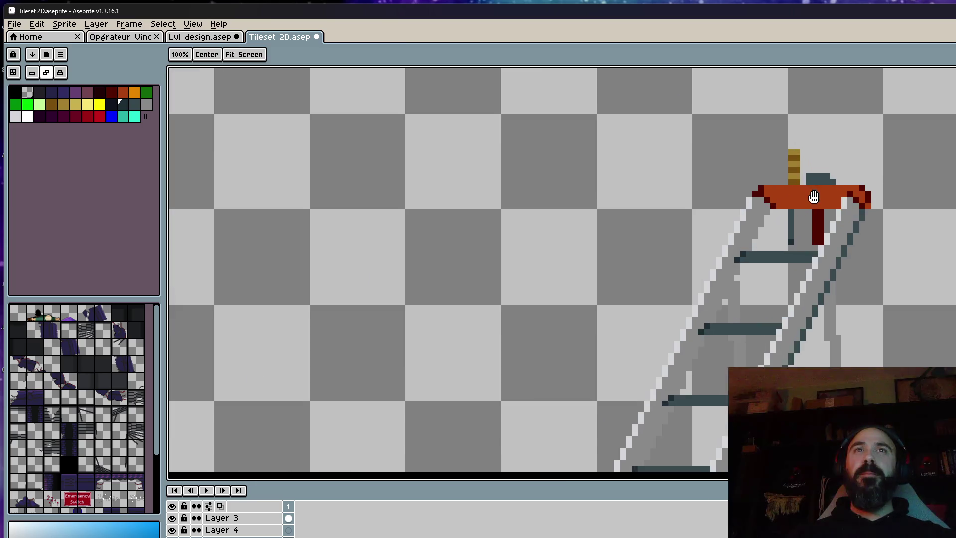
scroll(816, 198, "up", 3)
left_click(875, 188, "alt")
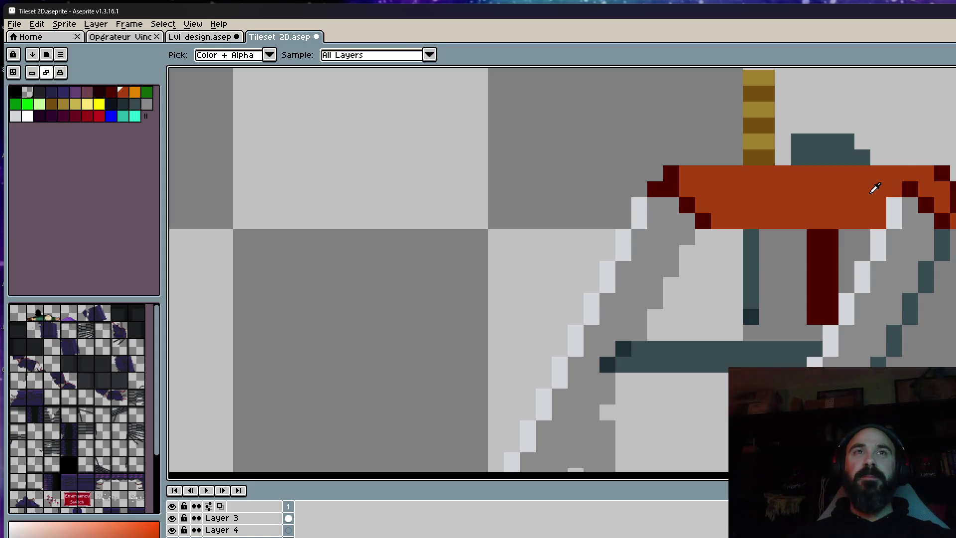
left_click(908, 186)
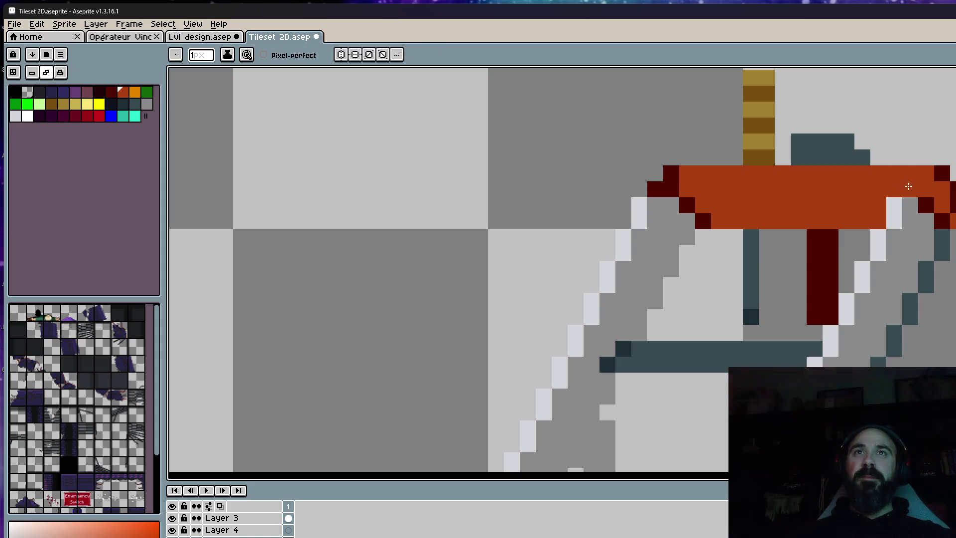
scroll(834, 202, "down", 2)
scroll(767, 191, "up", 1)
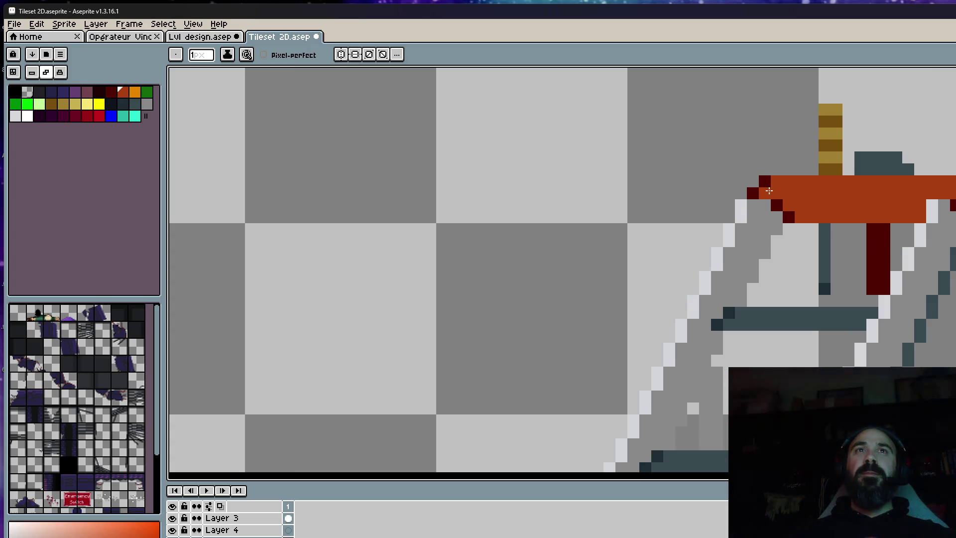
scroll(766, 186, "down", 2)
scroll(859, 199, "down", 1)
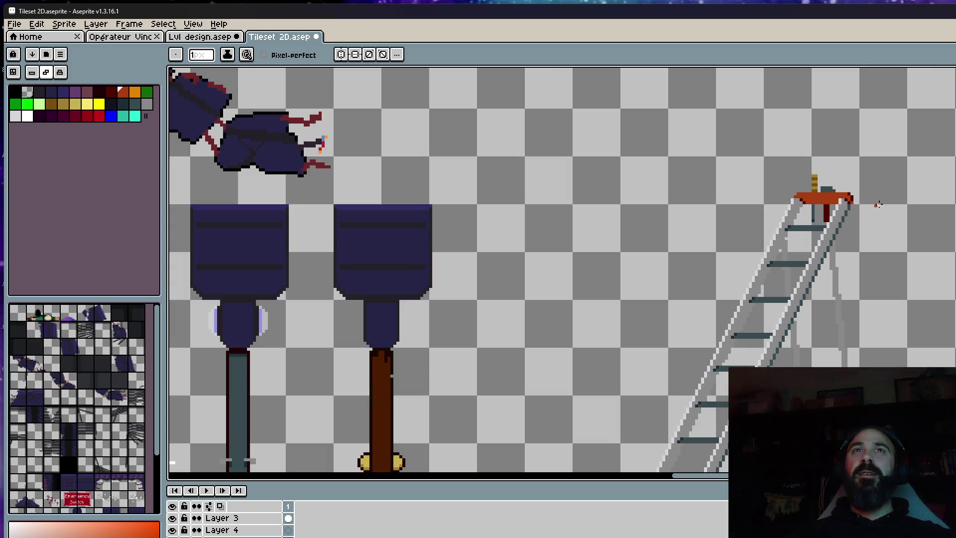
scroll(859, 199, "up", 2)
scroll(858, 199, "up", 2)
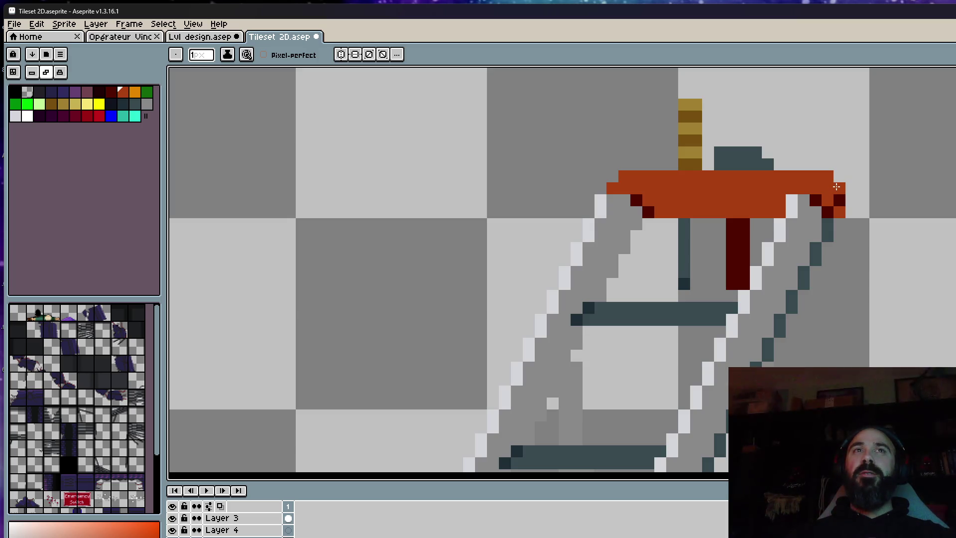
scroll(840, 195, "down", 3)
scroll(834, 190, "up", 2)
scroll(829, 182, "up", 1)
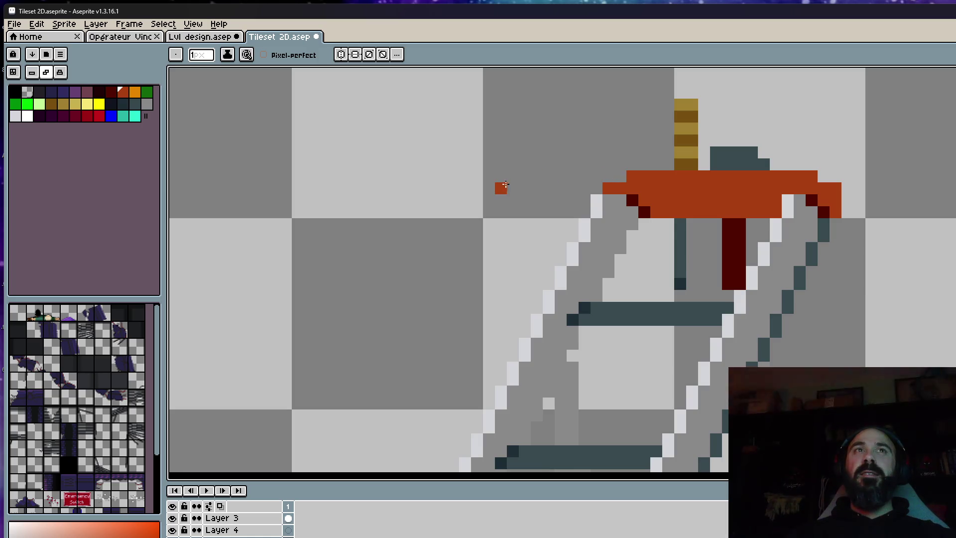
scroll(505, 185, "down", 3)
scroll(646, 178, "up", 3)
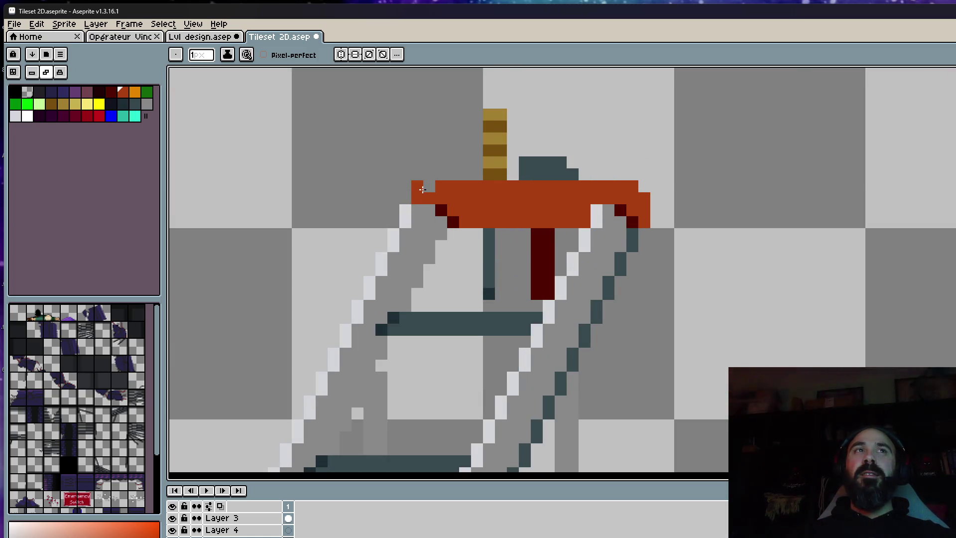
scroll(430, 189, "down", 3)
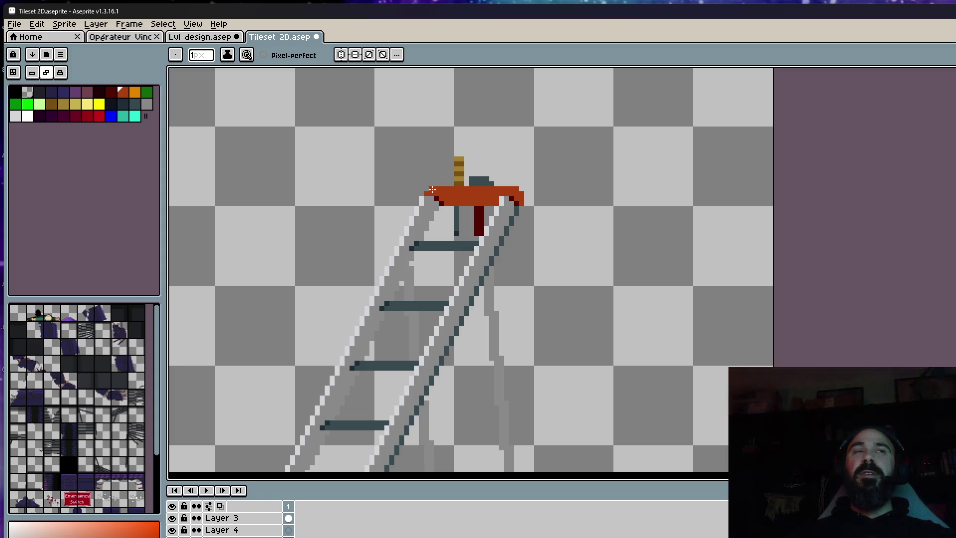
scroll(465, 184, "up", 3)
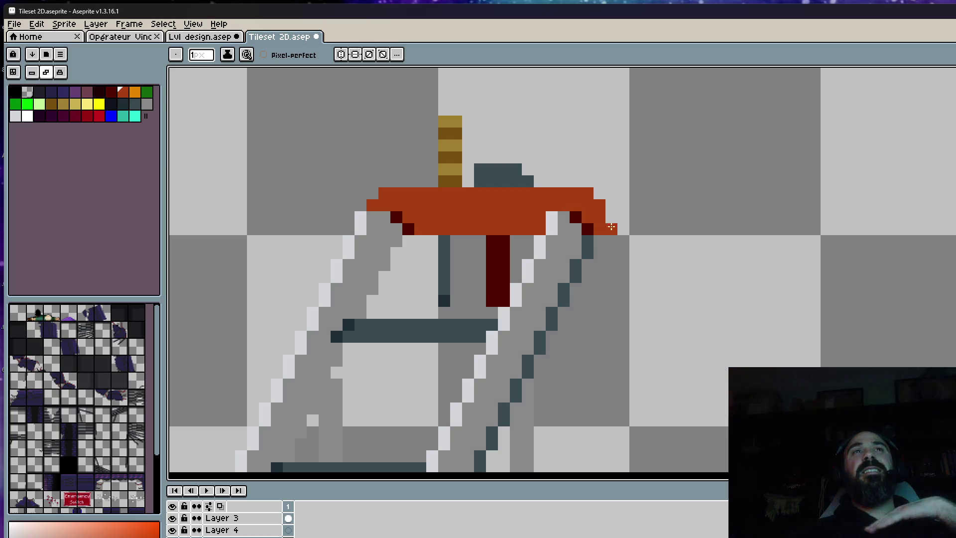
scroll(620, 242, "down", 3)
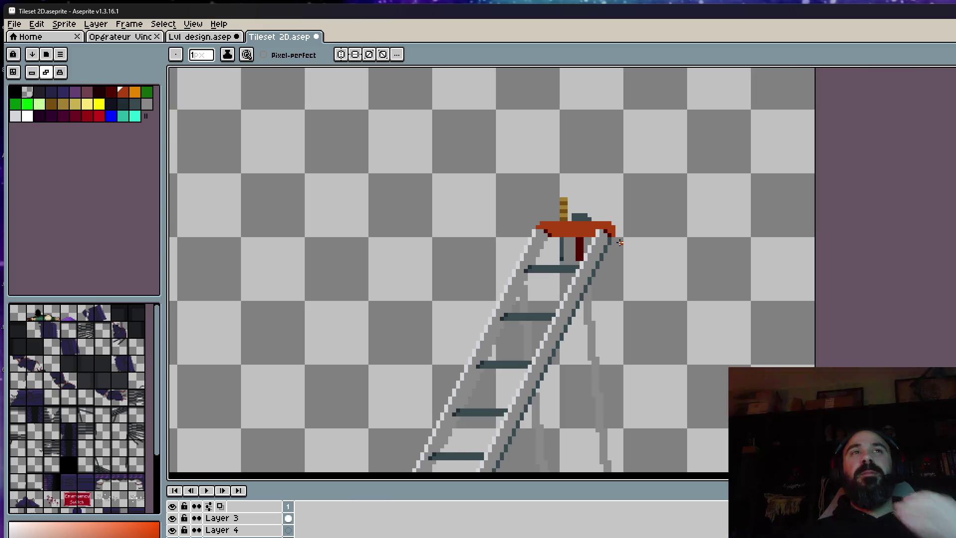
scroll(620, 242, "down", 1)
scroll(594, 312, "up", 2)
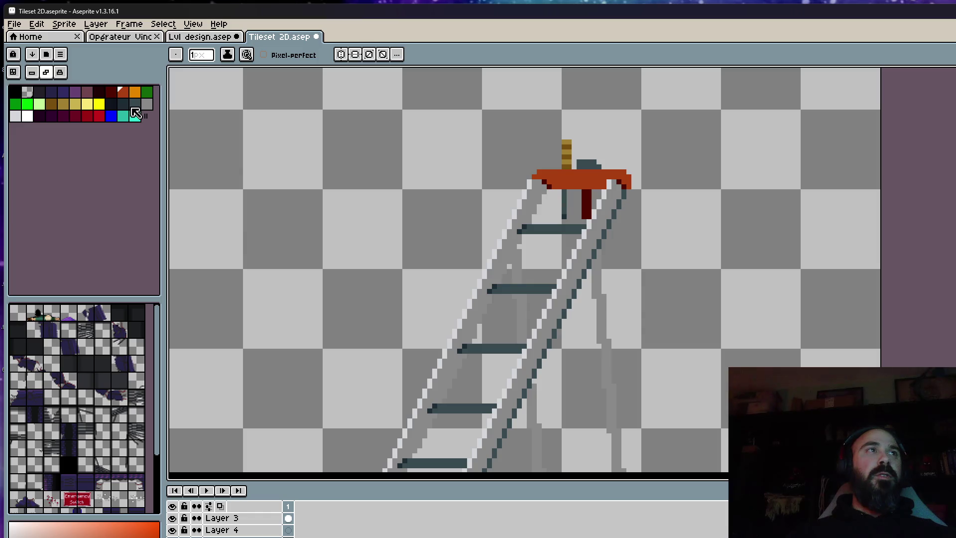
Pick a darker slate grey and draw a dark straight line across the ladder with the Line tool.
left_click(133, 107)
key("plus")
key("plus")
key("plus")
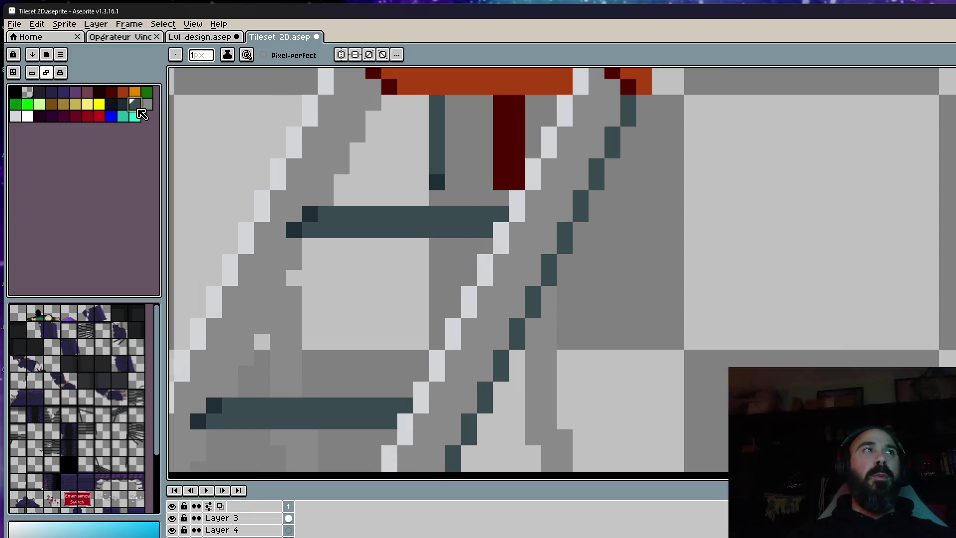
left_click(122, 103)
scroll(583, 204, "down", 3)
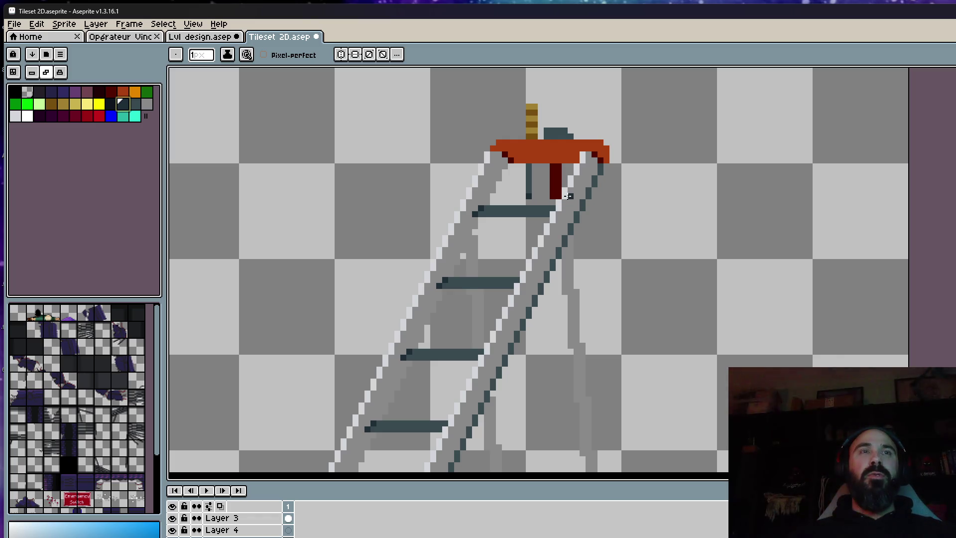
key("l")
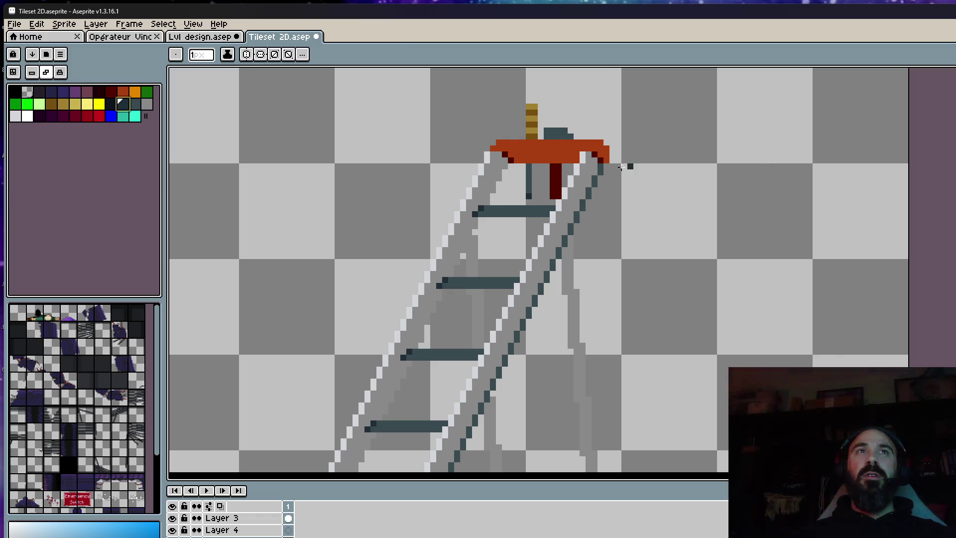
scroll(622, 167, "up", 1)
mouse_move(622, 166)
left_mouse_down()
mouse_move(334, 238)
mouse_move(309, 286)
left_mouse_up()
scroll(598, 164, "down", 3)
scroll(374, 448, "up", 1)
scroll(334, 238, "up", 1)
scroll(386, 347, "down", 4)
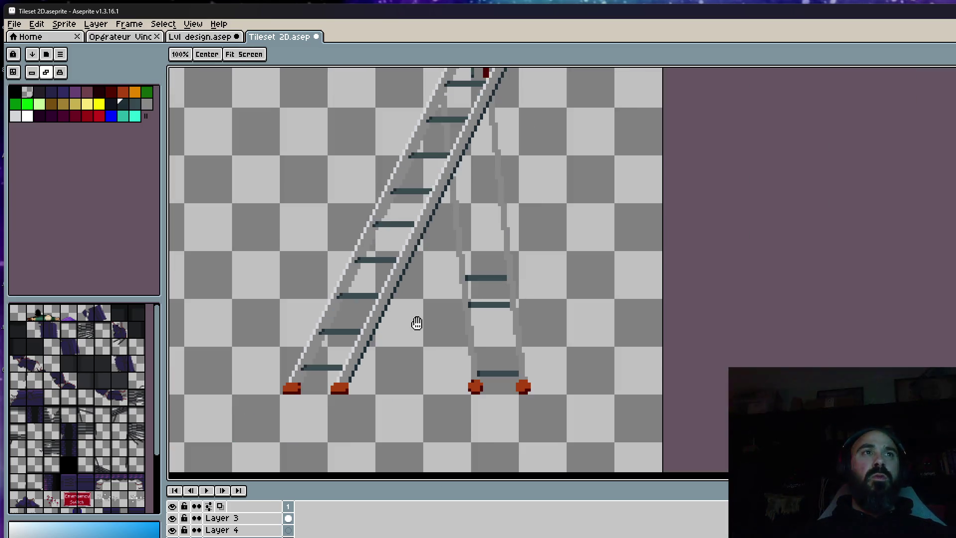
key("space")
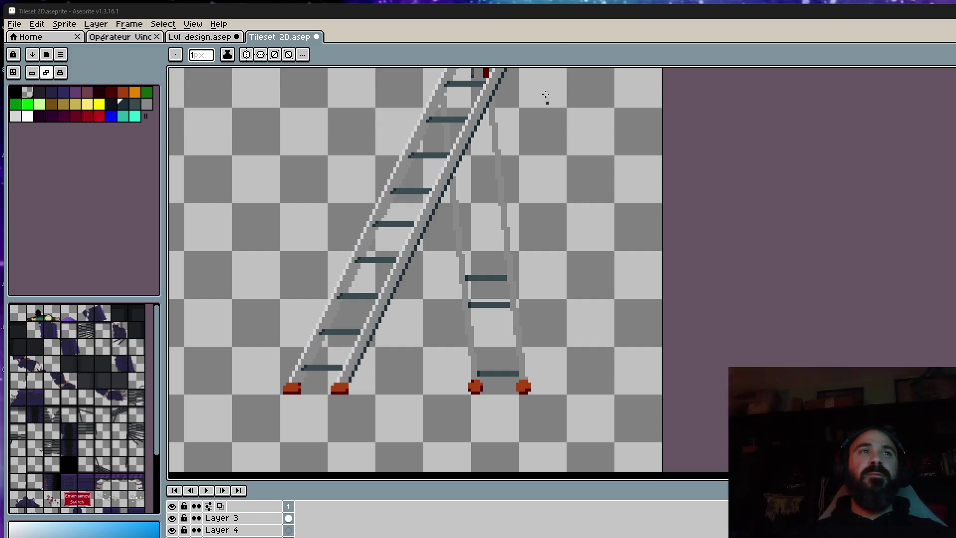
Zoom the view to show the shaded grey stepladder with its slate rungs and orange feet.
scroll(544, 96, "down", 3)
Pick the dark grey and extend the dark outline diagonal at the ladder's orange top.
scroll(532, 207, "up", 3)
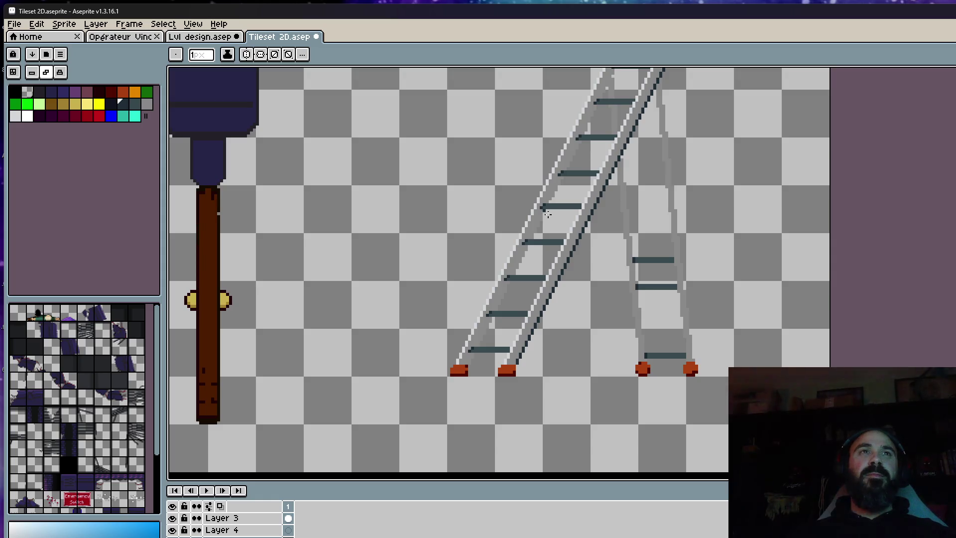
left_click(134, 103)
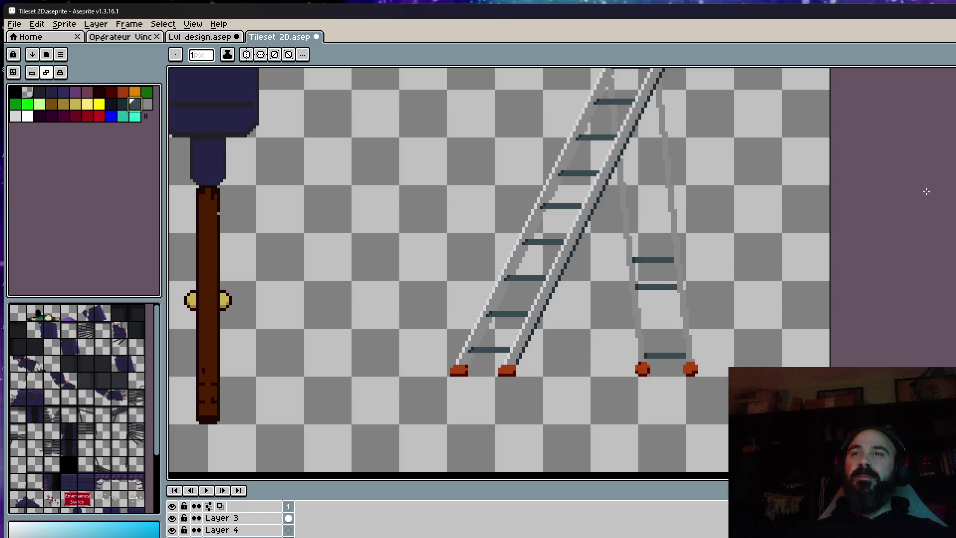
scroll(796, 298, "down", 1)
scroll(679, 408, "up", 1)
scroll(636, 312, "up", 1)
scroll(629, 280, "up", 2)
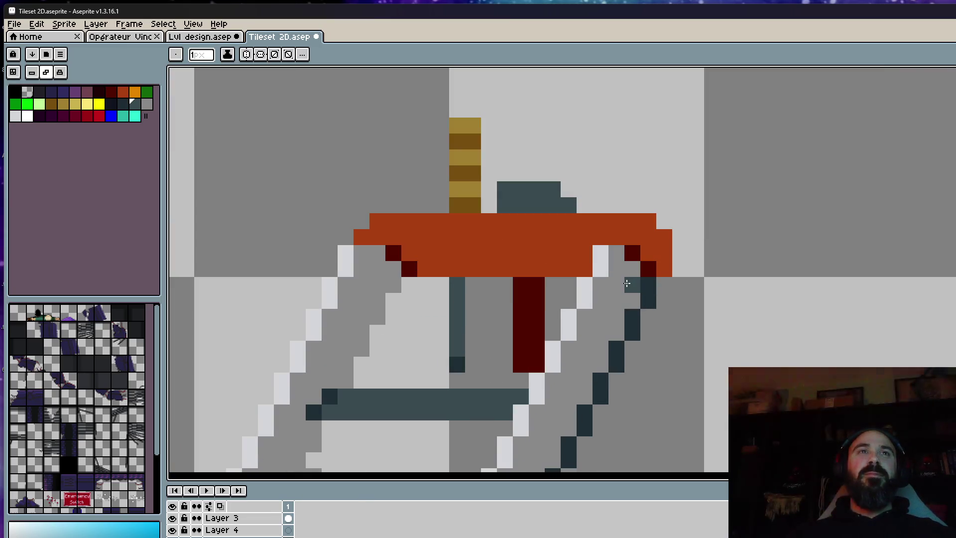
left_click(631, 295)
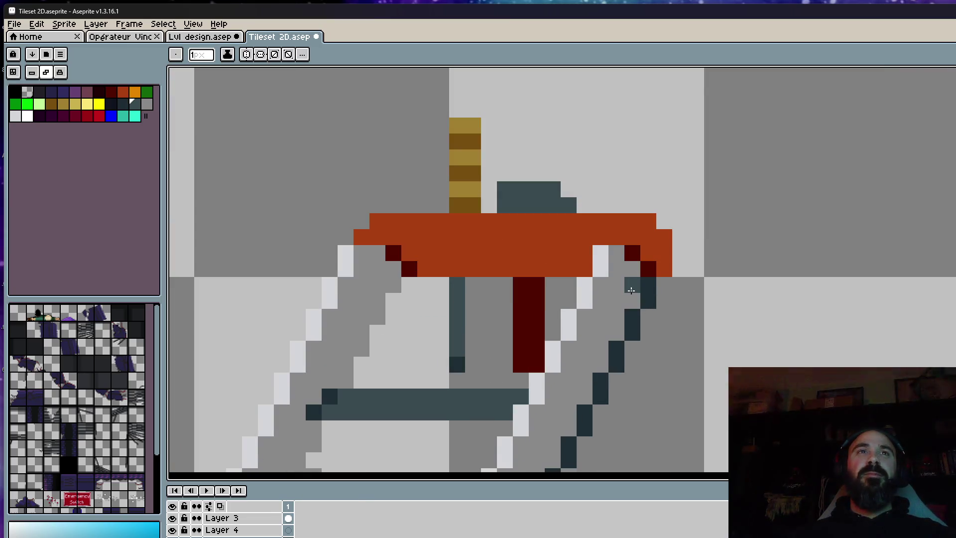
Repaint the right rail's dark shading above the foot, then select the whole stepladder.
scroll(630, 289, "down", 2)
scroll(448, 299, "down", 2)
scroll(449, 299, "down", 2)
scroll(435, 224, "up", 2)
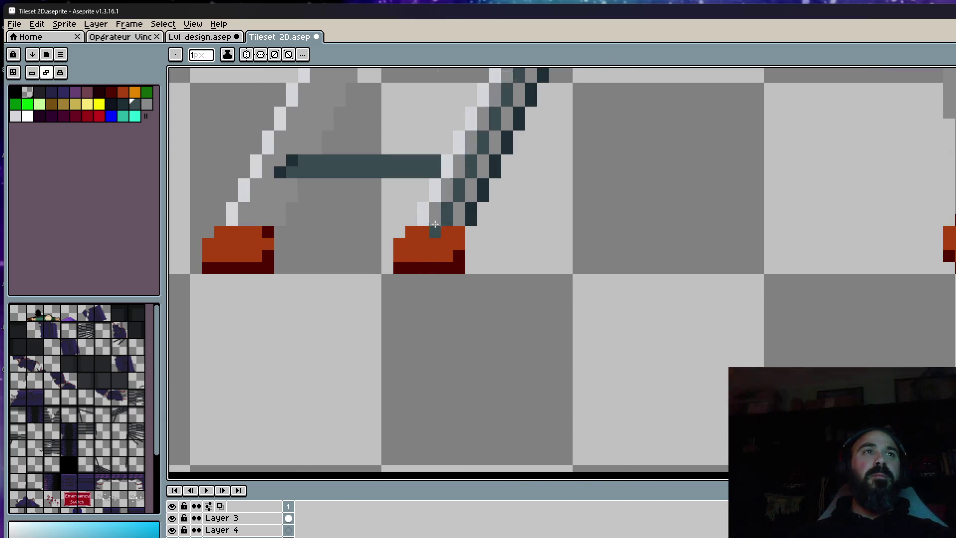
left_click_drag(435, 224, 458, 207)
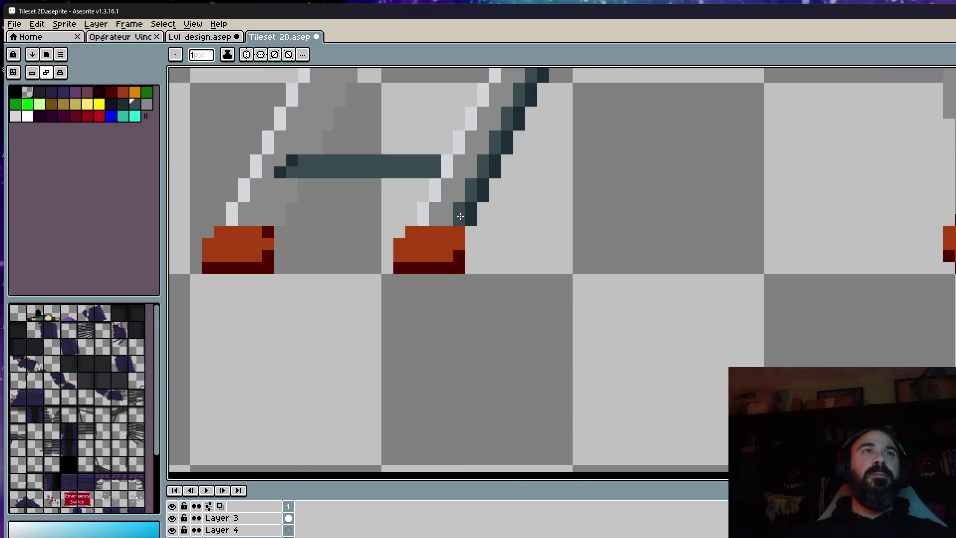
scroll(466, 239, "down", 3)
scroll(573, 374, "down", 3)
scroll(573, 374, "down", 2)
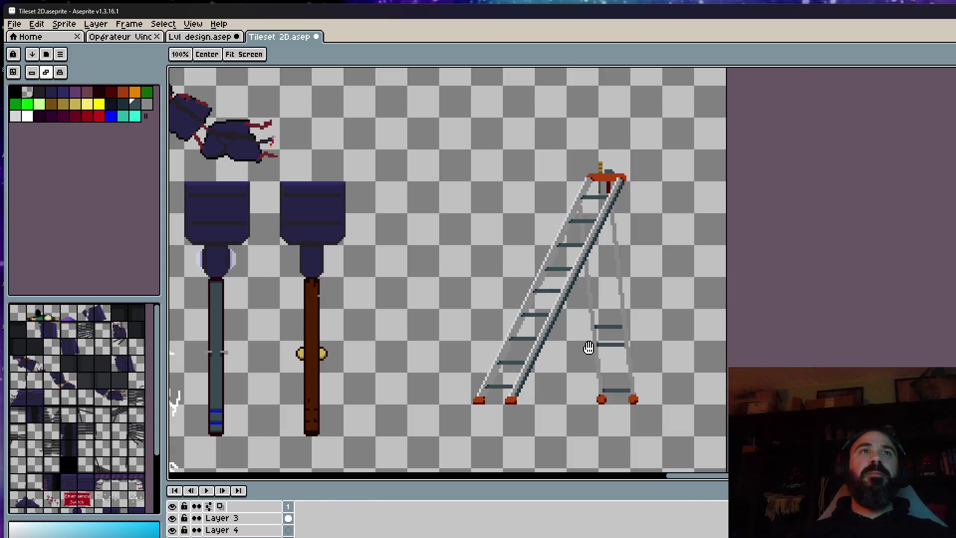
scroll(510, 328, "up", 2)
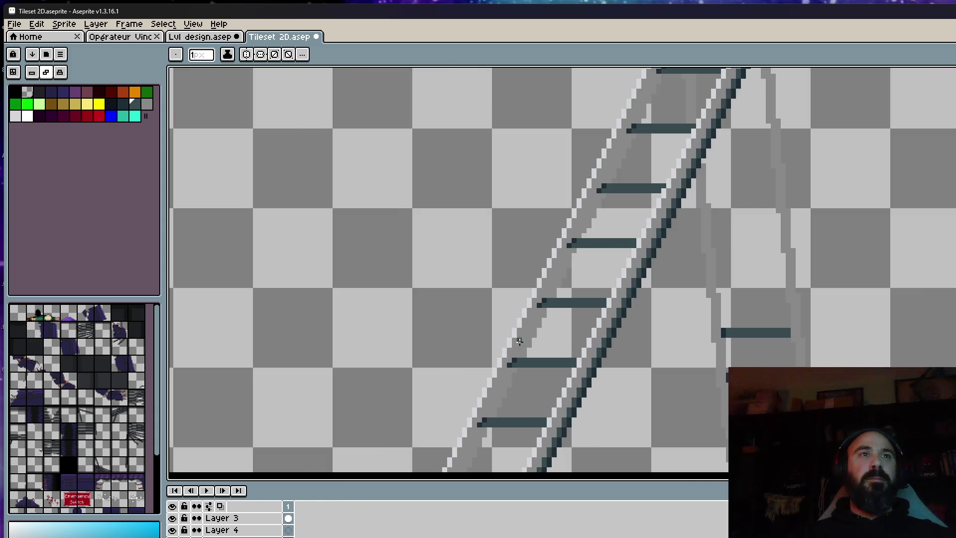
scroll(513, 342, "up", 1)
scroll(522, 343, "up", 1)
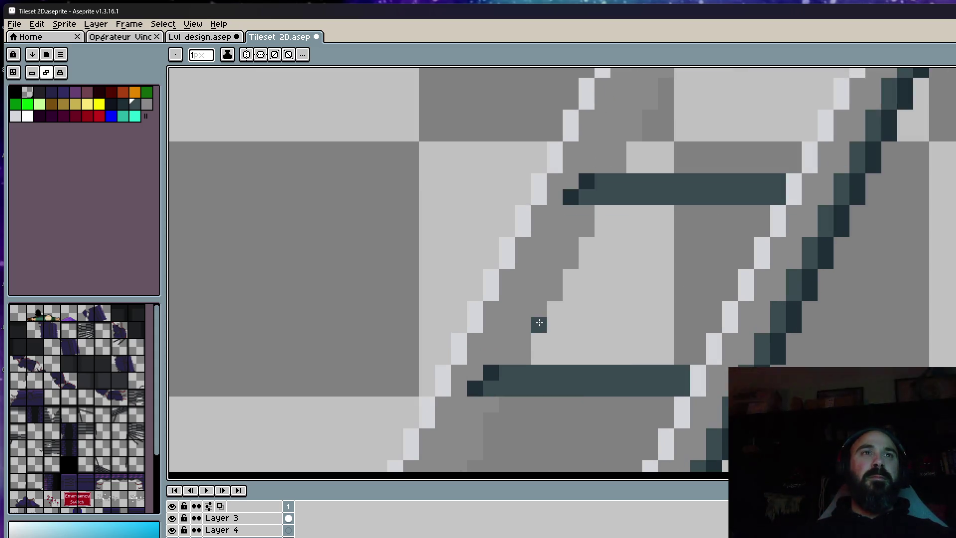
scroll(539, 322, "down", 2)
scroll(546, 313, "down", 1)
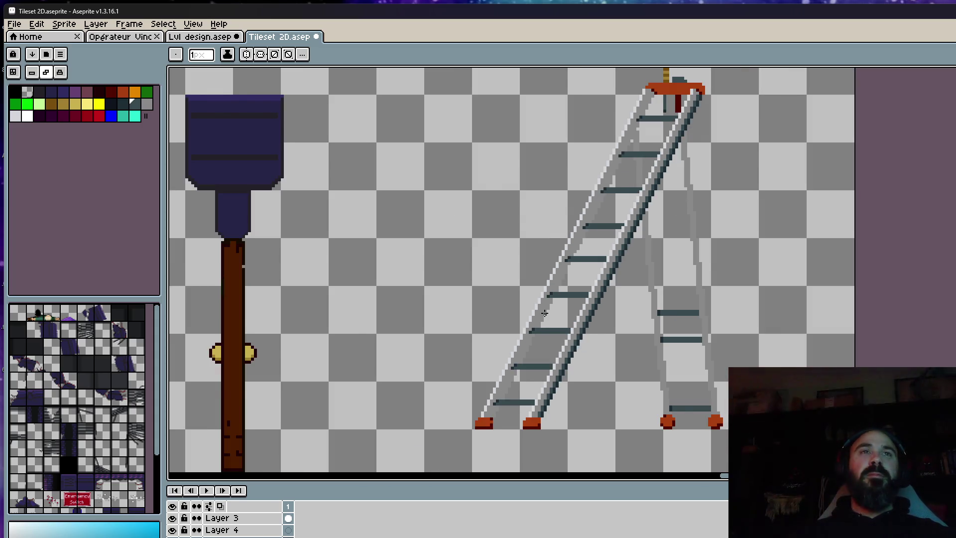
scroll(544, 312, "down", 1)
scroll(619, 290, "up", 1)
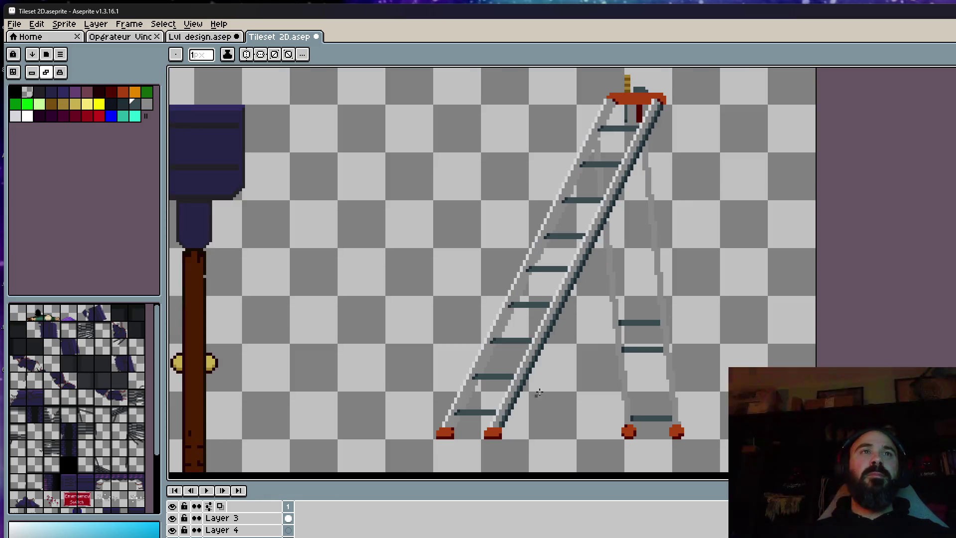
scroll(605, 230, "down", 1)
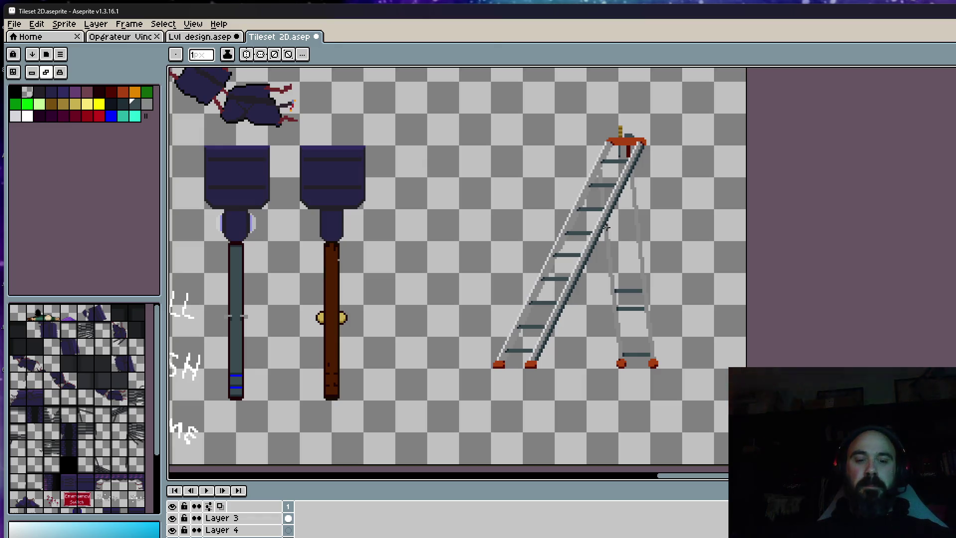
key("m")
left_click_drag(486, 92, 725, 387)
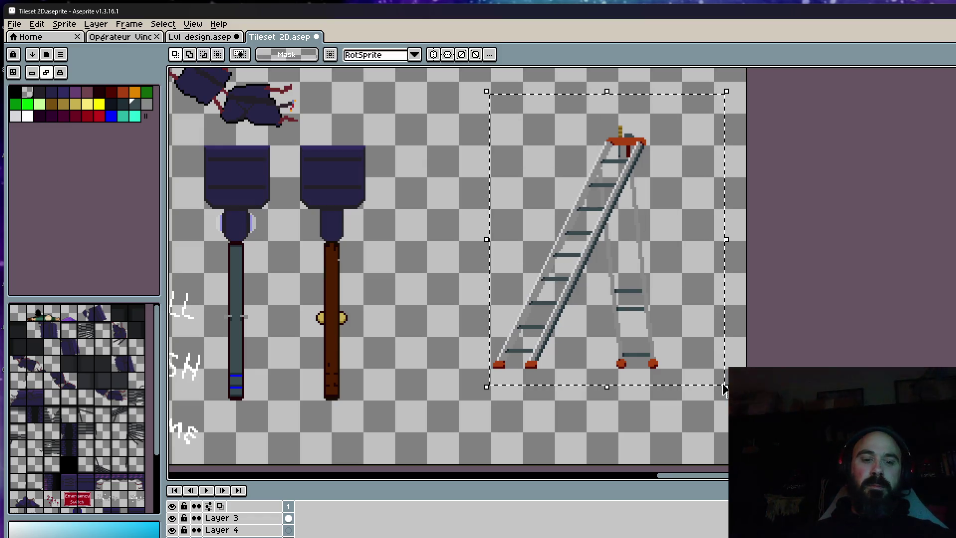
Apply a black (index 0) Outline effect to the selected stepladder, then deselect it.
key("shift+o")
left_click(431, 212)
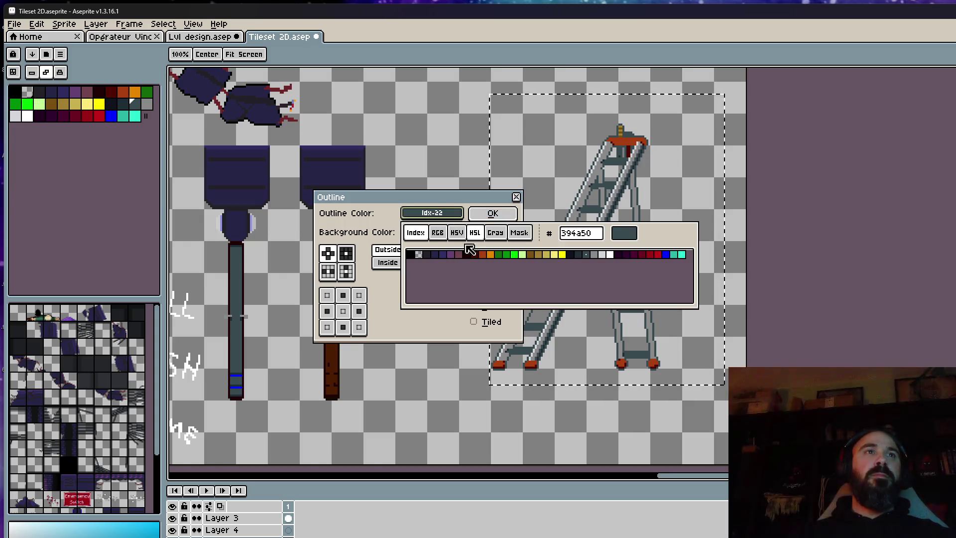
left_click(410, 255)
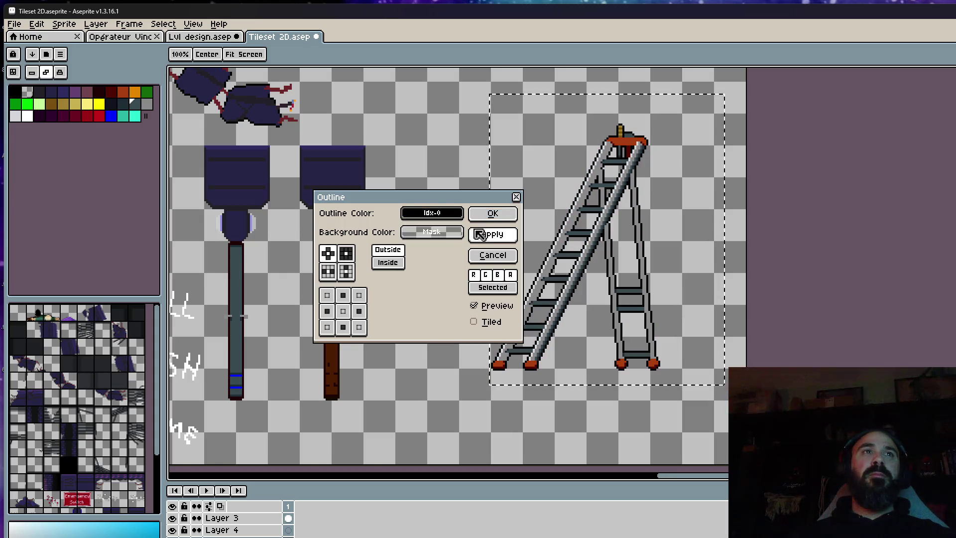
left_click(480, 234)
key("ctrl+d")
scroll(648, 194, "down", 1)
scroll(642, 194, "up", 2)
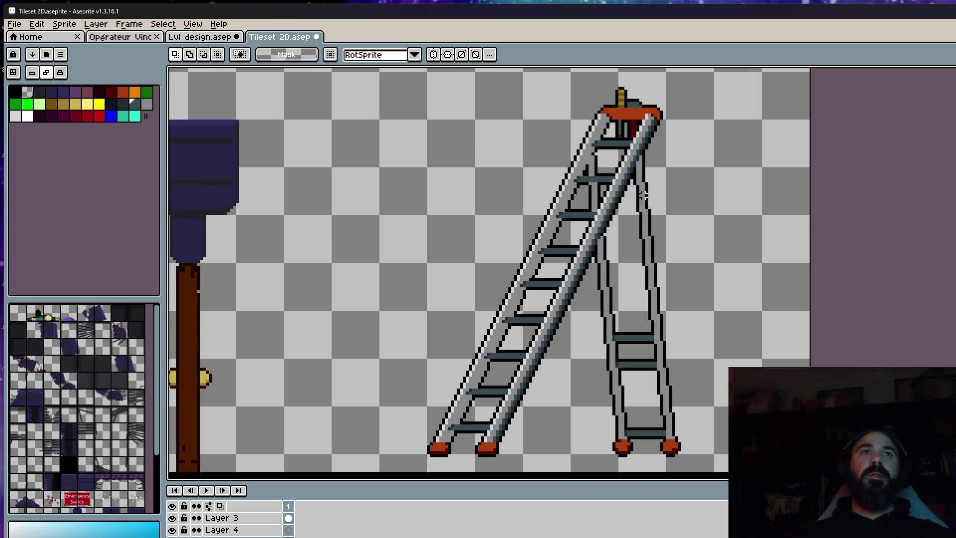
key("b")
scroll(509, 296, "up", 2)
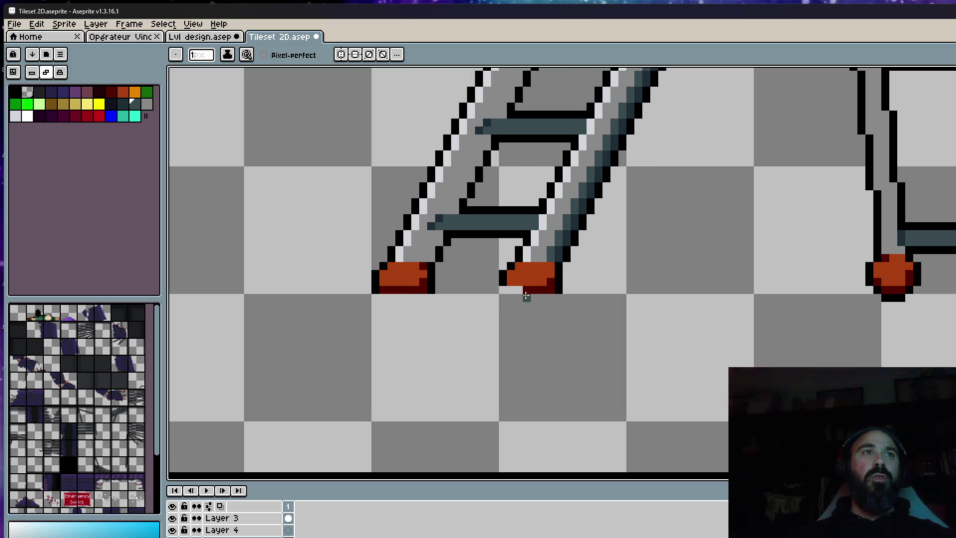
Replace the black outline beneath the upper rung with the ladder's dark slate rung colour.
scroll(525, 309, "right", 5)
left_click_drag(591, 317, 609, 318)
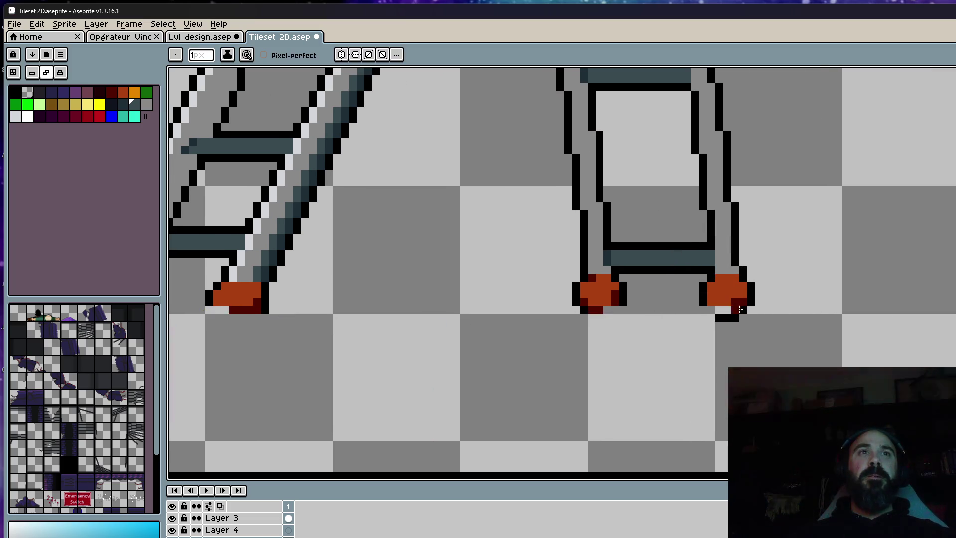
key("ctrl+z")
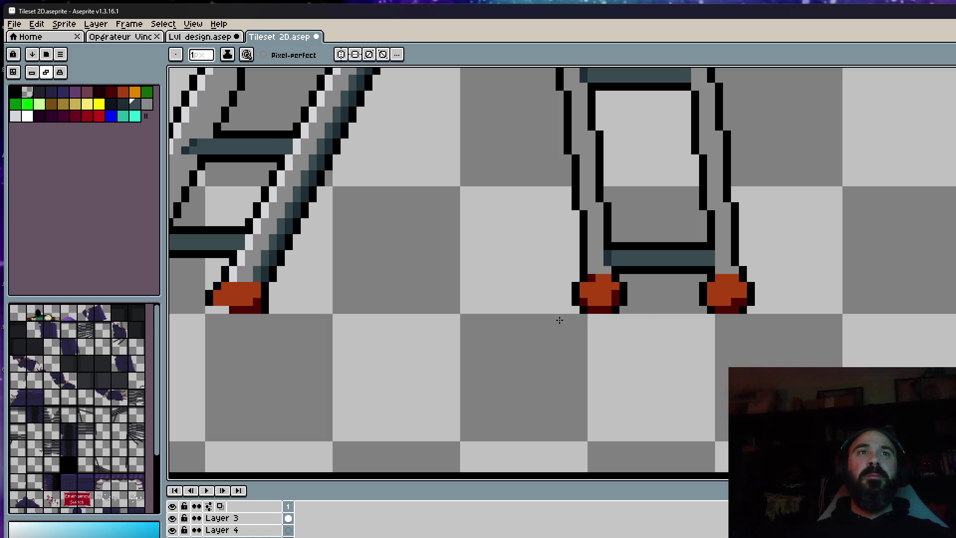
scroll(559, 320, "down", 4)
scroll(585, 311, "down", 3)
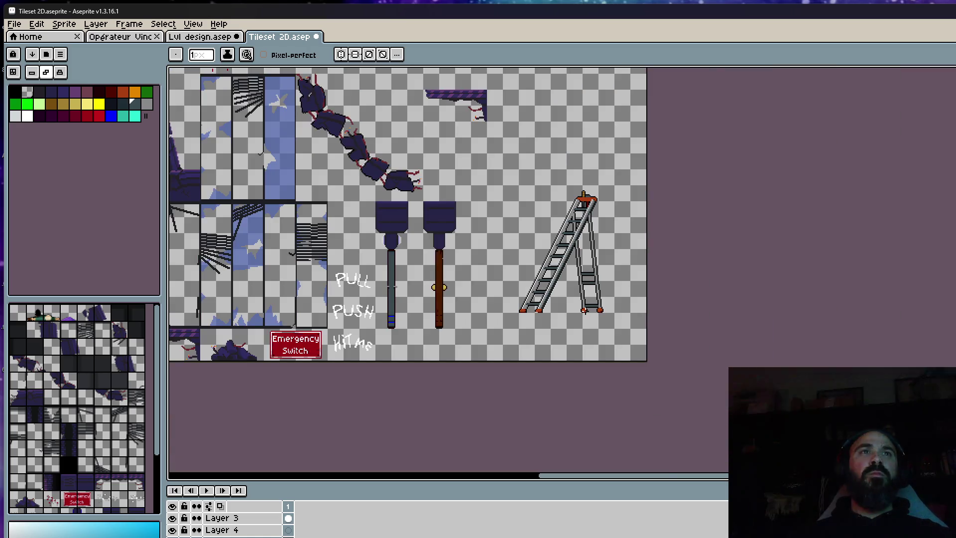
scroll(574, 280, "up", 2)
scroll(578, 186, "up", 2)
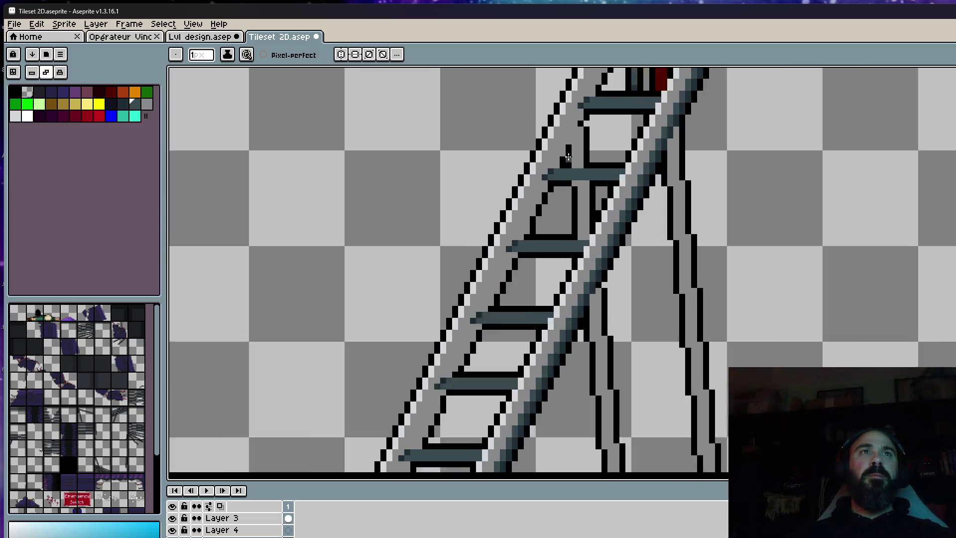
scroll(580, 174, "up", 1)
scroll(581, 172, "down", 1)
scroll(581, 173, "down", 2)
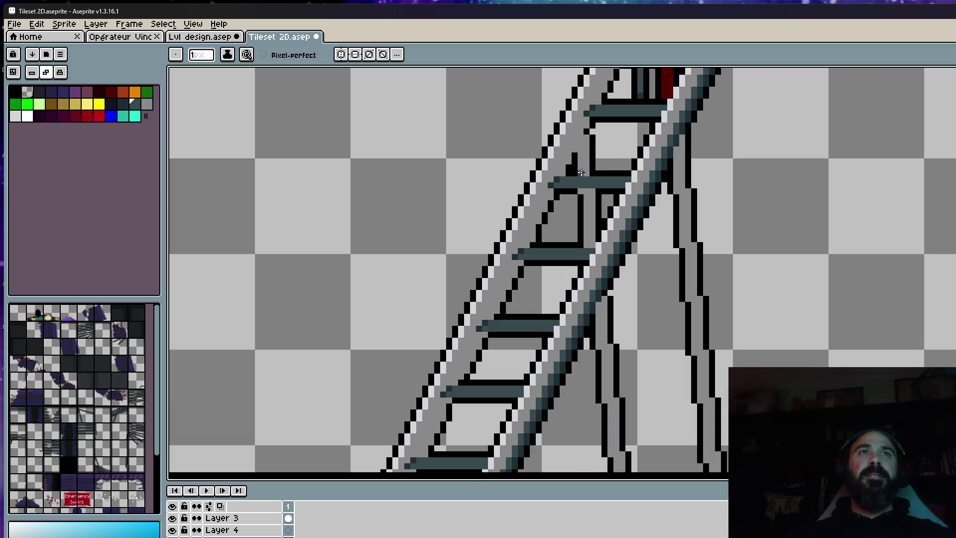
scroll(581, 172, "up", 3)
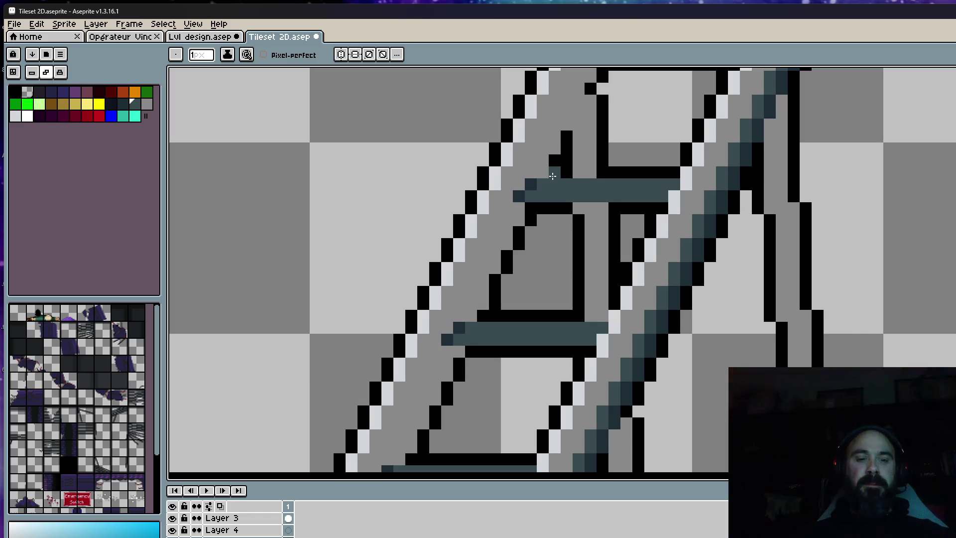
left_click(534, 185, "alt")
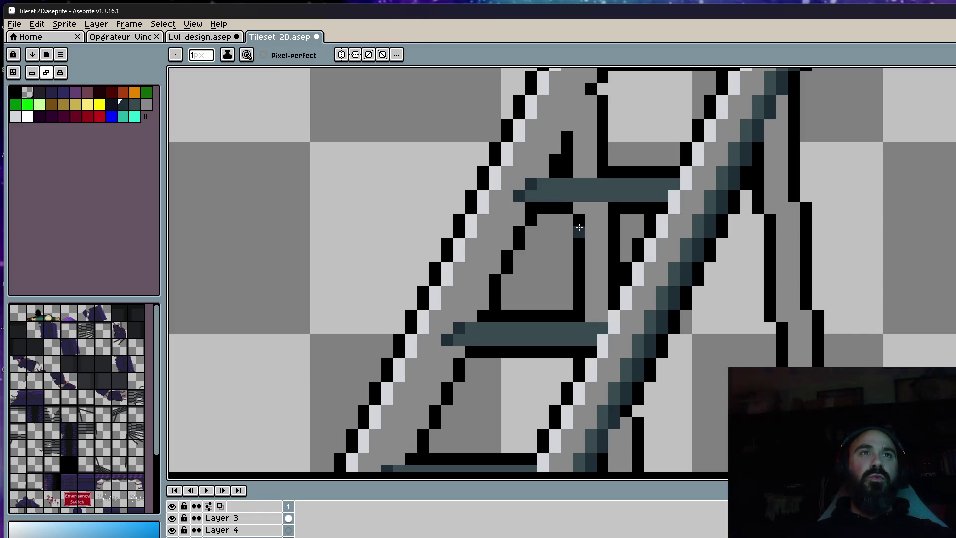
left_click_drag(579, 208, 602, 208)
scroll(590, 176, "down", 1)
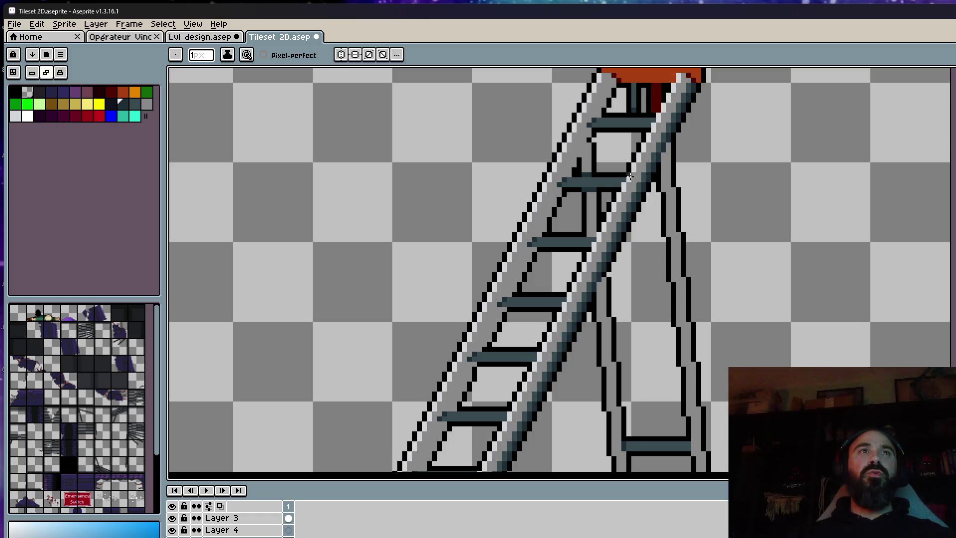
scroll(617, 160, "down", 1)
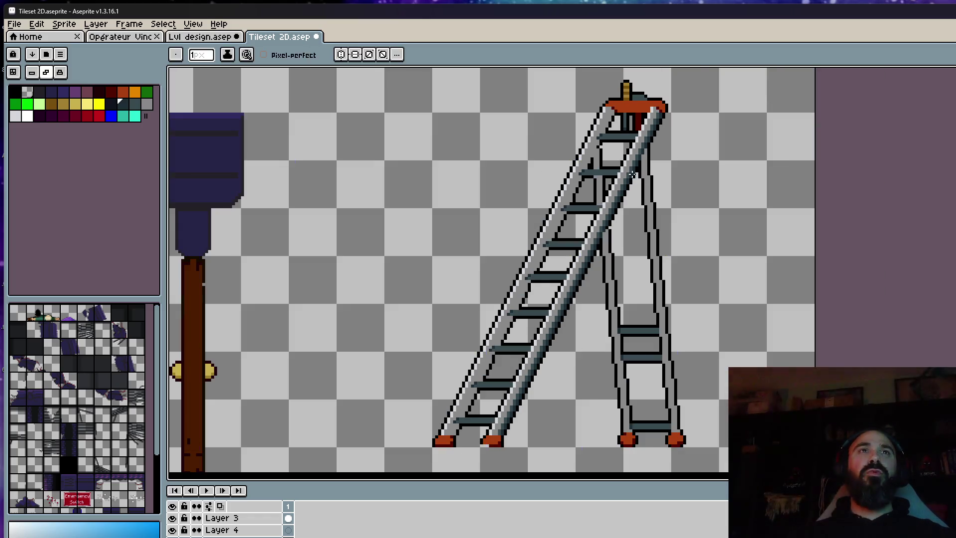
scroll(612, 125, "up", 1)
scroll(606, 110, "up", 1)
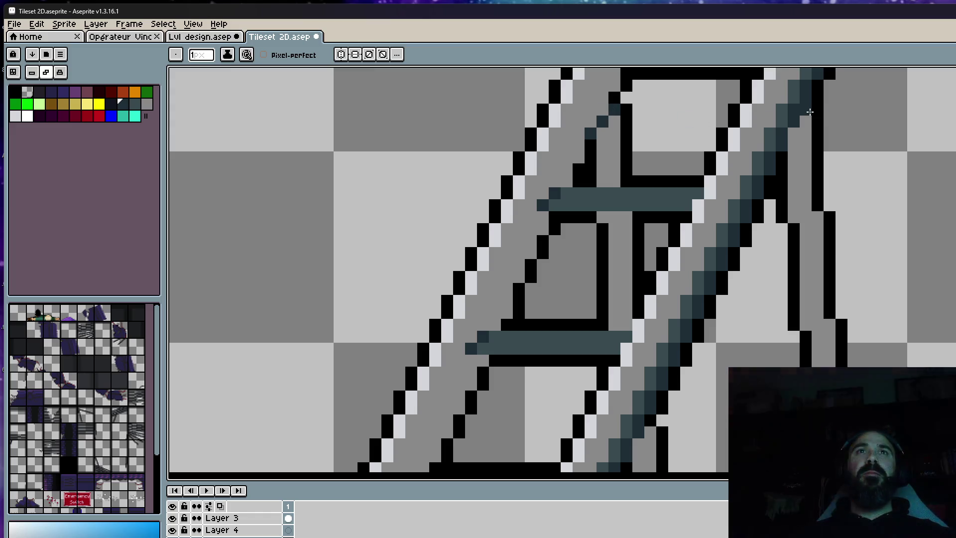
scroll(809, 112, "down", 1)
Pick the ladder's dark teal and bucket-fill three black inner ladder outlines with it.
key("i")
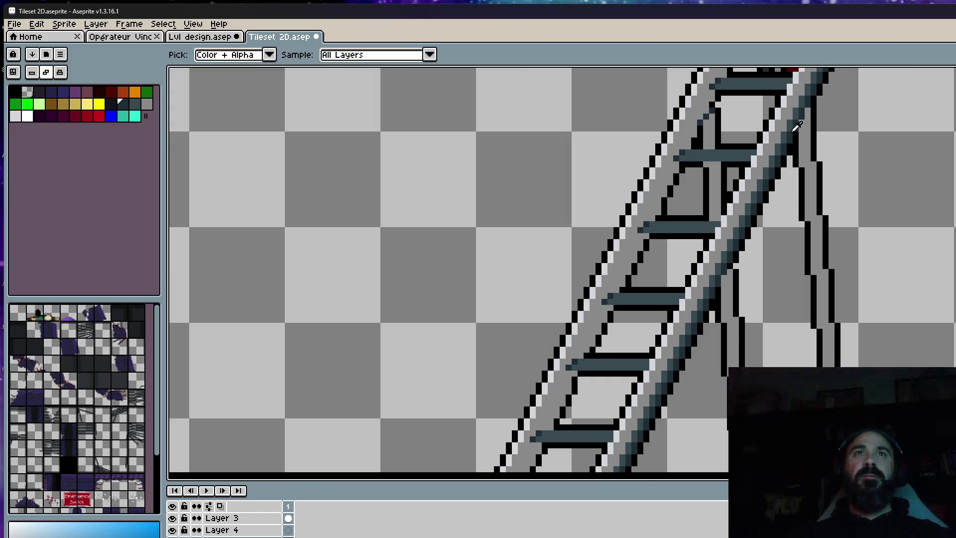
left_click(791, 123)
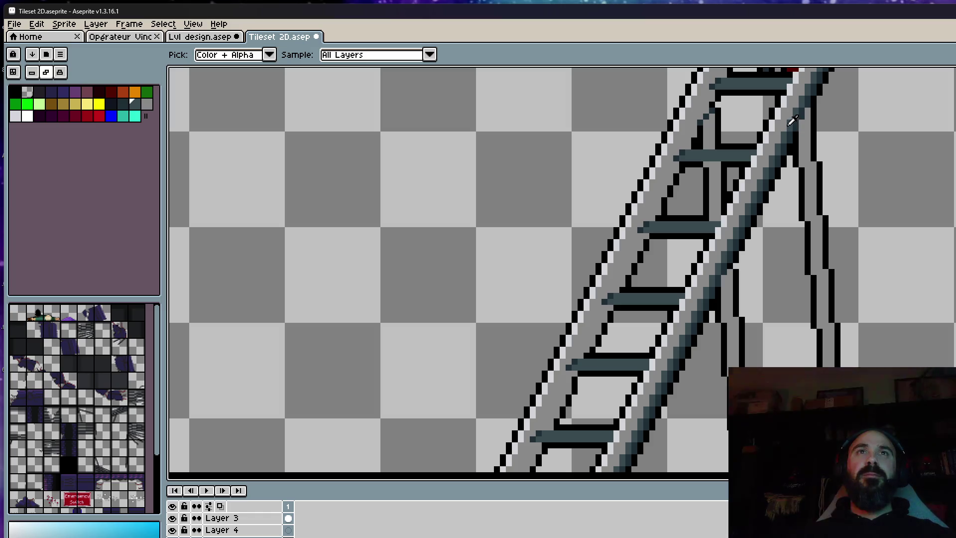
key("g")
left_click(810, 140)
left_click(730, 289)
left_click(713, 190)
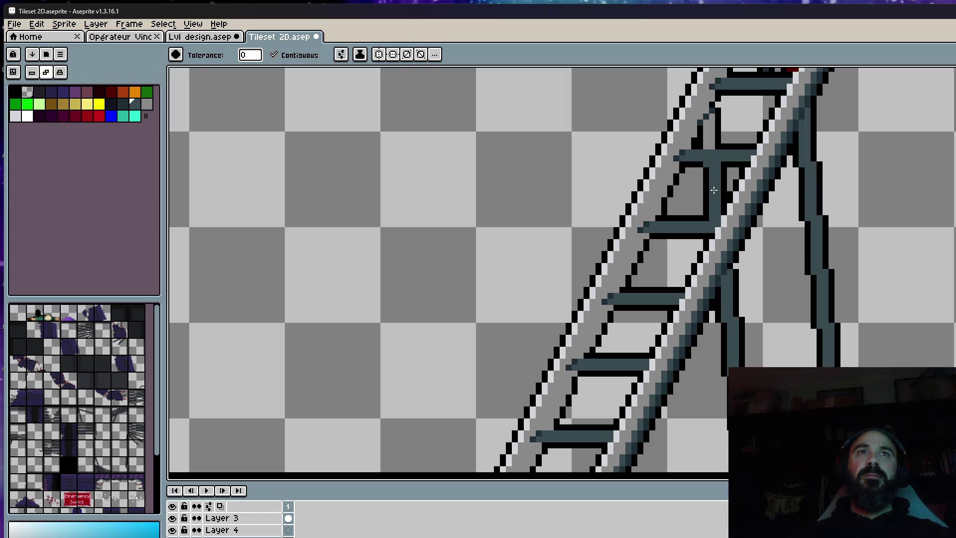
scroll(713, 190, "down", 3)
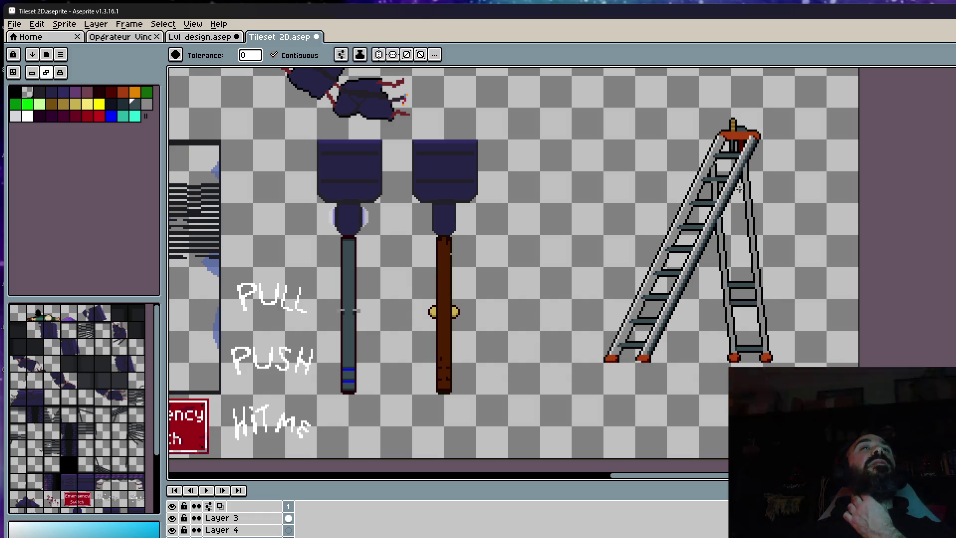
scroll(740, 189, "down", 3)
key("ctrl")
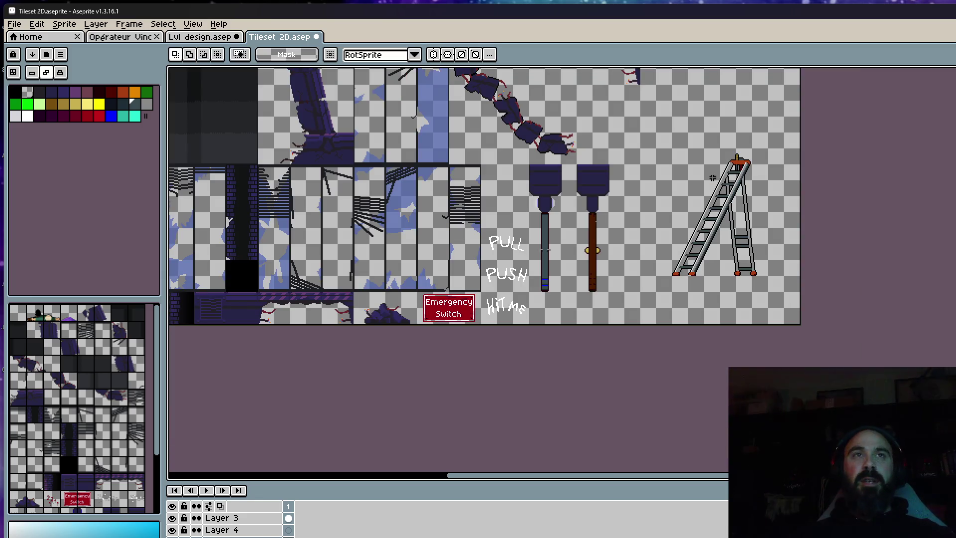
Paste the recoloured tileset stepladder into the Lvl design scene beside the old ladder.
left_click_drag(720, 193, 783, 291)
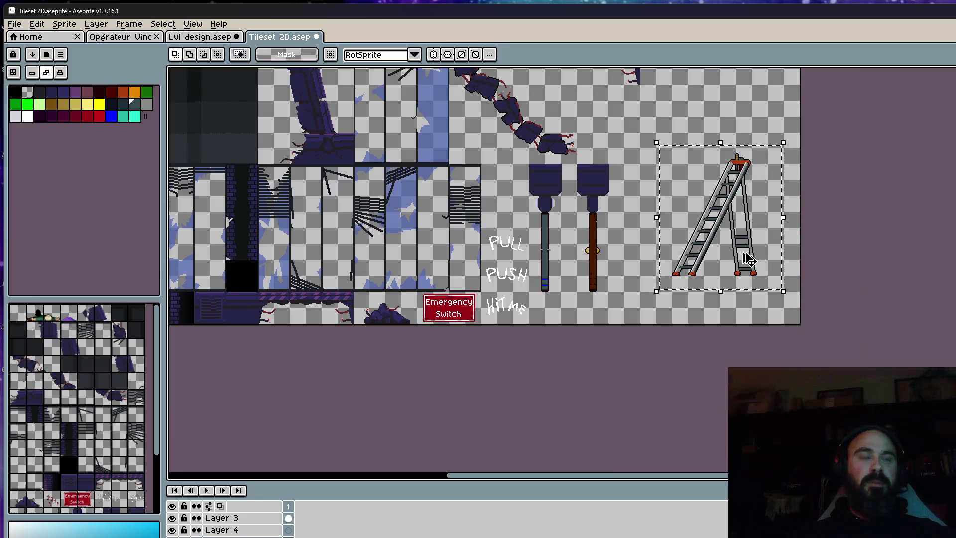
left_click(209, 37)
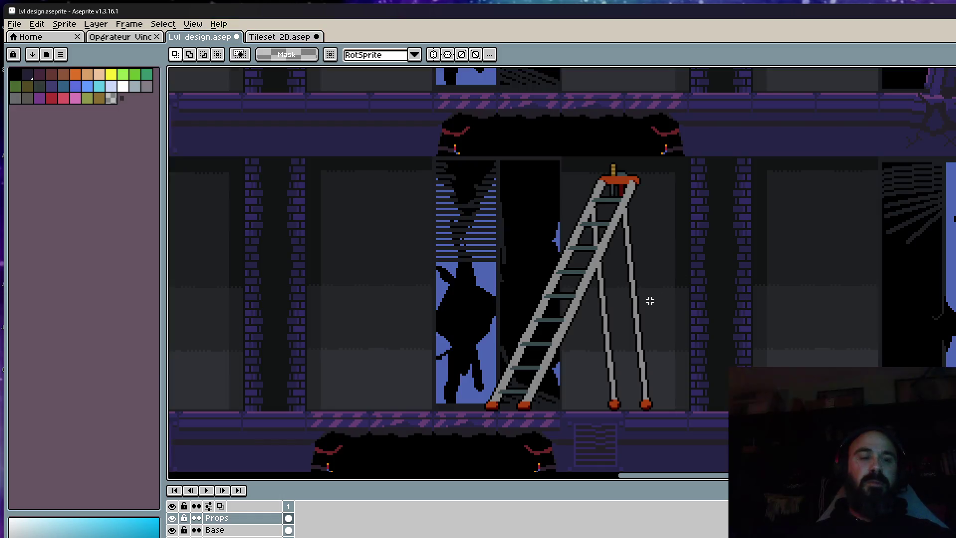
key("ctrl+v")
mouse_move(654, 304)
left_mouse_down()
mouse_move(572, 335)
mouse_move(827, 325)
left_mouse_up()
key("ctrl+d")
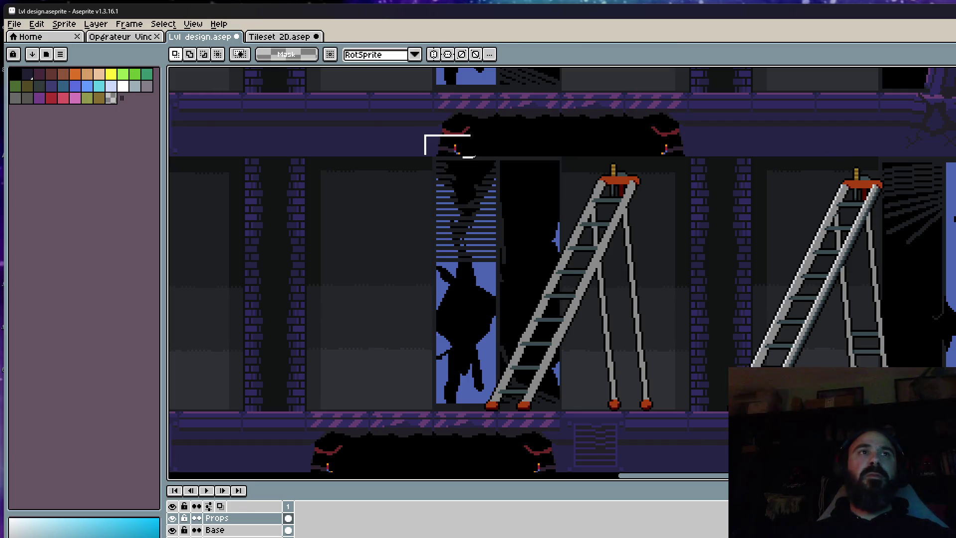
Delete the old middle ladder and move the new one beside the central shaft.
left_click_drag(424, 134, 697, 431)
key("Delete")
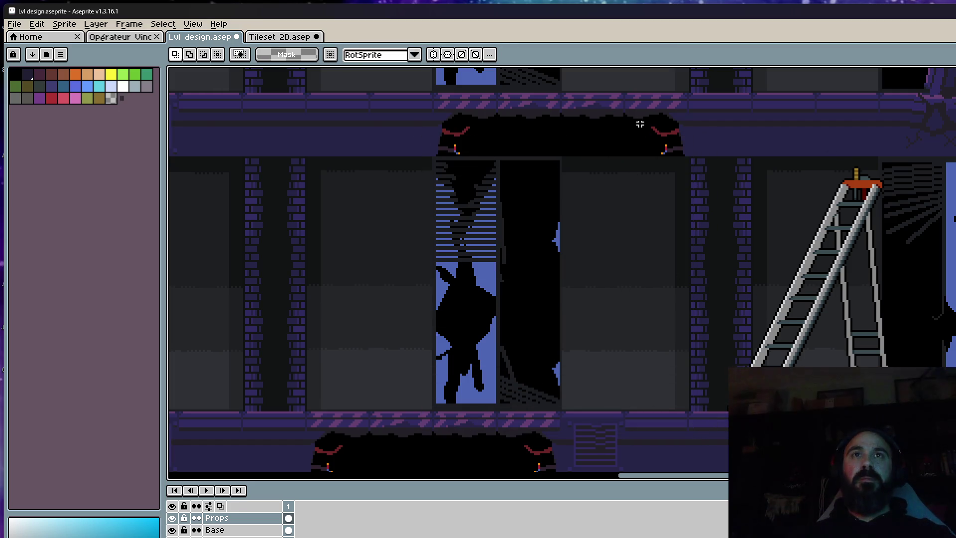
left_click_drag(647, 107, 955, 428)
mouse_move(910, 342)
left_mouse_down()
mouse_move(666, 309)
mouse_move(664, 342)
mouse_move(679, 341)
left_mouse_up()
scroll(651, 171, "up", 1)
scroll(651, 170, "down", 1)
key("ctrl+d")
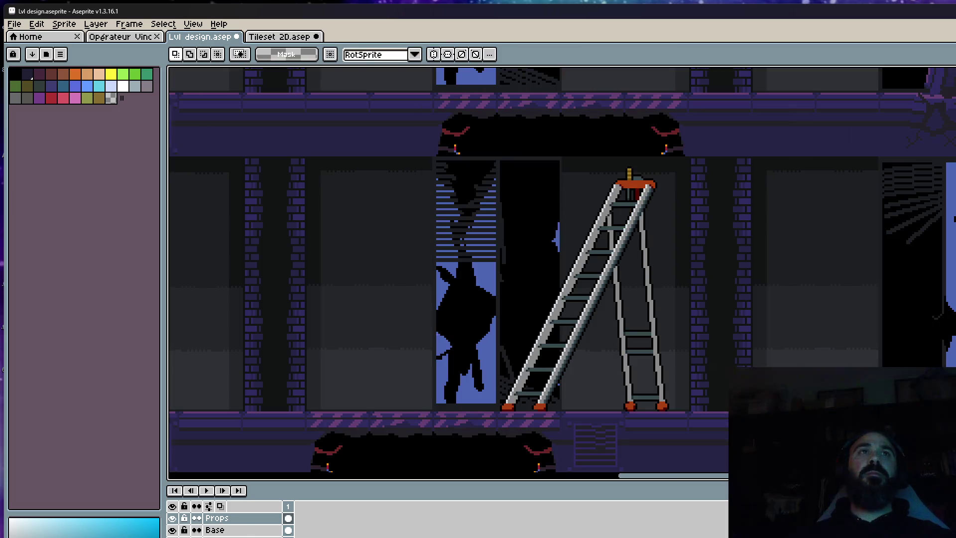
left_click(279, 37)
left_click(115, 36)
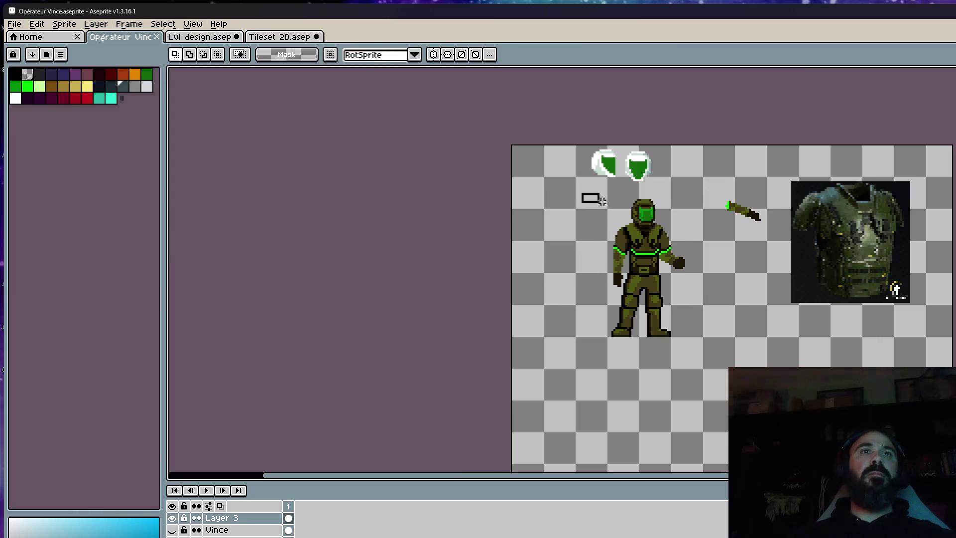
left_click_drag(579, 191, 701, 358)
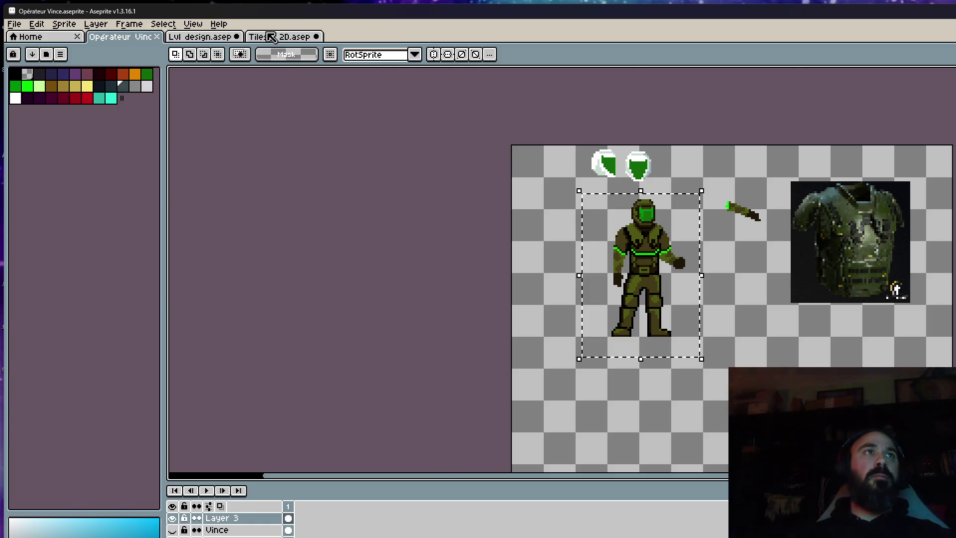
left_click(271, 37)
left_click(212, 37)
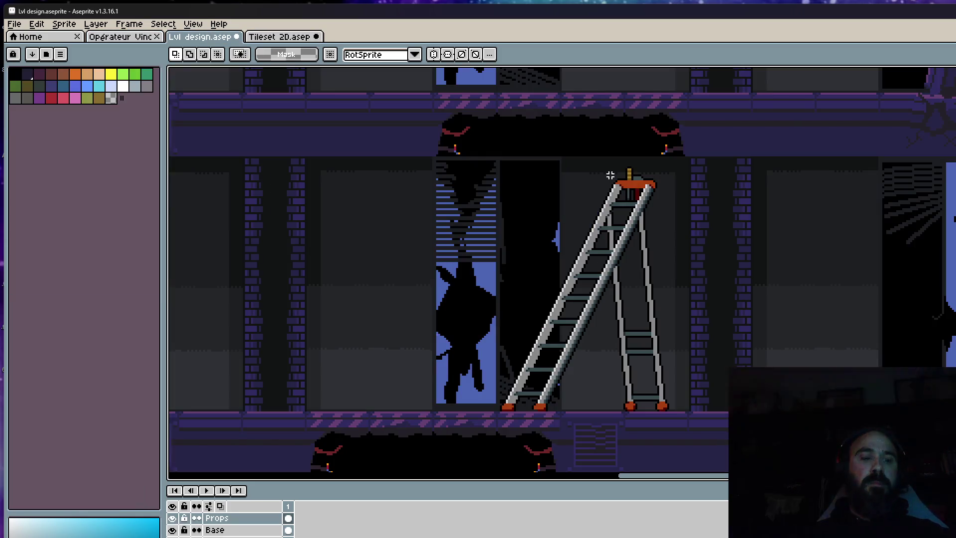
key("ctrl+v")
left_click_drag(670, 288, 642, 174)
left_click_drag(645, 155, 647, 153)
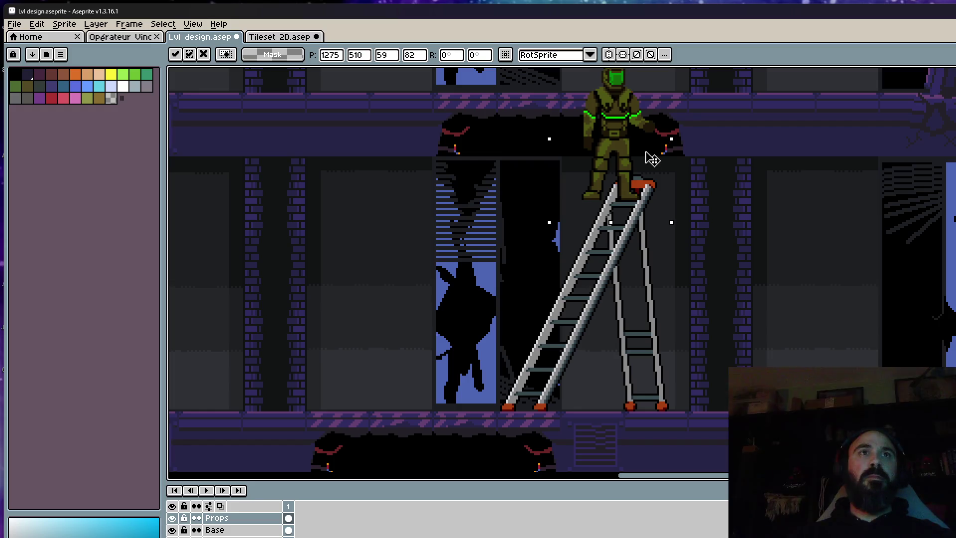
key("Delete")
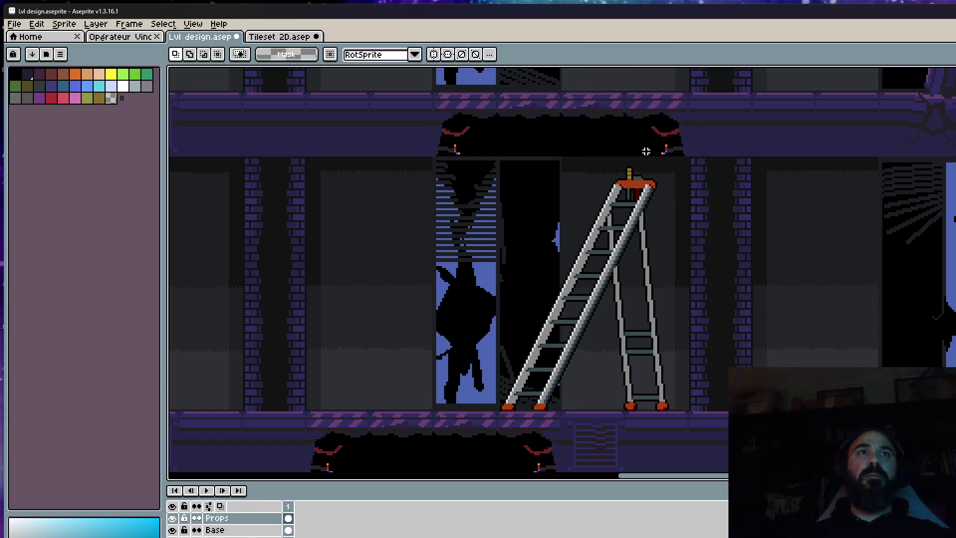
scroll(630, 212, "down", 2)
scroll(642, 229, "up", 2)
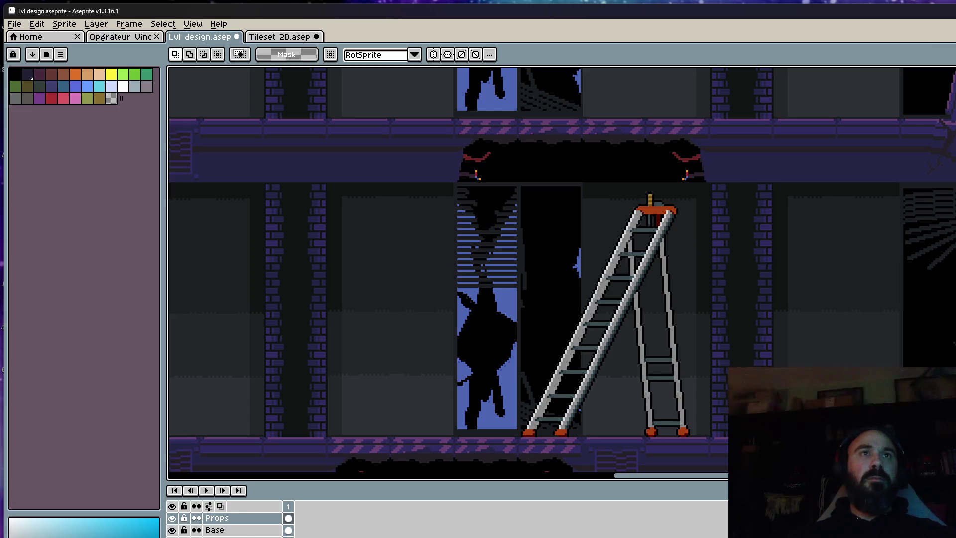
key("super+shift+s")
left_click_drag(419, 110, 761, 477)
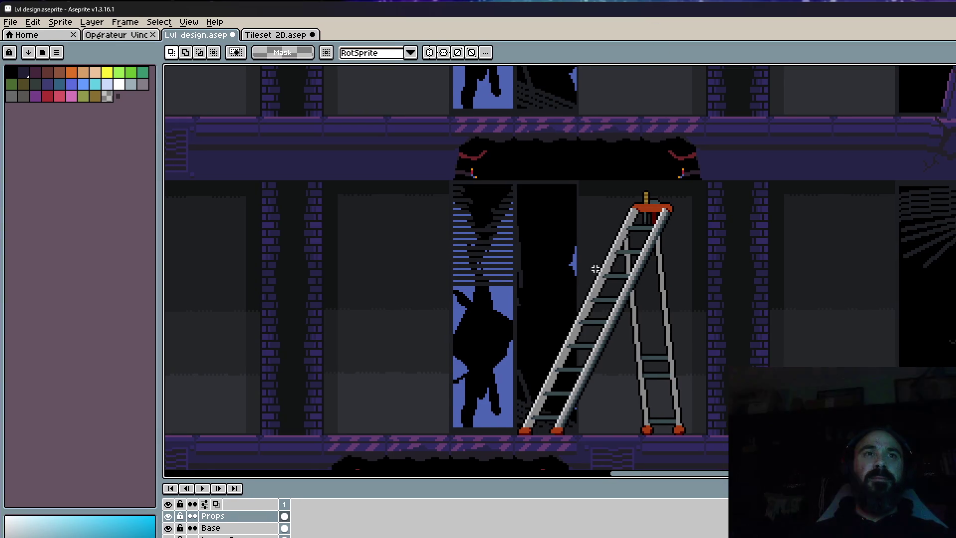
Zoom out the Lvl design canvas until the entire ruined building fits on screen.
key("minus")
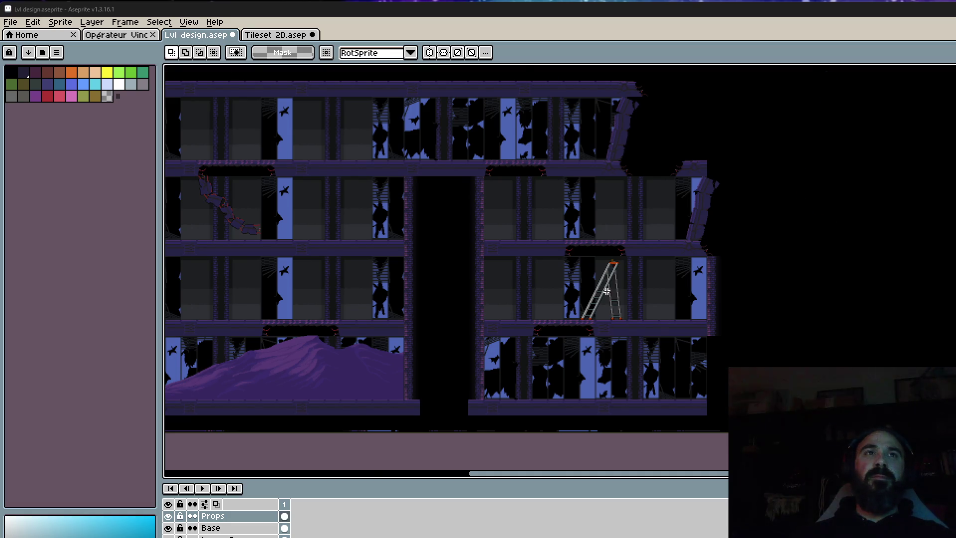
scroll(607, 292, "up", 1)
scroll(607, 292, "up", 1)
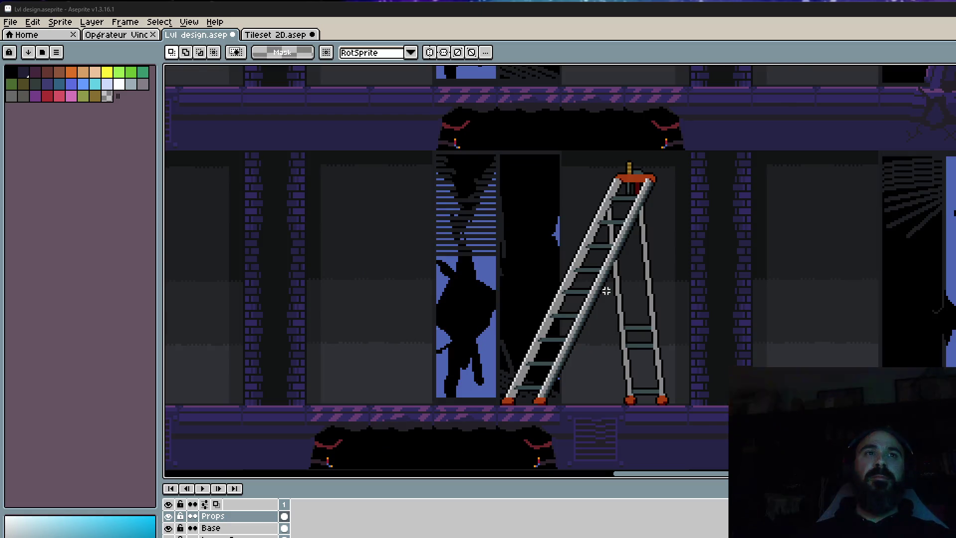
Switch to the Tileset 2D document and bring the two levers into view.
scroll(606, 291, "down", 1)
key("ctrl+Tab")
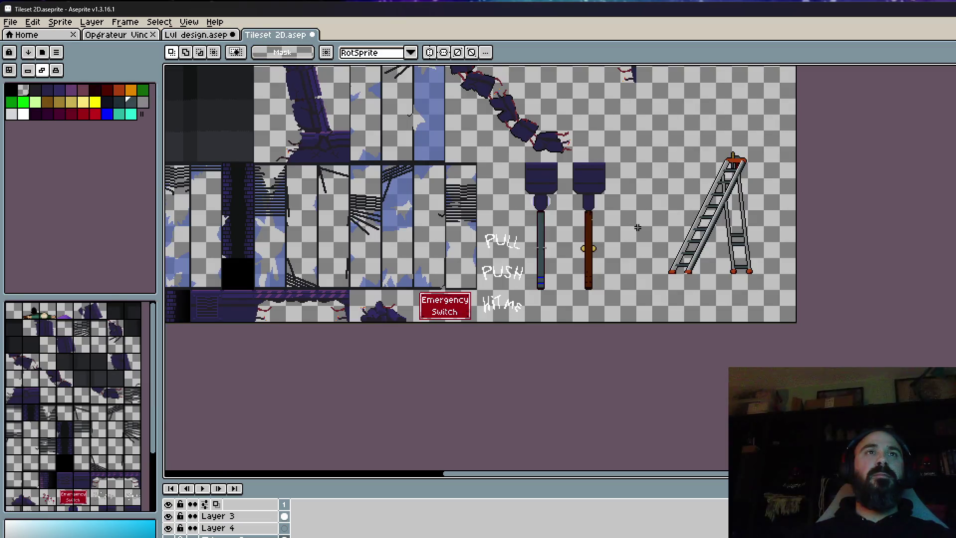
scroll(607, 224, "up", 1)
scroll(632, 216, "down", 1)
left_click_drag(592, 189, 618, 254)
scroll(618, 253, "up", 1)
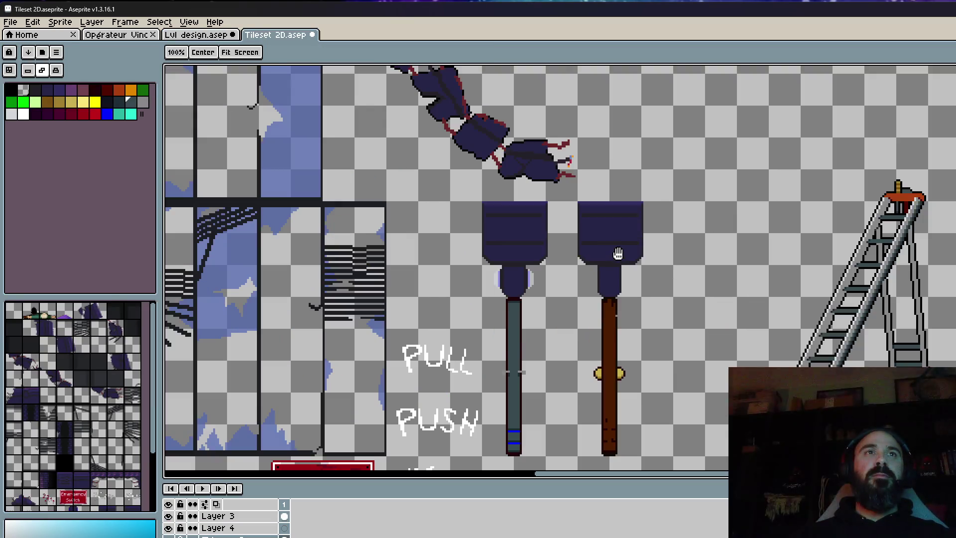
scroll(617, 253, "down", 1)
scroll(580, 241, "up", 1)
scroll(503, 204, "down", 1)
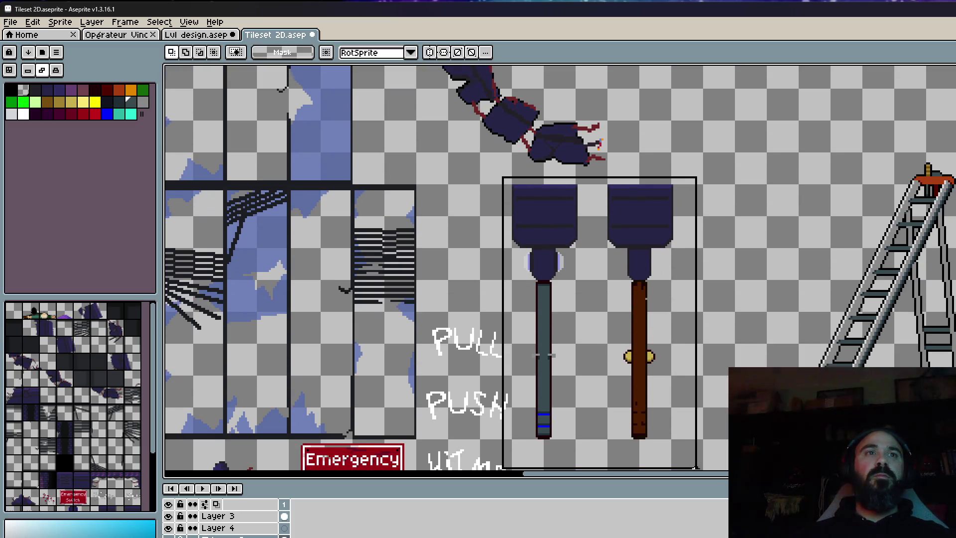
Select and copy the two levers, then go back to the Lvl design document.
left_click_drag(512, 171, 735, 427)
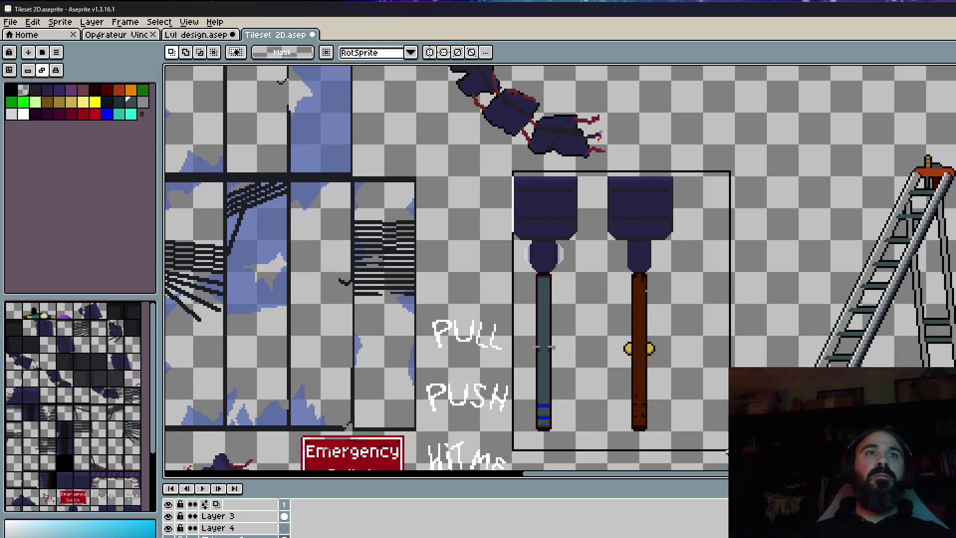
key("ctrl+d")
left_click(236, 36)
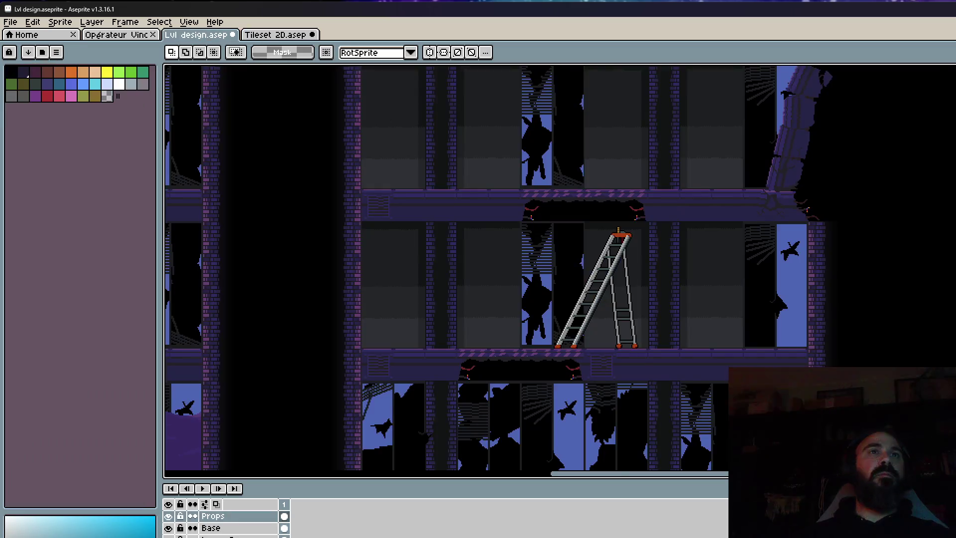
Paste the two levers onto the floor just right of the stepladder and commit them.
key("ctrl+v")
mouse_move(664, 310)
left_mouse_down()
mouse_move(809, 351)
mouse_move(779, 343)
mouse_move(792, 352)
mouse_move(831, 351)
left_mouse_up()
scroll(829, 353, "up", 1)
scroll(686, 297, "down", 1)
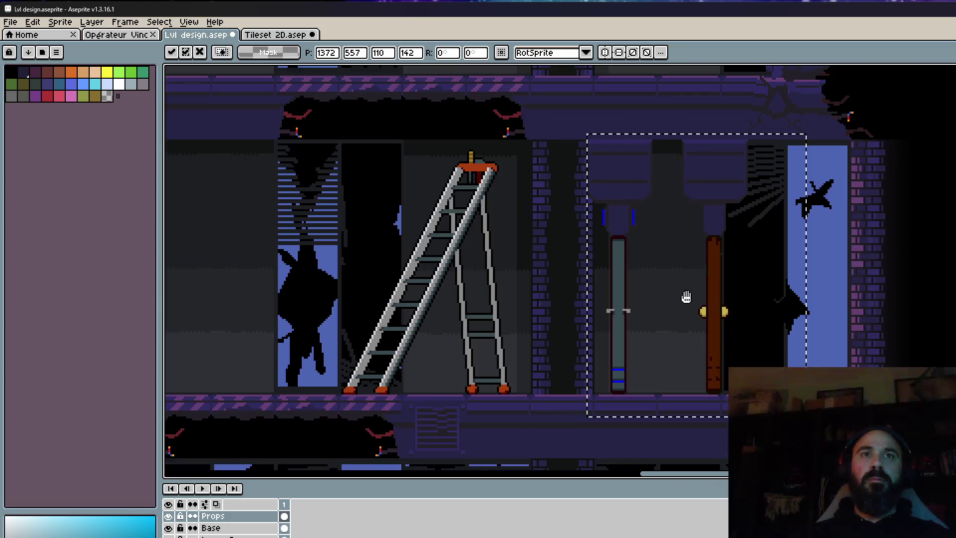
left_click_drag(686, 297, 677, 336)
key("ctrl+d")
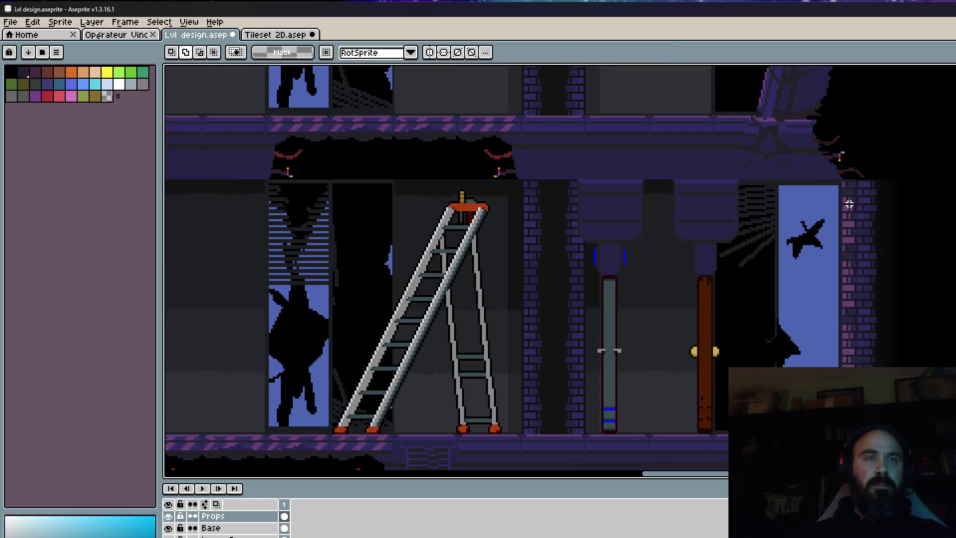
Take a screen snip of the ladder-and-levers area.
key("super+shift+s")
left_click_drag(519, 106, 803, 463)
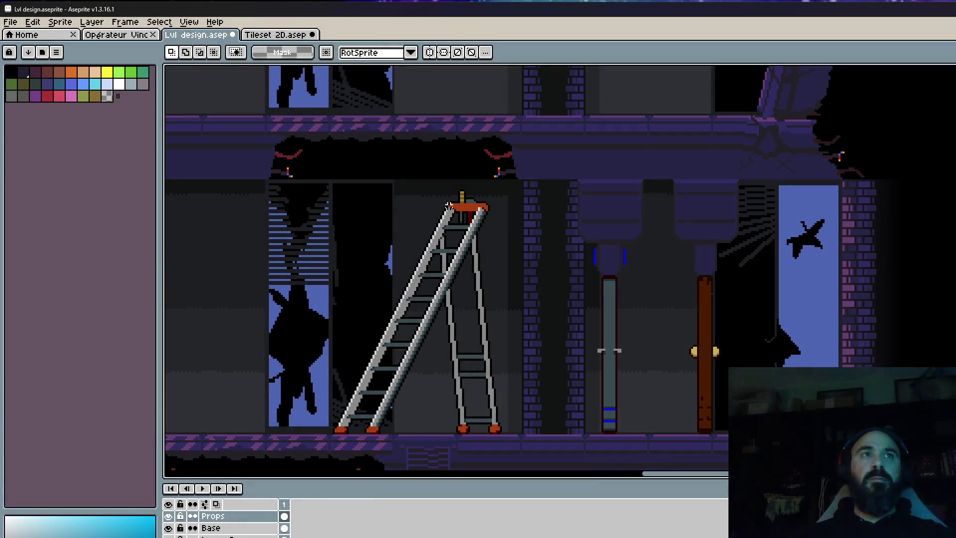
key("super+shift+s")
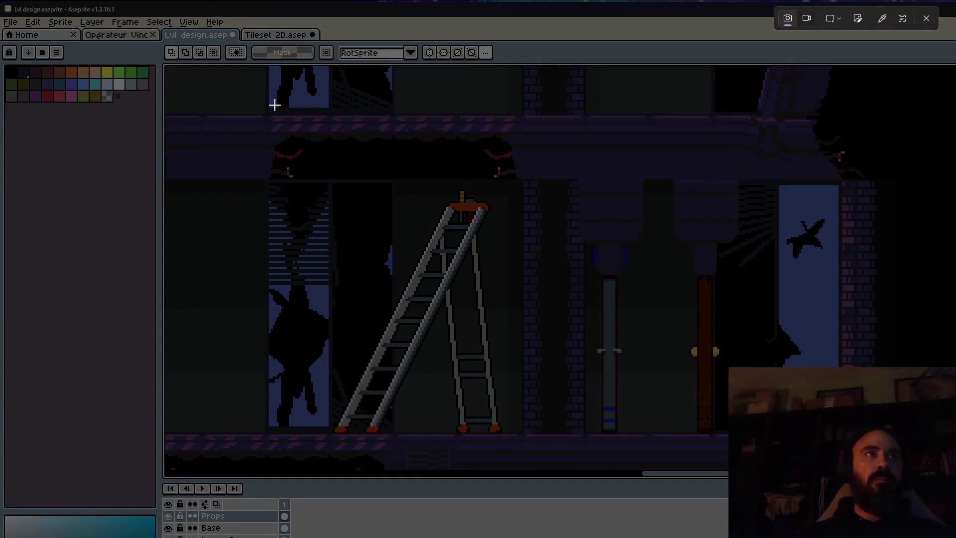
Snip the ladder-and-levers scene again, then zoom out over the tower and dark shaft.
left_click_drag(273, 104, 768, 457)
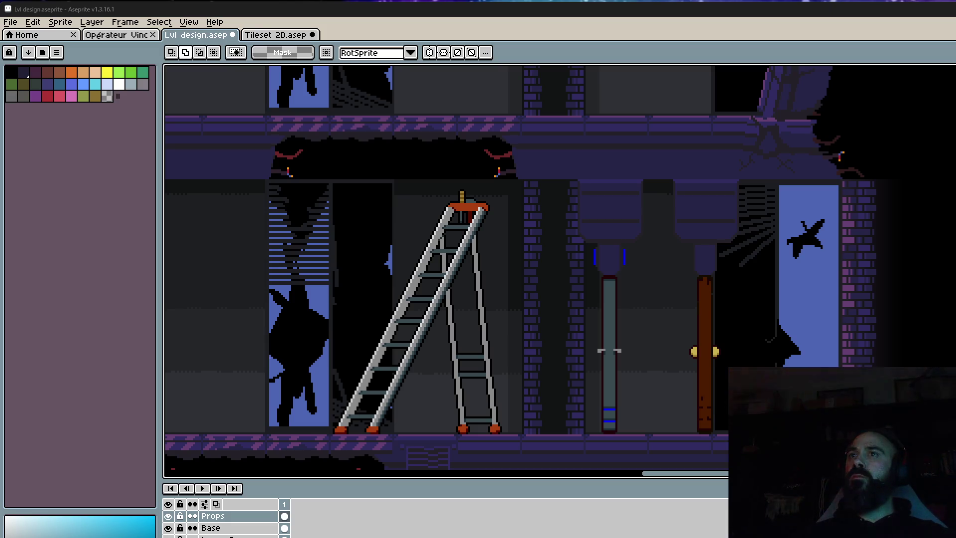
scroll(485, 344, "down", 2)
scroll(485, 345, "up", 2)
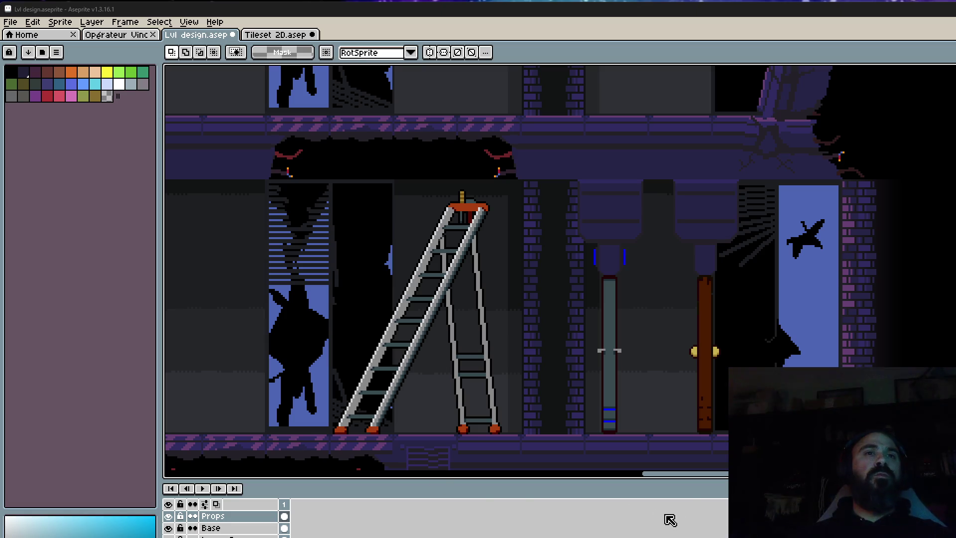
left_click_drag(668, 473, 614, 481)
scroll(613, 392, "down", 2)
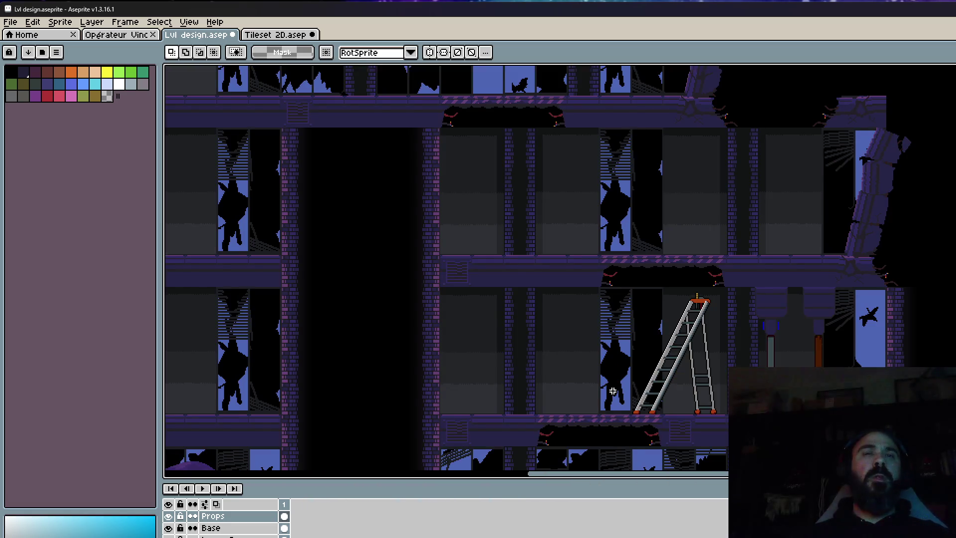
scroll(613, 391, "down", 2)
left_click(275, 34)
scroll(490, 247, "down", 1)
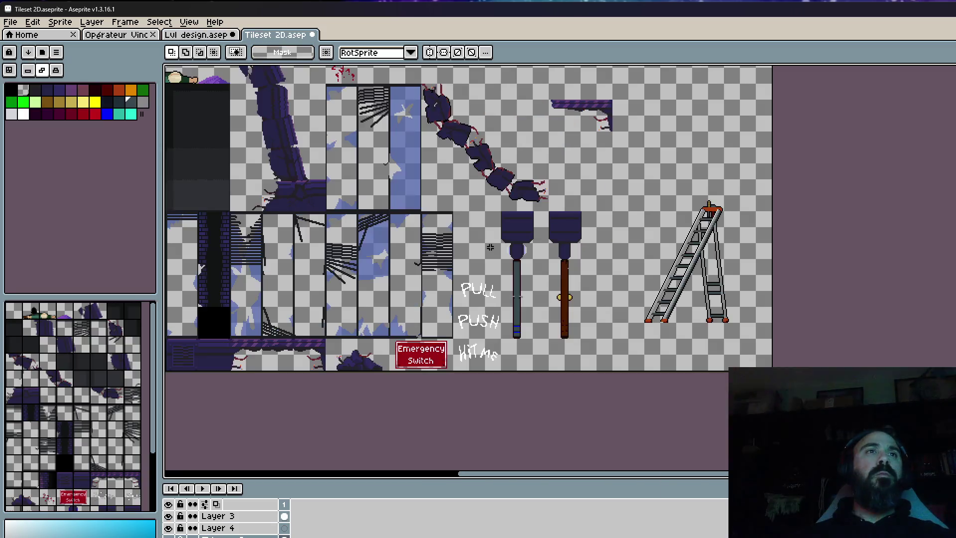
scroll(678, 240, "up", 1)
scroll(634, 230, "down", 1)
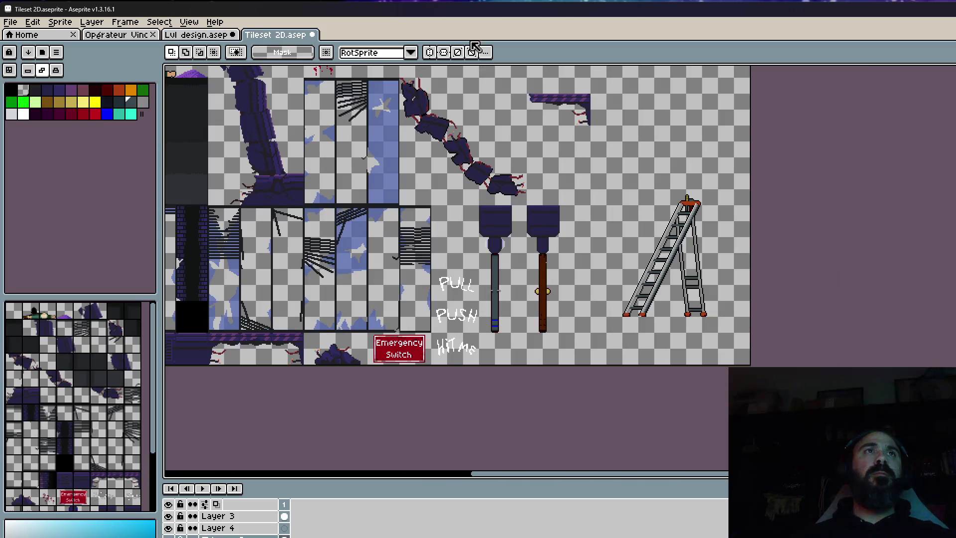
left_click_drag(467, 122, 567, 259)
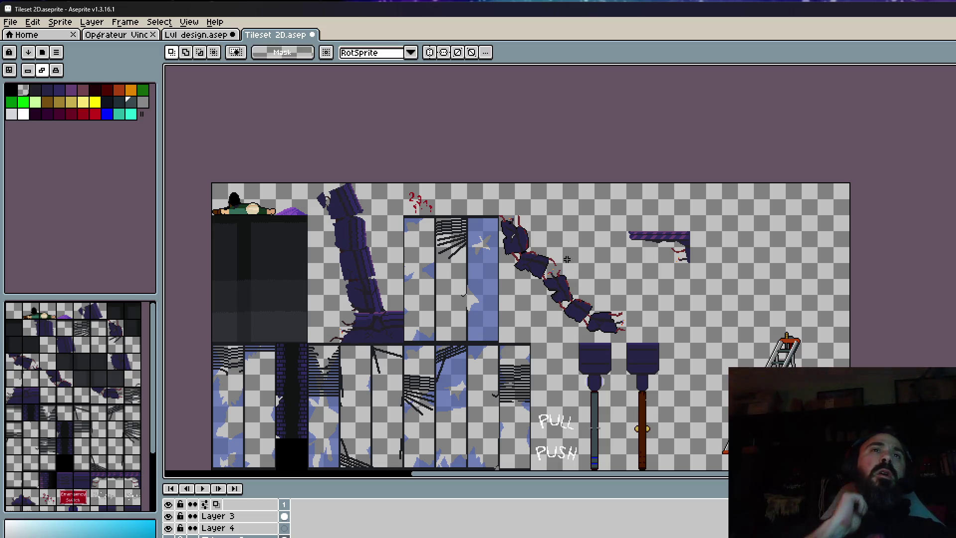
scroll(566, 259, "down", 1)
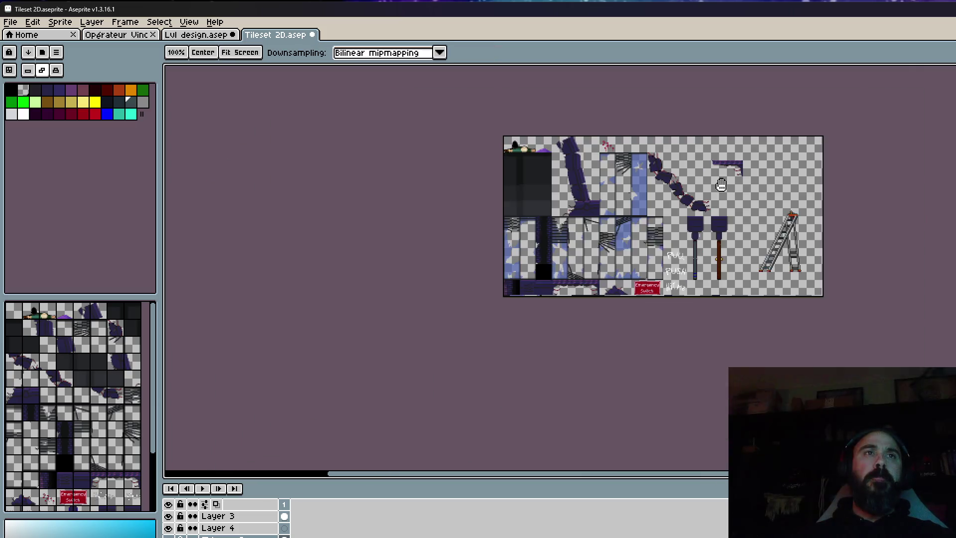
left_click_drag(711, 201, 694, 258)
scroll(693, 259, "up", 1)
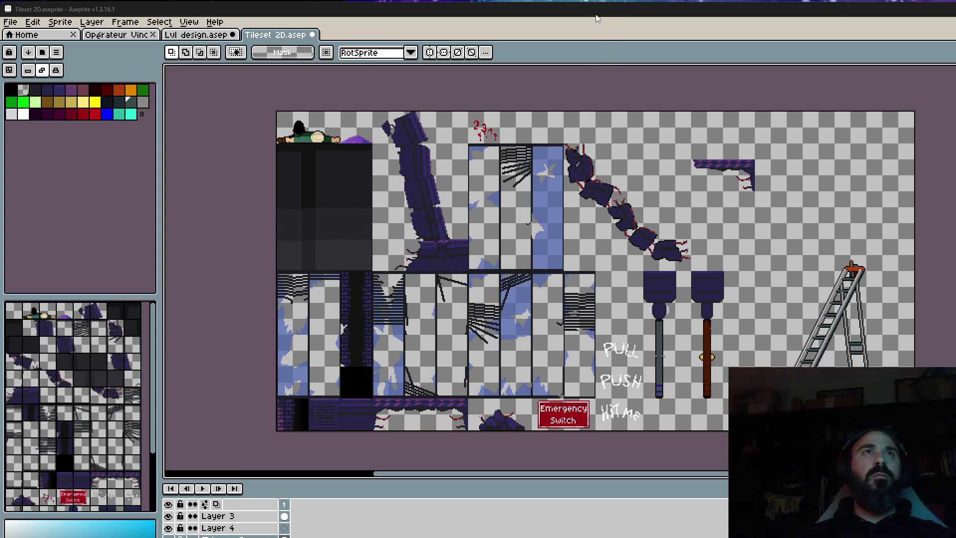
scroll(736, 193, "up", 2)
left_click_drag(736, 193, 696, 181)
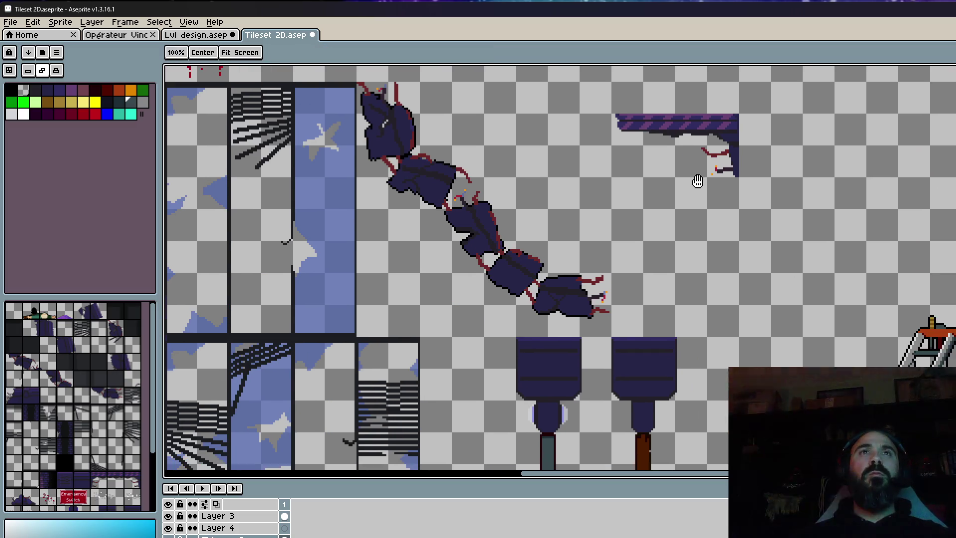
scroll(695, 181, "down", 2)
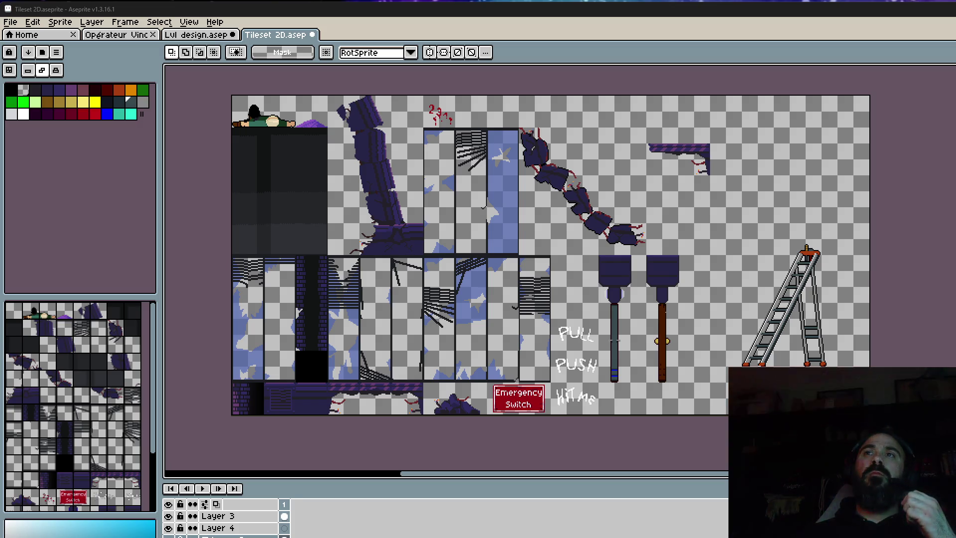
scroll(598, 224, "up", 1)
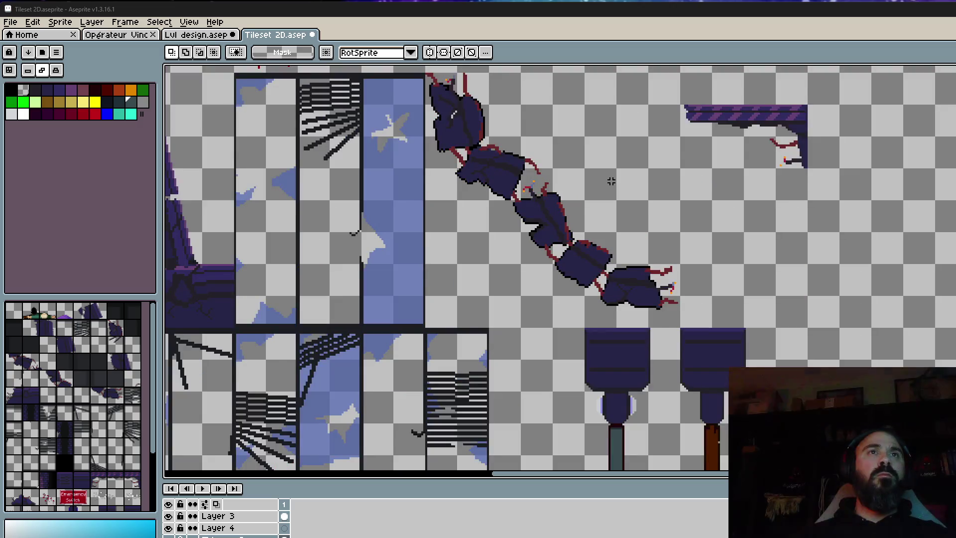
scroll(598, 224, "down", 1)
left_click_drag(611, 181, 611, 216)
key("m")
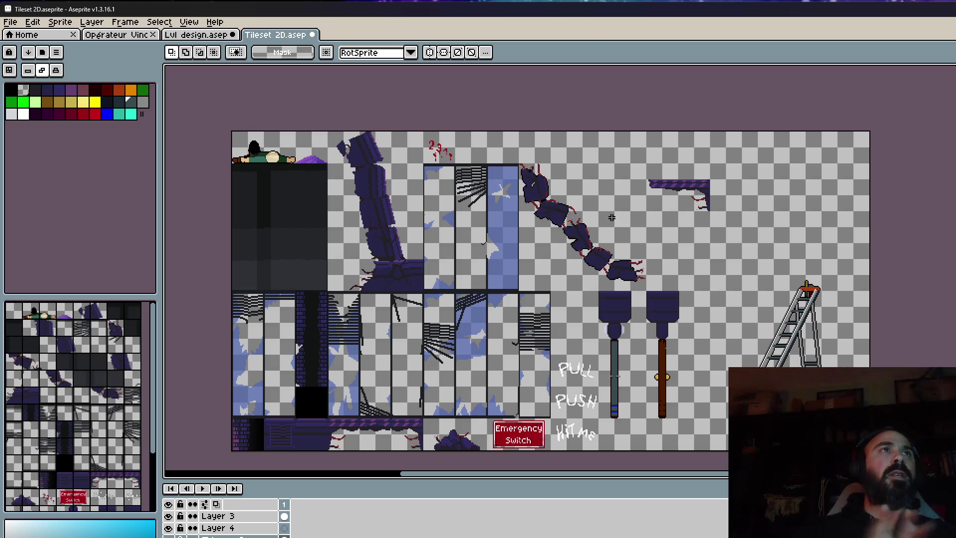
left_click(193, 34)
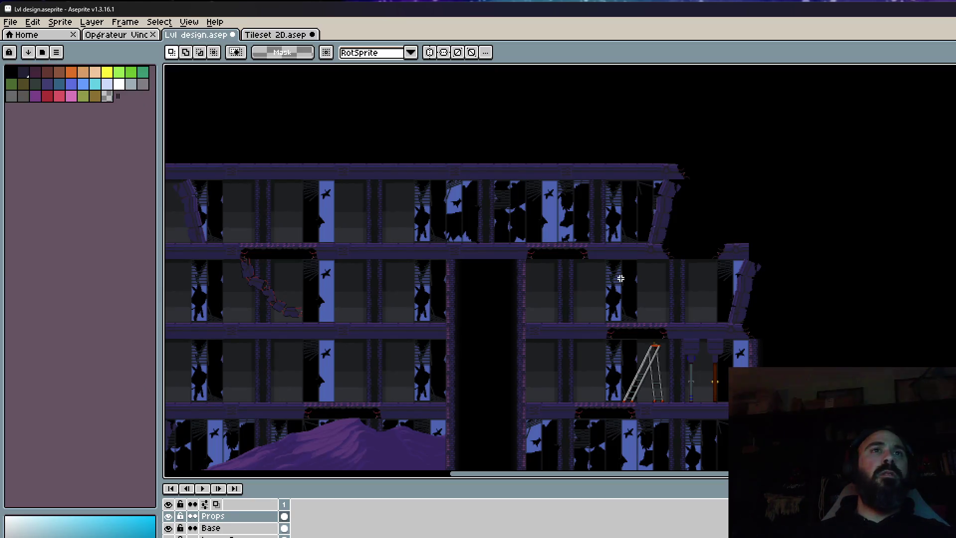
Pan from the ladder area to the empty shaft and zoom in, ready for rectangle selection.
scroll(620, 278, "down", 1)
scroll(669, 369, "up", 1)
mouse_move(668, 369)
left_mouse_down()
mouse_move(591, 264)
mouse_move(529, 236)
left_mouse_up()
scroll(574, 255, "up", 2)
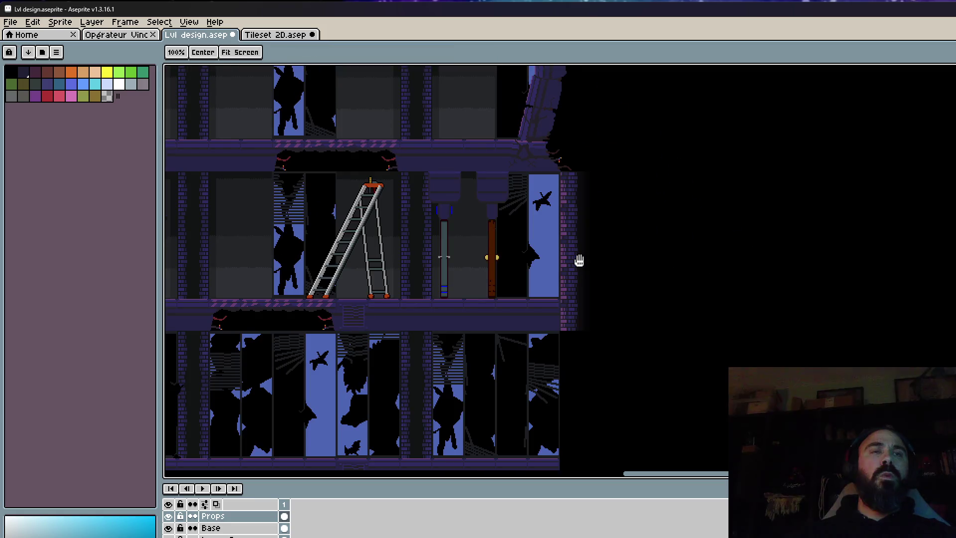
left_click_drag(579, 261, 891, 273)
key("m")
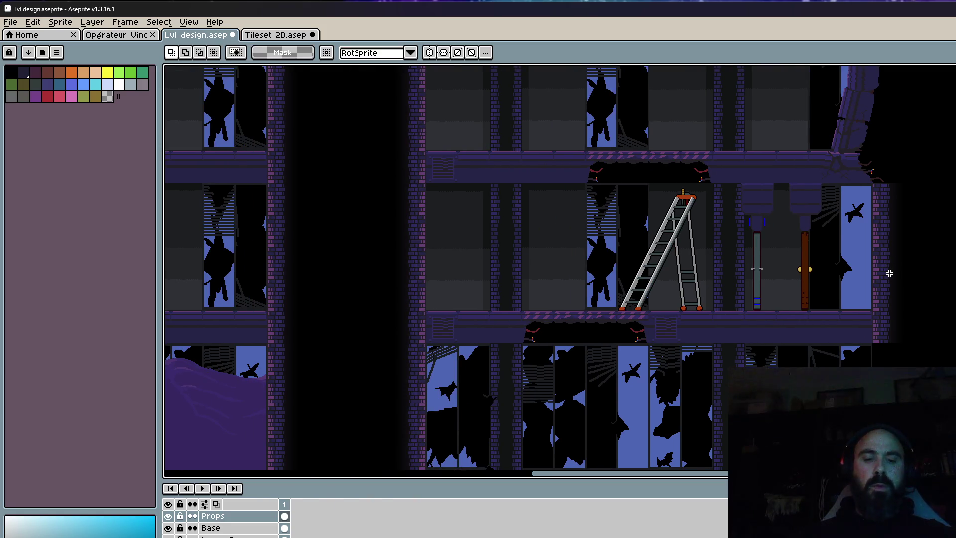
key("h")
scroll(384, 271, "up", 2)
scroll(374, 240, "up", 2)
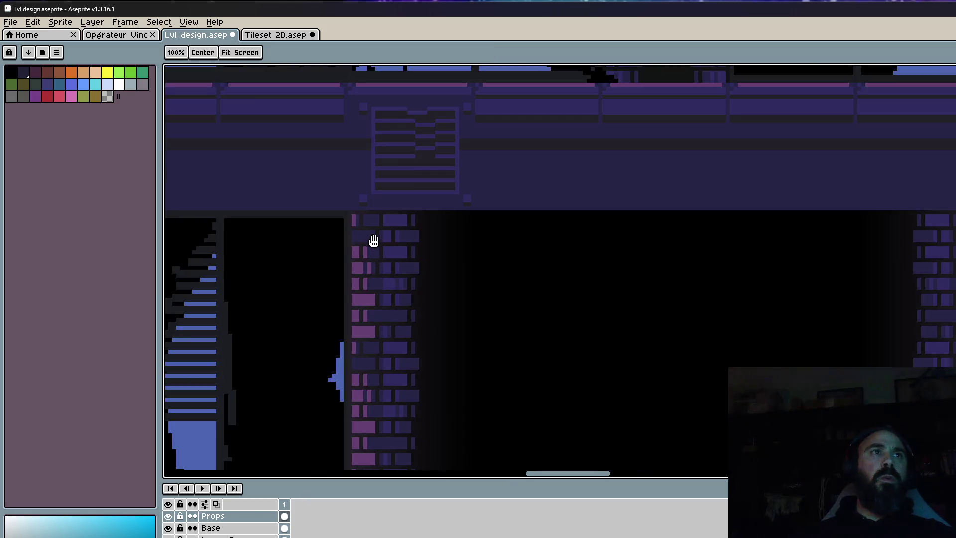
scroll(369, 234, "up", 1)
key("m")
scroll(335, 204, "up", 1)
scroll(341, 196, "down", 2)
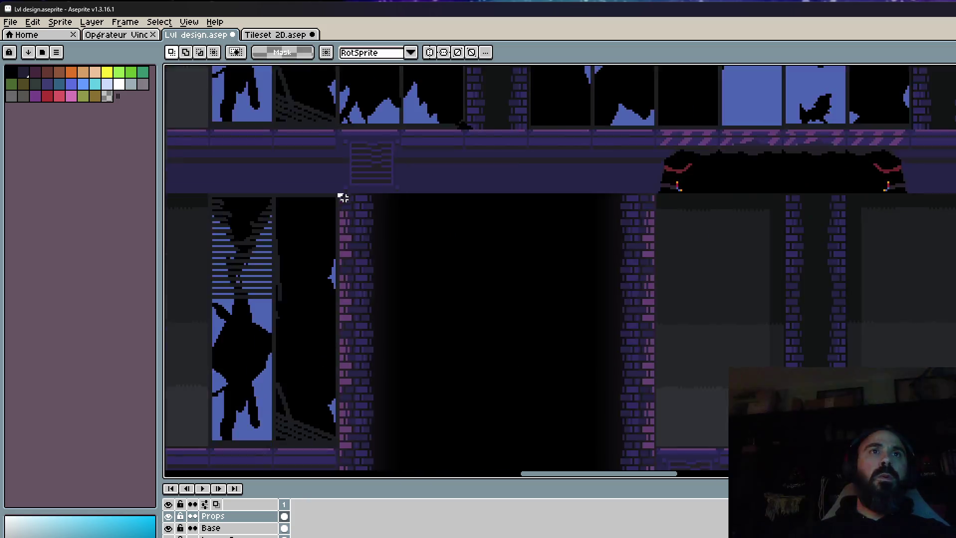
Marquee-select the dark elevator shaft between the two brick columns.
left_click_drag(341, 196, 512, 438)
scroll(482, 196, "up", 2)
left_click_drag(482, 196, 612, 465)
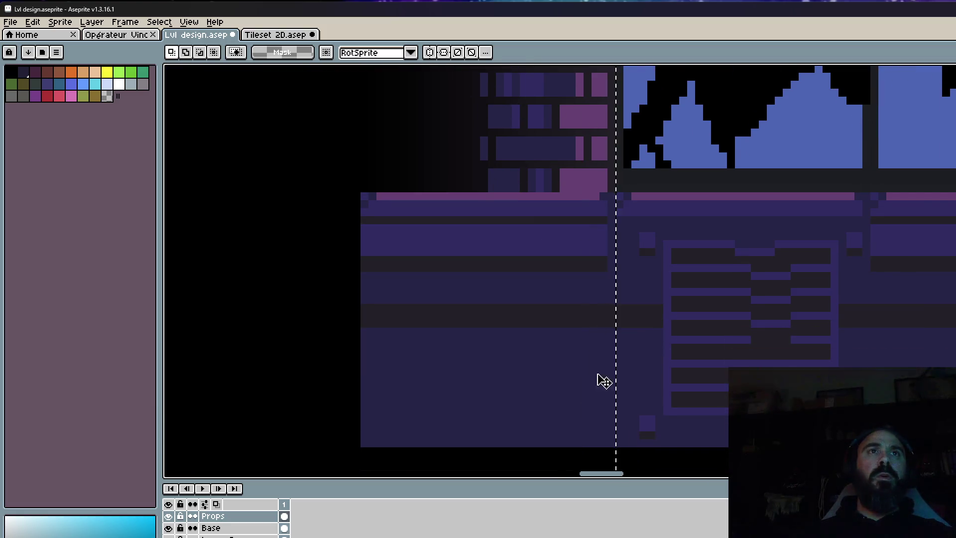
scroll(580, 268, "down", 3)
scroll(546, 270, "down", 1)
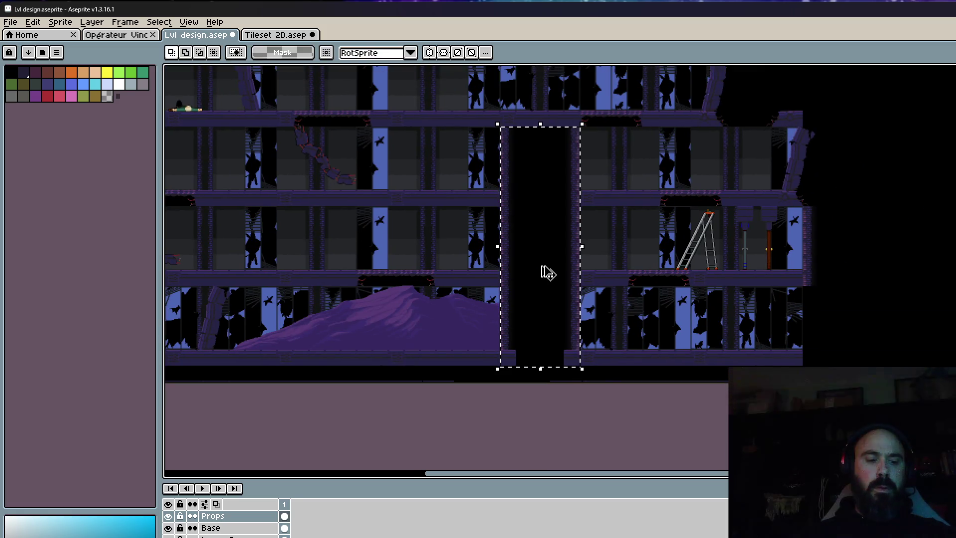
Cancel the shaft move, switch to the Base layer, and move the brick column into place.
left_click_drag(548, 272, 605, 280)
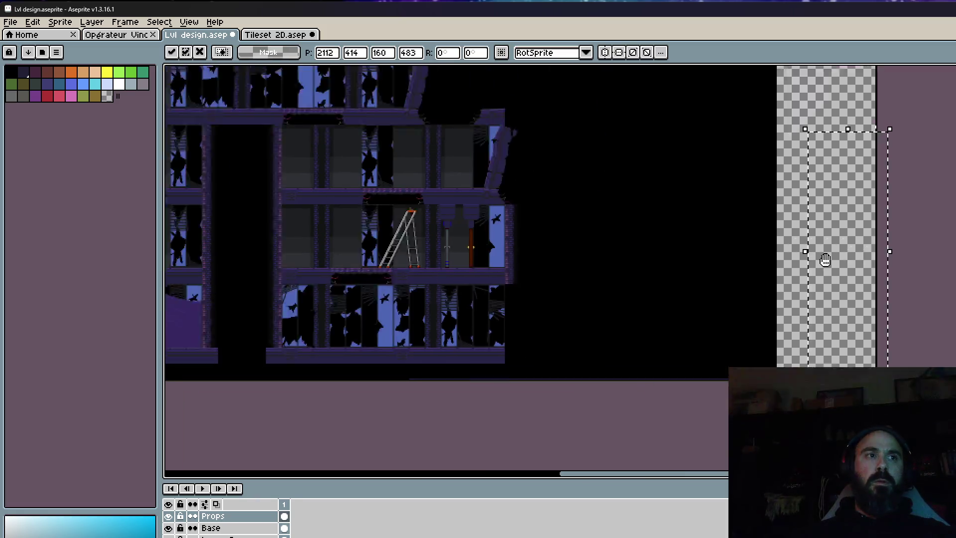
key("Escape")
left_click(284, 527)
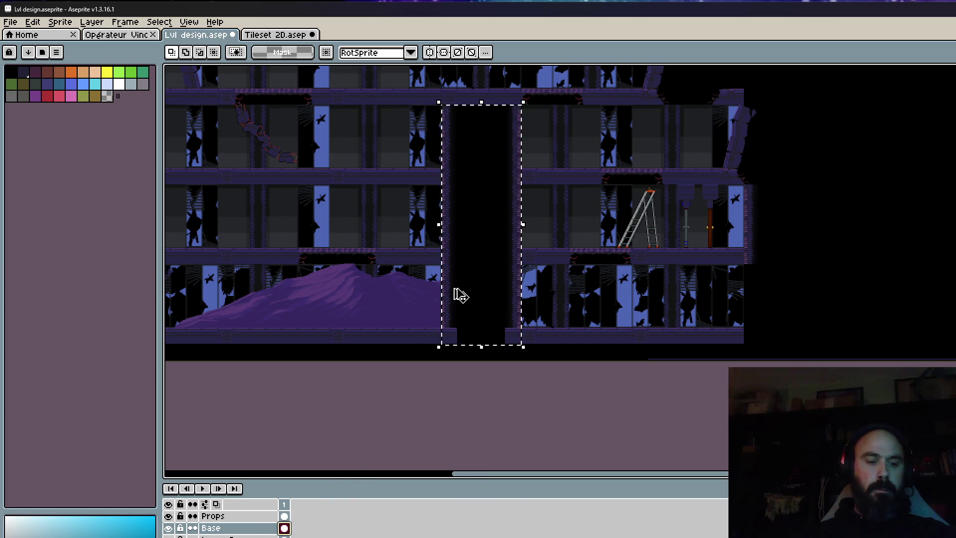
mouse_move(460, 295)
left_mouse_down()
mouse_move(739, 298)
mouse_move(795, 328)
mouse_move(877, 334)
mouse_move(857, 350)
left_mouse_up()
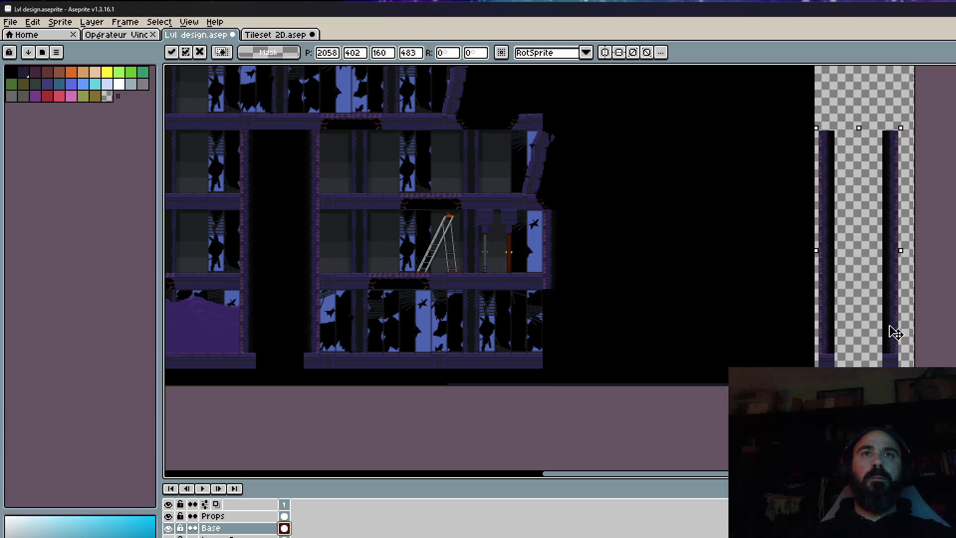
scroll(866, 343, "up", 2)
scroll(857, 350, "down", 2)
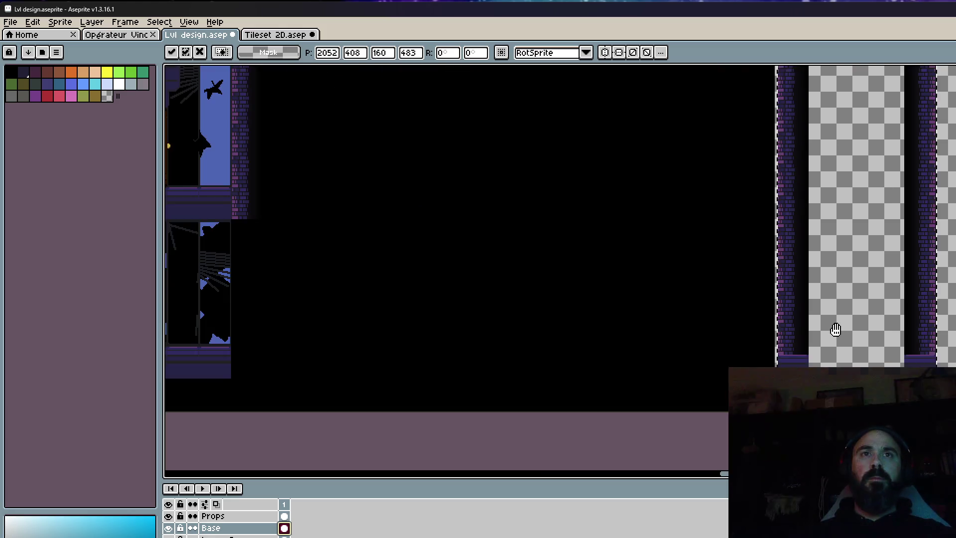
scroll(833, 324, "down", 1)
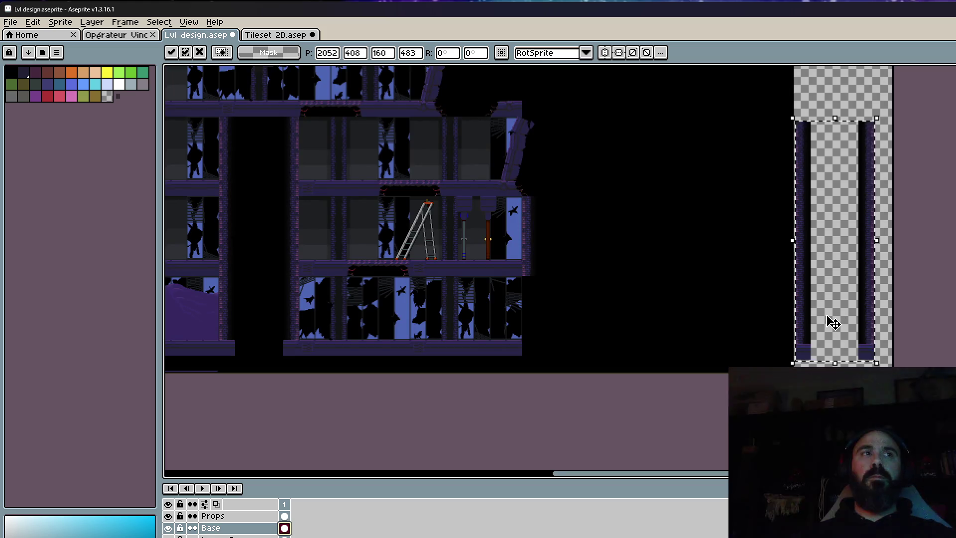
key("Return")
scroll(800, 149, "up", 2)
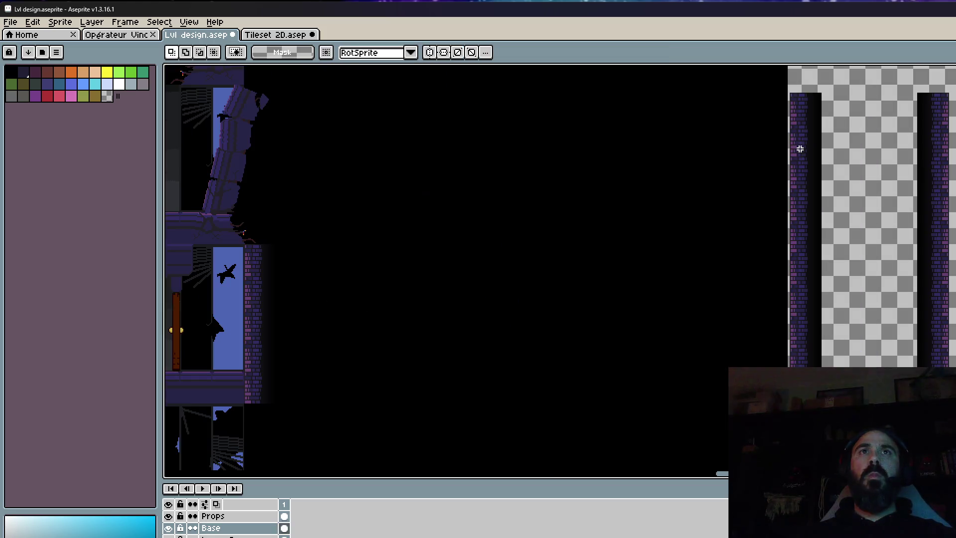
Nudge the right brick column into alignment, commit it, and deselect.
mouse_move(772, 79)
left_mouse_down()
mouse_move(843, 219)
mouse_move(856, 203)
left_mouse_up()
scroll(800, 256, "up", 2)
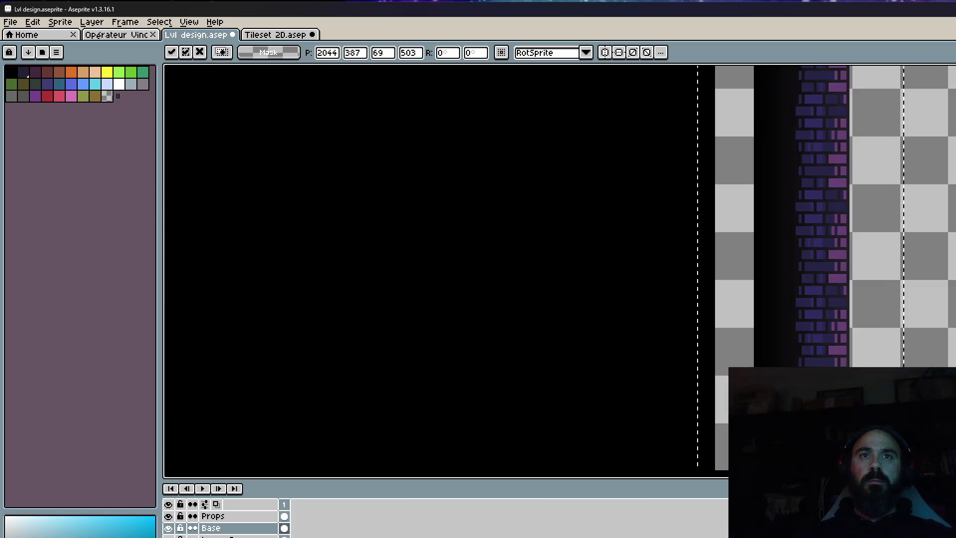
scroll(800, 256, "up", 2)
left_click_drag(806, 263, 800, 270)
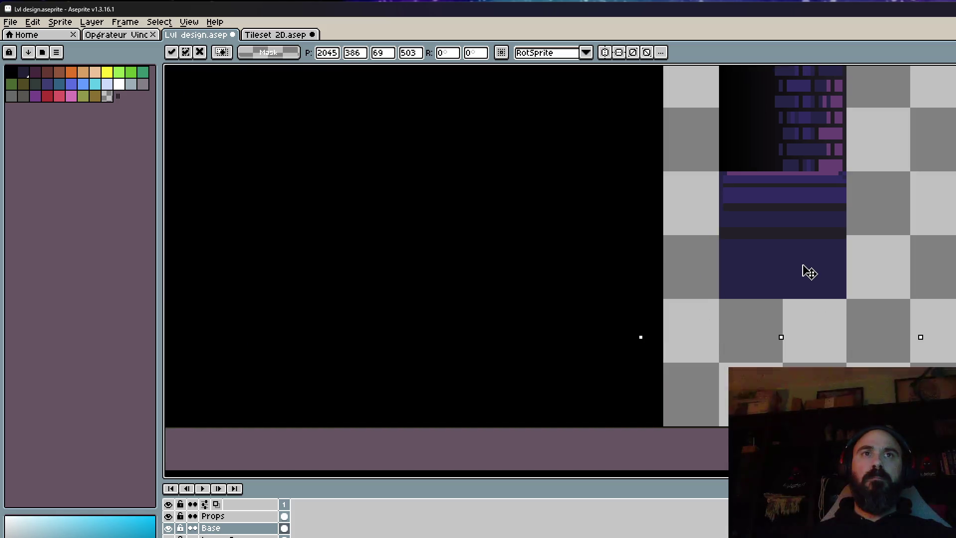
scroll(801, 270, "down", 3)
scroll(857, 273, "down", 1)
key("Return")
scroll(817, 335, "down", 2)
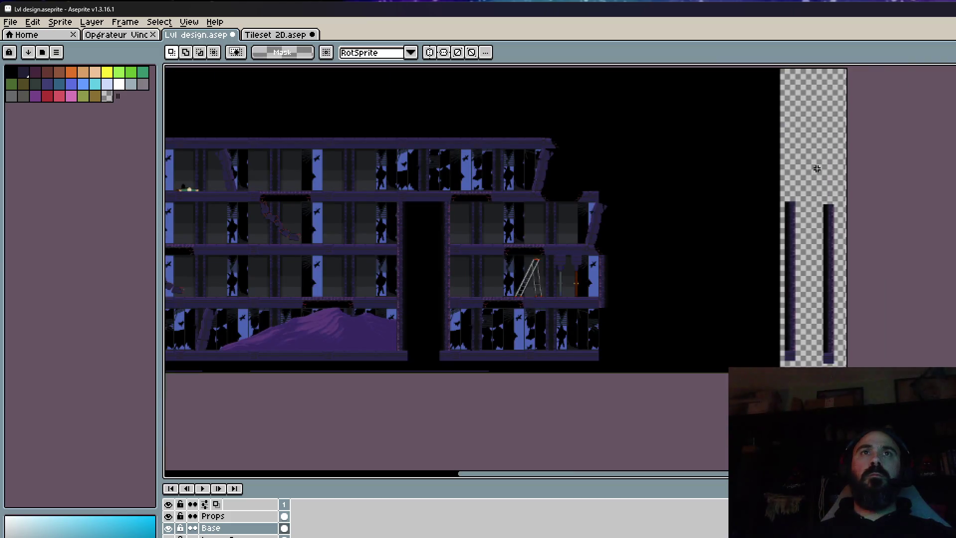
key("ctrl+d")
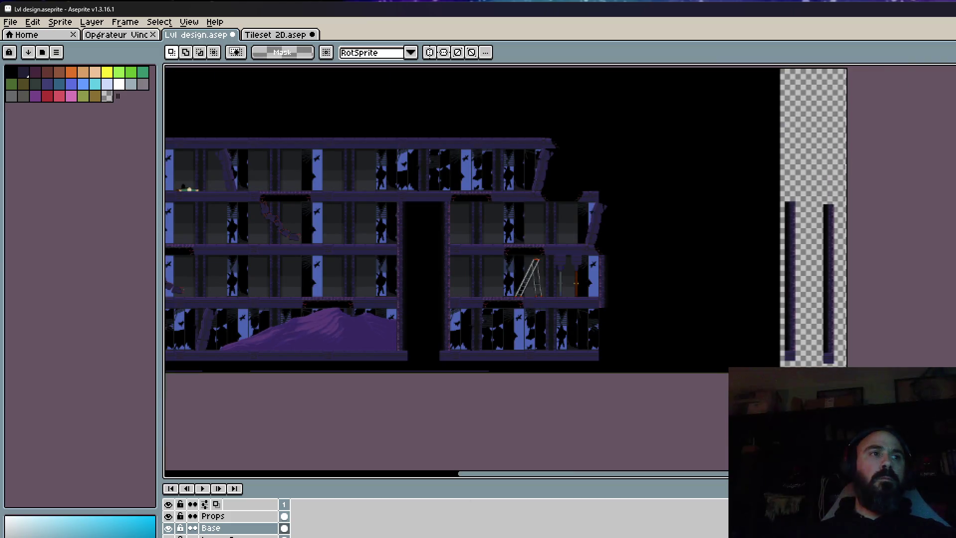
On the layer below Base, erase the black background around the pillars.
key("Down")
left_click_drag(716, 194, 709, 268)
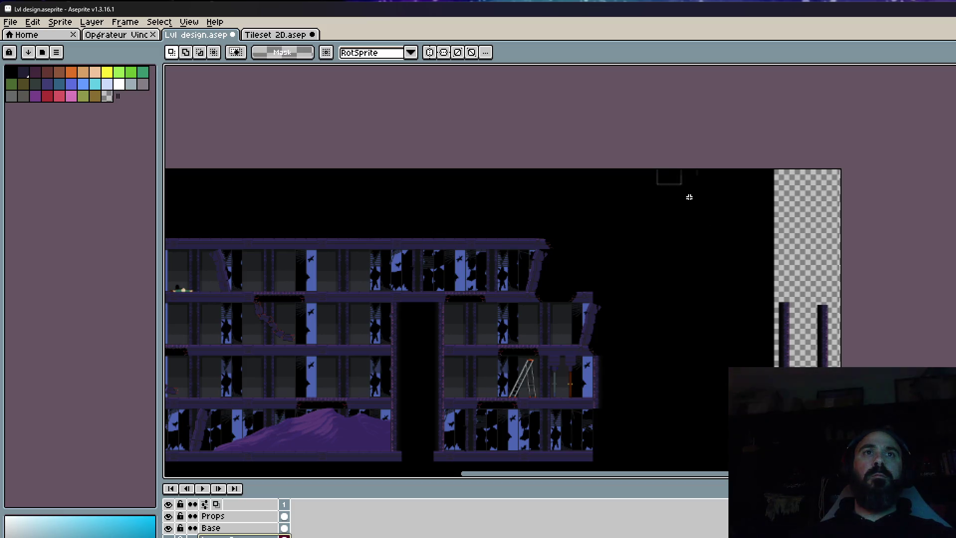
left_click_drag(657, 169, 842, 270)
key("Delete")
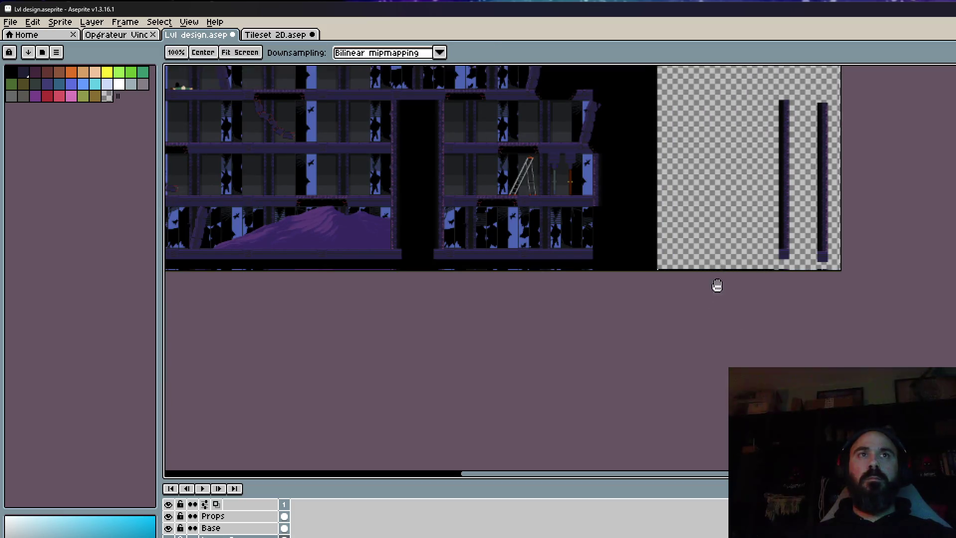
mouse_move(718, 284)
left_mouse_down()
mouse_move(650, 453)
mouse_move(612, 463)
left_mouse_up()
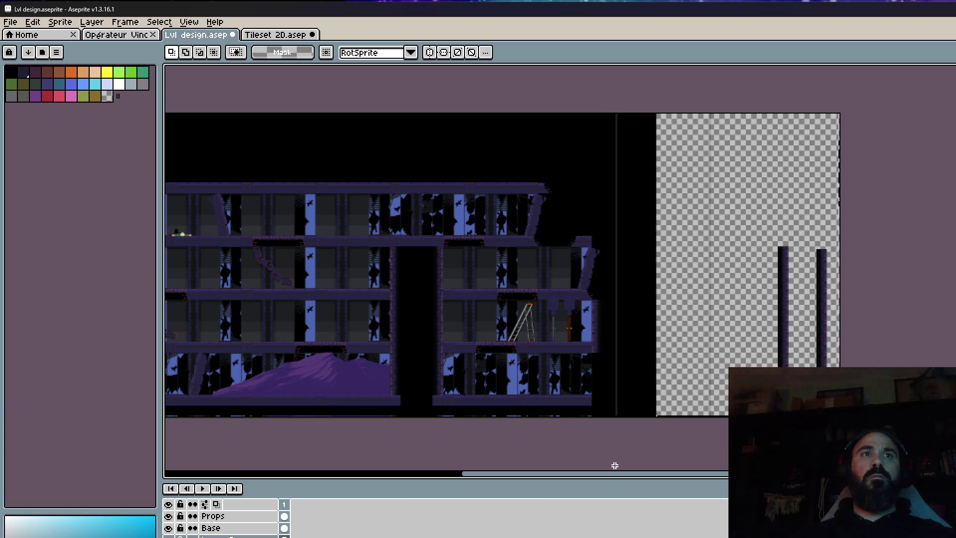
key("Delete")
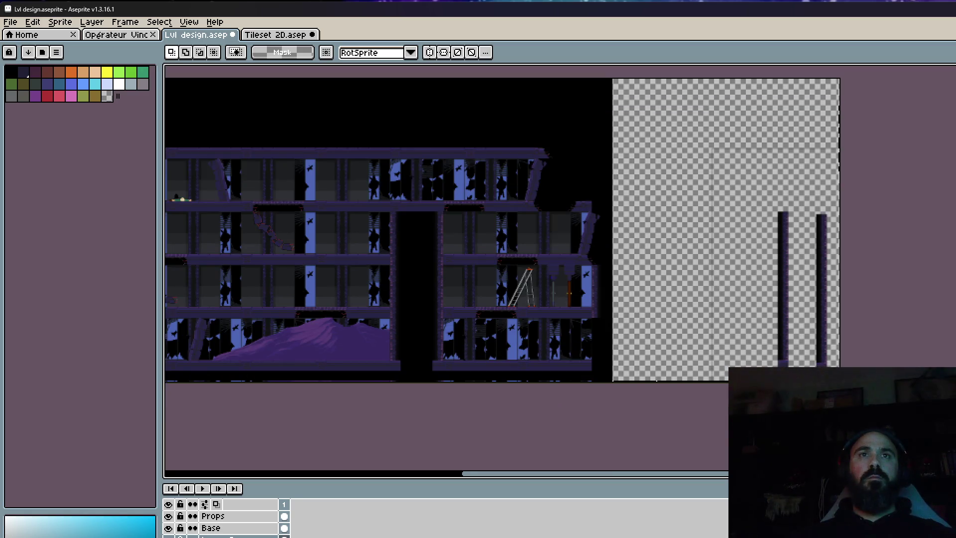
Select the two right-hand pillars and move them left.
left_click_drag(841, 145, 709, 382)
mouse_move(784, 318)
left_mouse_down()
mouse_move(643, 344)
mouse_move(627, 390)
left_mouse_up()
scroll(642, 343, "up", 3)
scroll(635, 201, "up", 1)
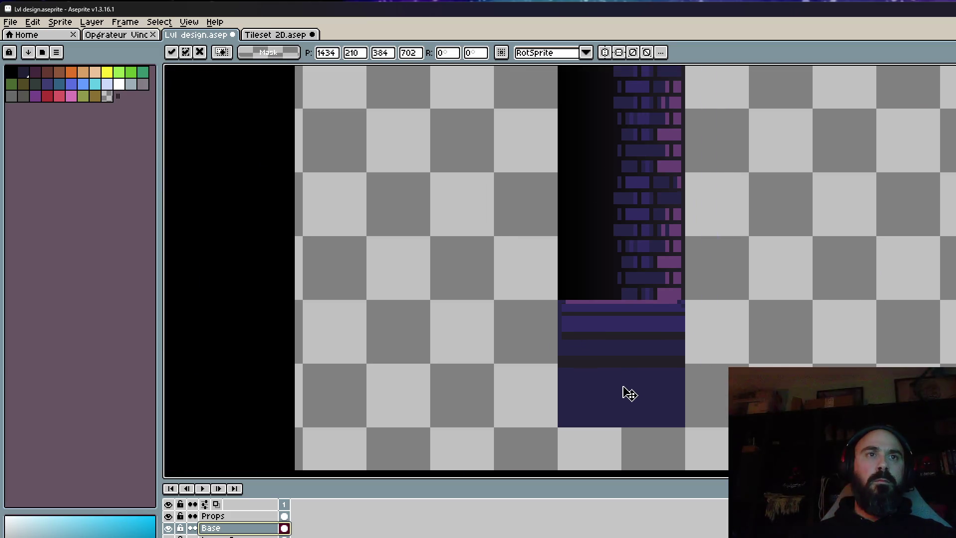
key("Return")
scroll(775, 292, "down", 5)
Reselect both pillars and commit a small shift of the right pillar.
mouse_move(750, 124)
left_mouse_down()
mouse_move(853, 323)
mouse_move(845, 320)
left_mouse_up()
scroll(664, 415, "up", 5)
scroll(706, 345, "up", 2)
scroll(707, 345, "up", 1)
key("Return")
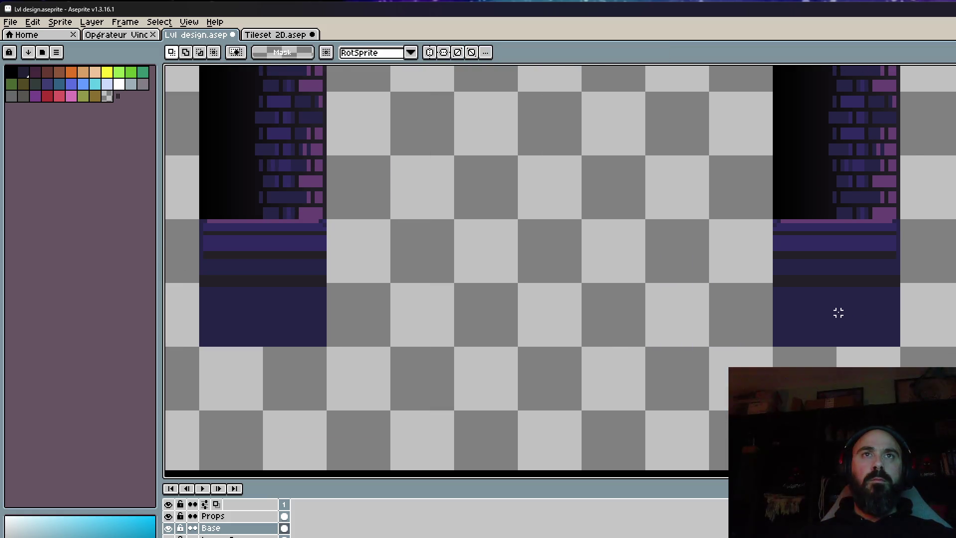
scroll(836, 314, "down", 2)
scroll(734, 356, "down", 2)
left_click_drag(708, 320, 703, 379)
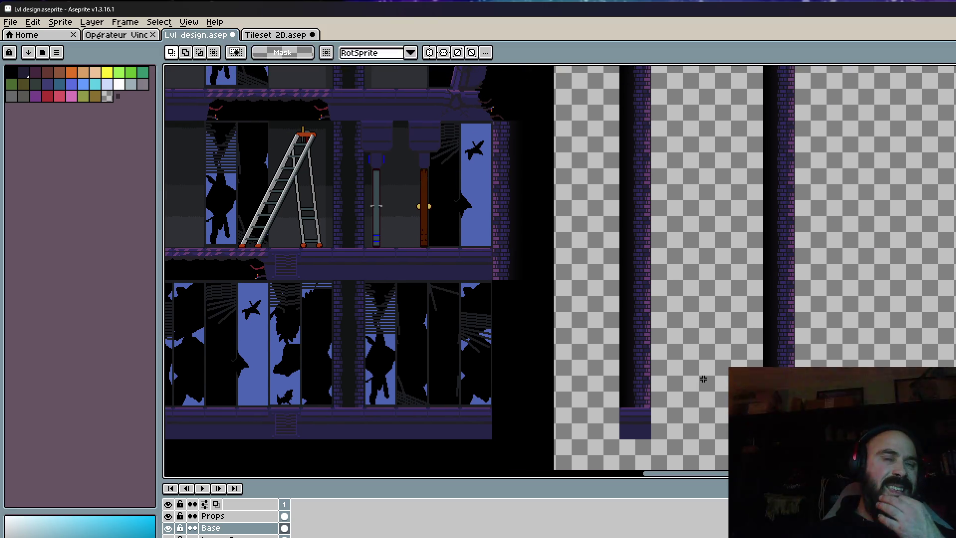
scroll(732, 278, "down", 2)
Move the right pillar on its own further right and commit it.
left_click_drag(708, 90, 807, 376)
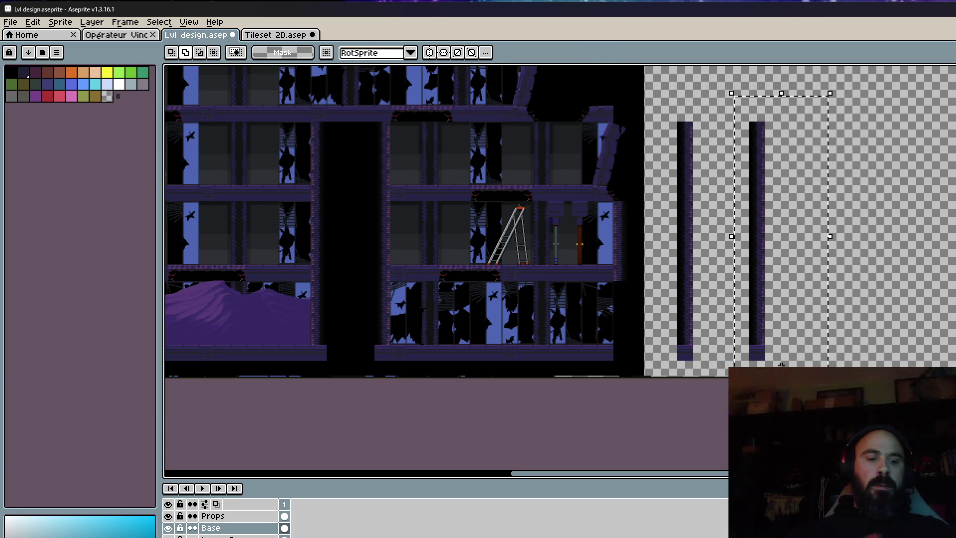
left_click_drag(731, 353, 935, 347)
scroll(748, 352, "up", 2)
key("Return")
scroll(925, 335, "down", 2)
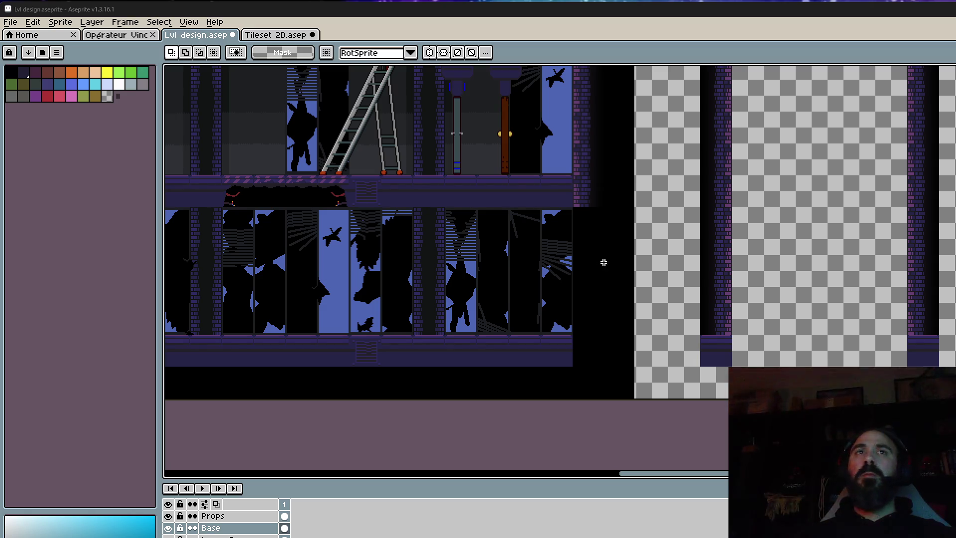
Marquee the dark wall tile in the Tileset 2D document.
key("z")
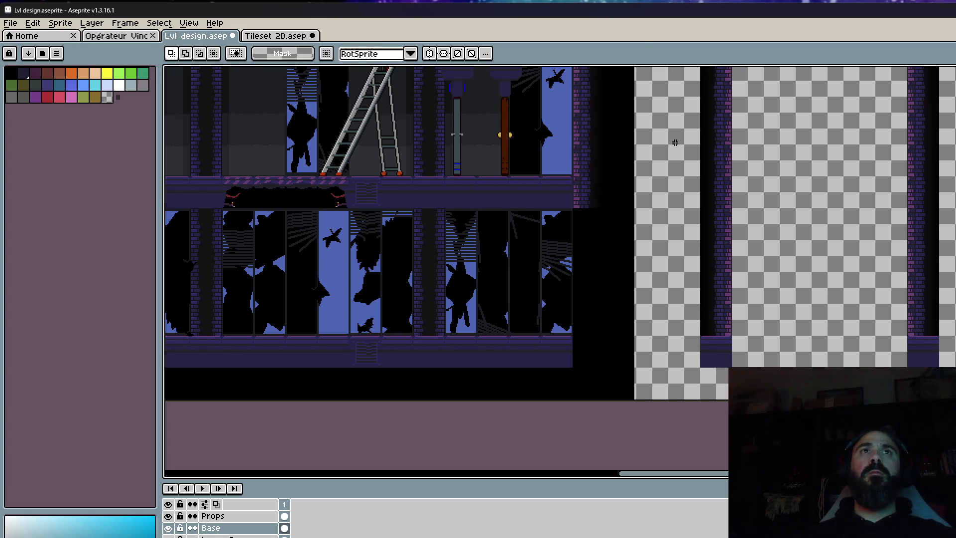
scroll(733, 367, "down", 2)
scroll(570, 282, "up", 1)
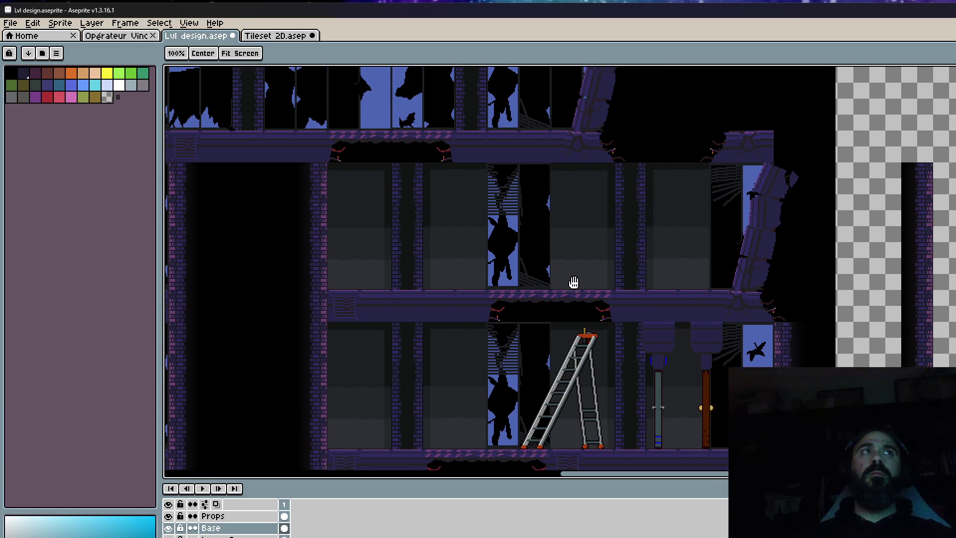
key("m")
key("ctrl+Tab")
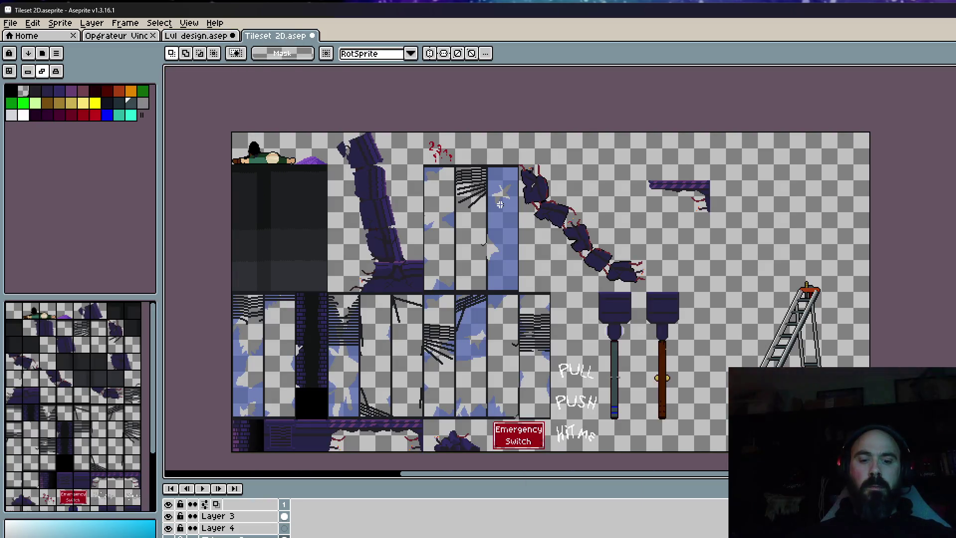
scroll(278, 146, "up", 1)
key("h")
scroll(358, 171, "up", 1)
scroll(497, 171, "up", 1)
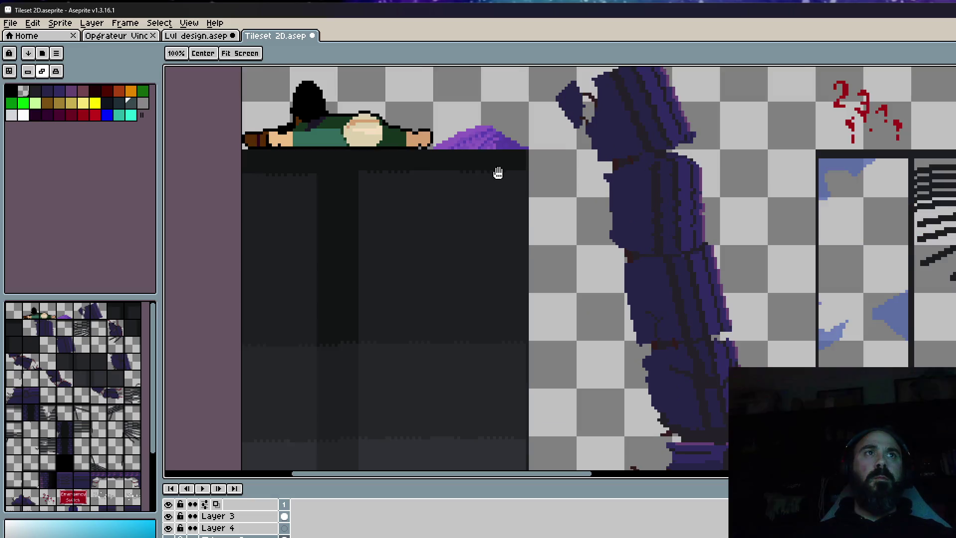
scroll(527, 153, "up", 1)
key("m")
scroll(529, 145, "down", 1)
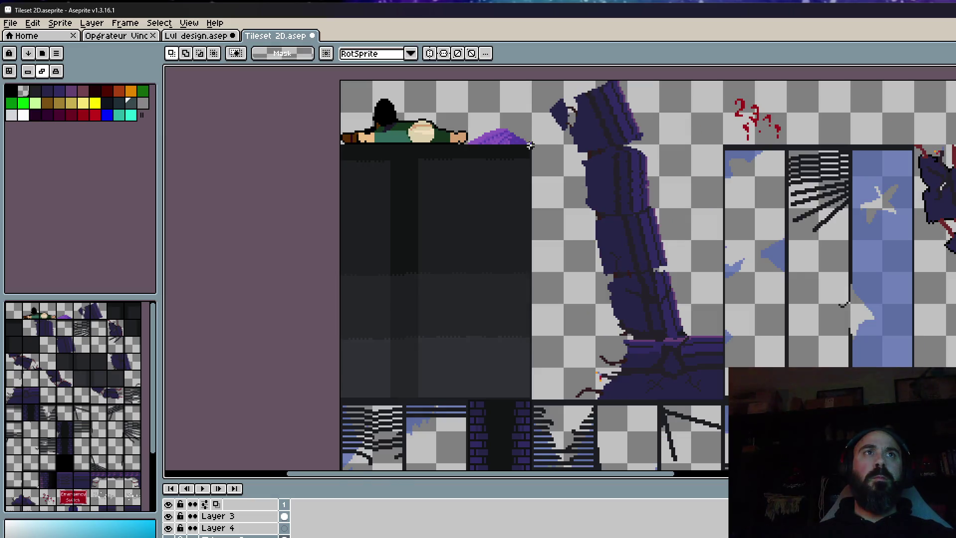
mouse_move(530, 146)
left_mouse_down()
mouse_move(505, 347)
mouse_move(260, 417)
left_mouse_up()
scroll(505, 347, "up", 1)
scroll(245, 385, "down", 2)
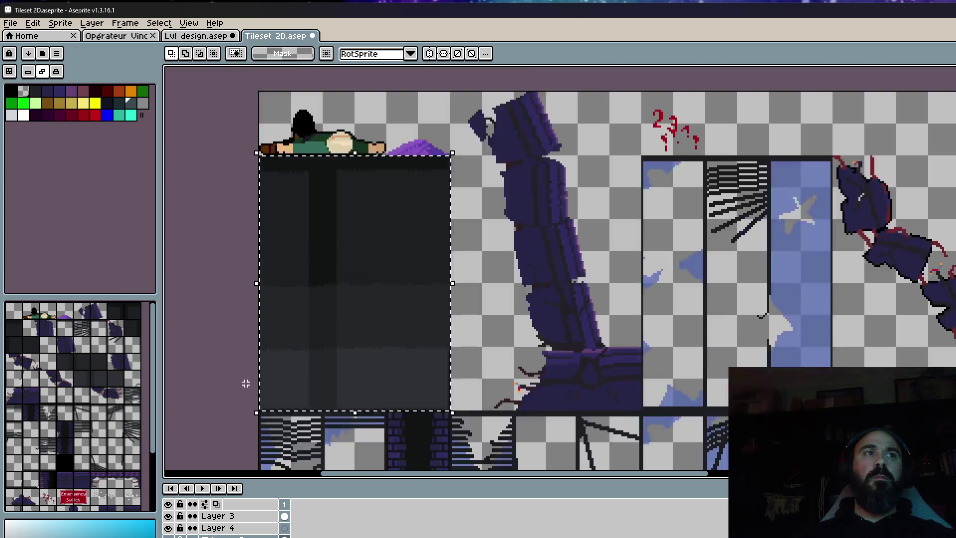
Back in Lvl design, hide the bottom black background layer.
key("ctrl+shift+Tab")
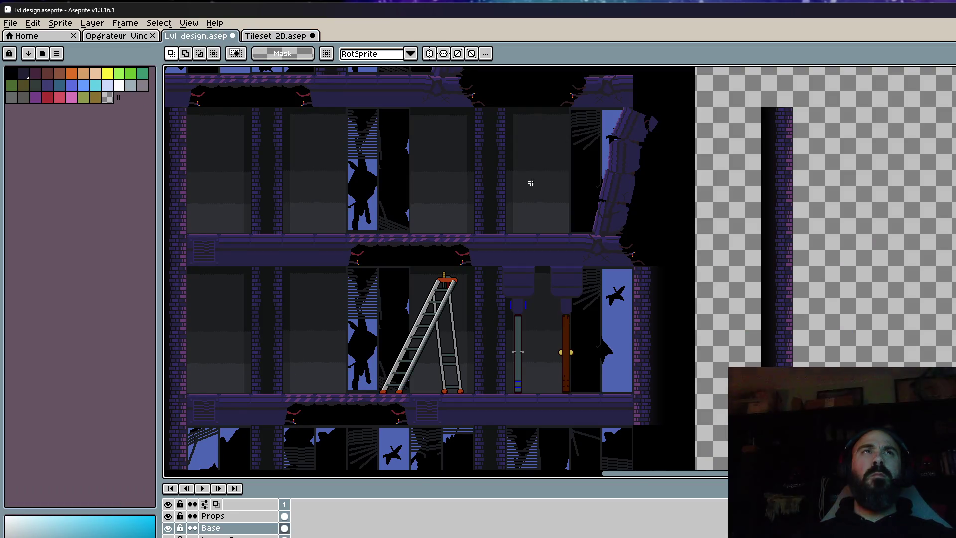
scroll(568, 107, "up", 1)
scroll(556, 104, "down", 1)
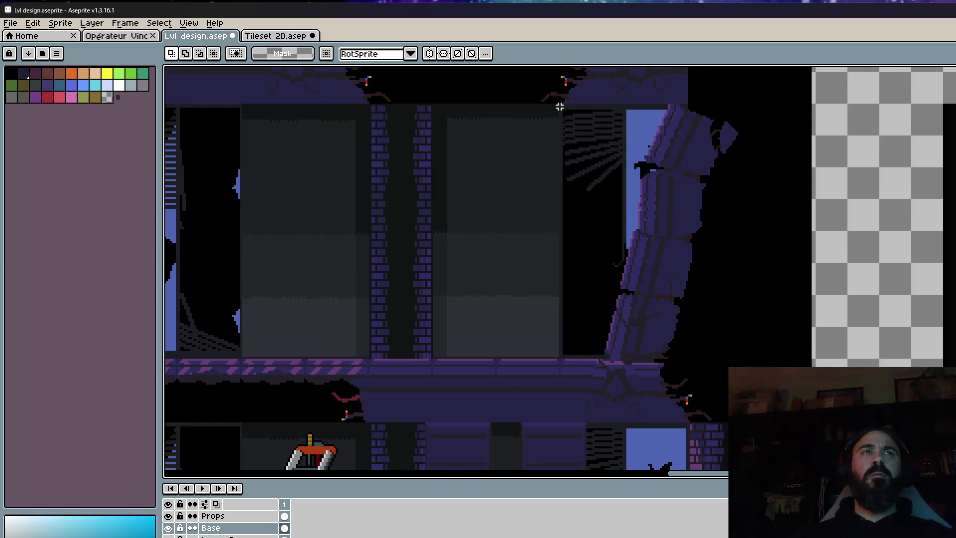
scroll(559, 102, "down", 1)
left_click(168, 537)
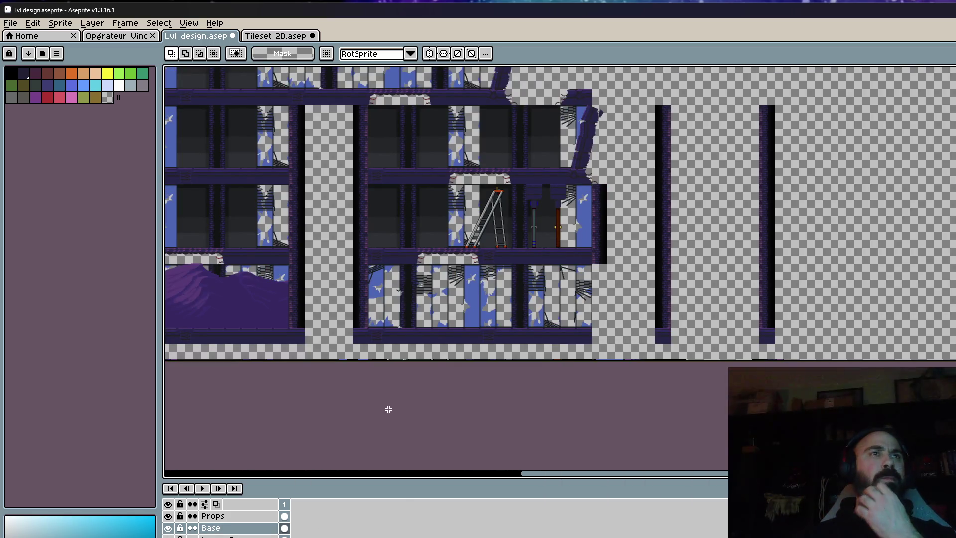
Marquee the dark pillar block beside the middle rooms and drag it right toward the shaft.
left_click_drag(453, 215, 454, 307)
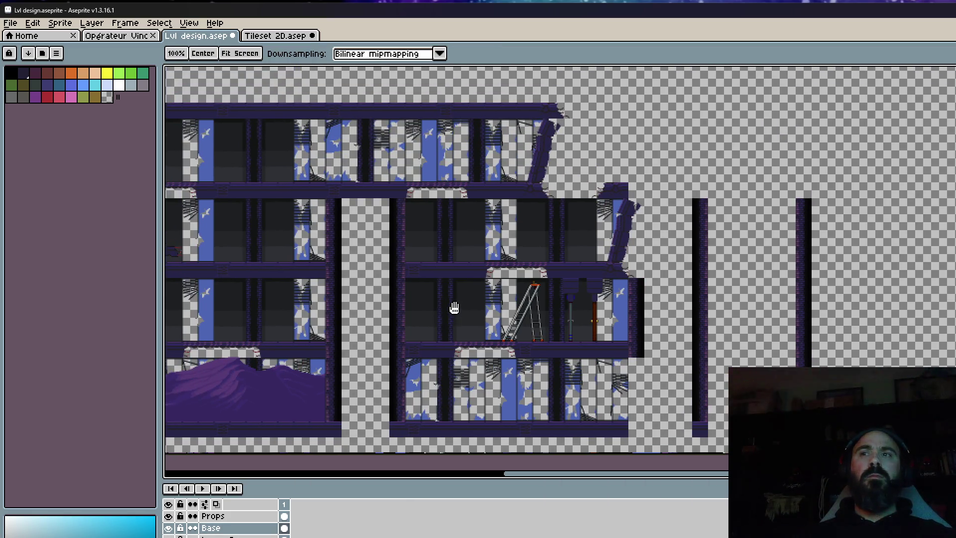
scroll(463, 205, "up", 3)
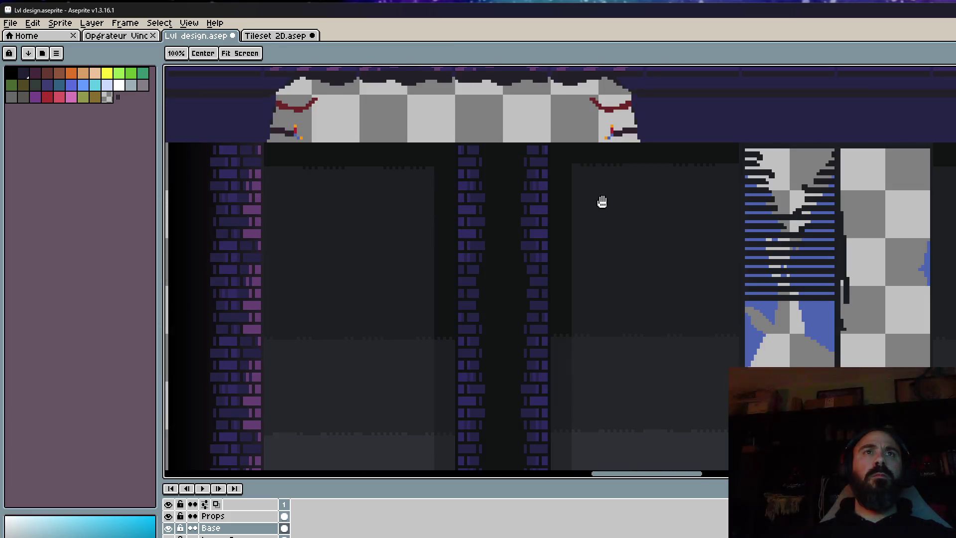
mouse_move(783, 199)
left_mouse_down()
mouse_move(641, 181)
mouse_move(602, 194)
left_mouse_up()
scroll(725, 158, "up", 1)
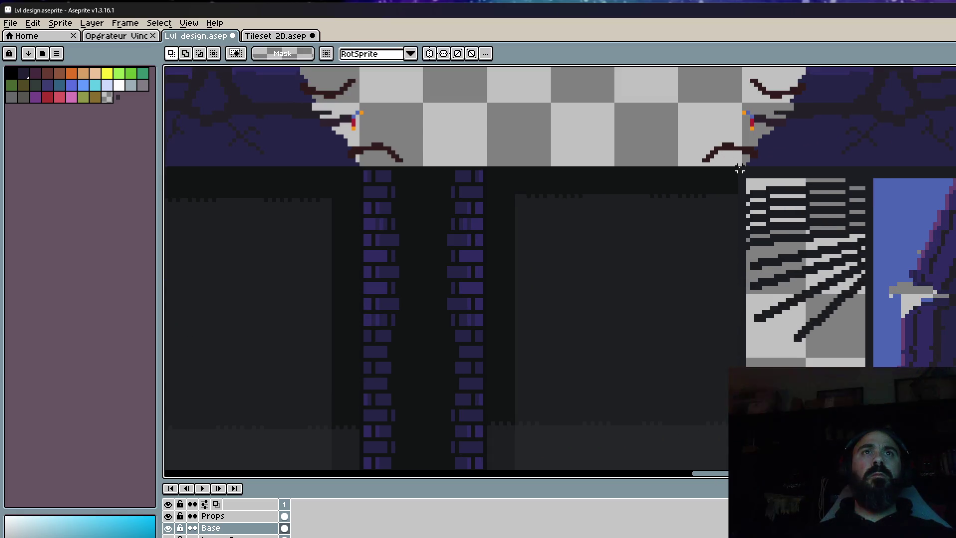
mouse_move(739, 169)
left_mouse_down()
mouse_move(660, 197)
mouse_move(638, 383)
mouse_move(628, 361)
left_mouse_up()
scroll(660, 197, "down", 1)
scroll(632, 366, "down", 3)
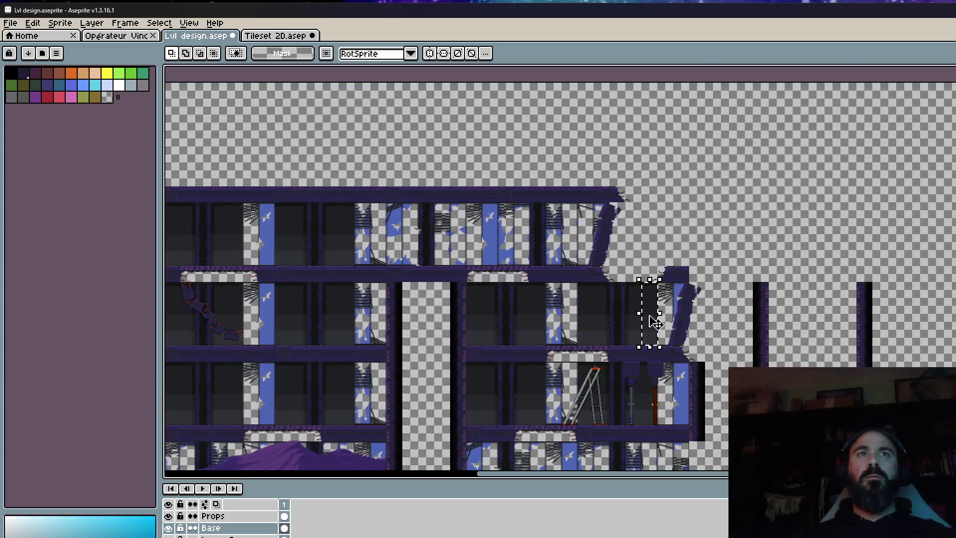
left_click_drag(655, 321, 809, 323)
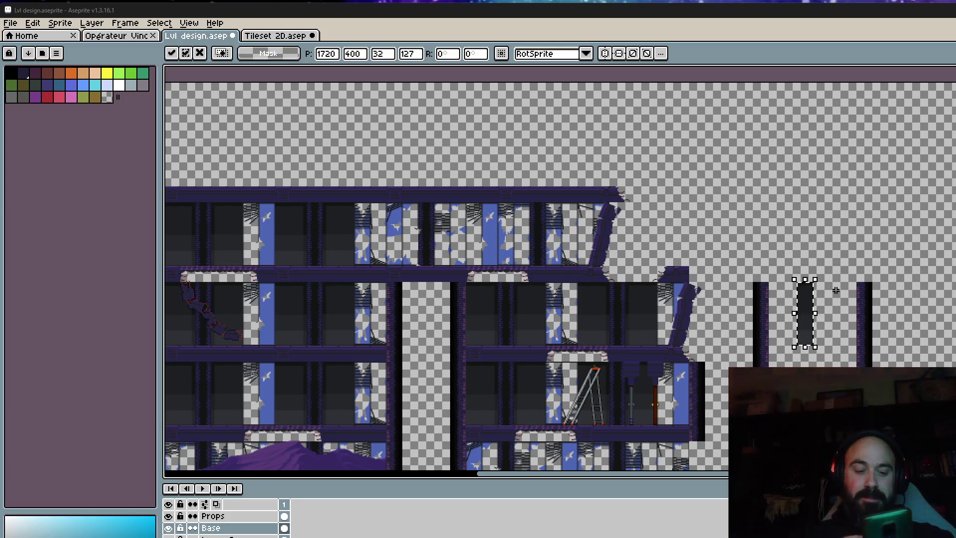
Cancel the dark pillar's move and reselect the pillar.
scroll(836, 291, "up", 4)
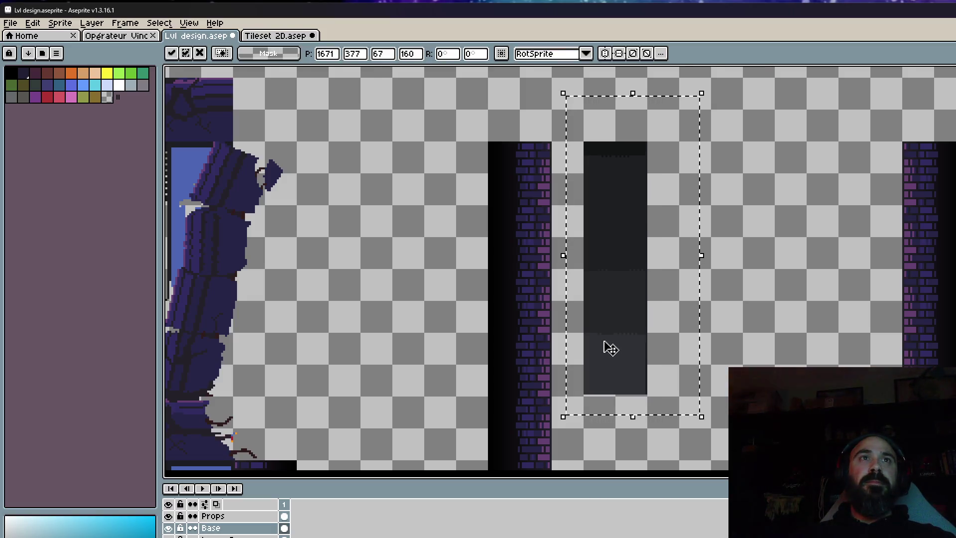
scroll(604, 346, "up", 1)
key("Escape")
scroll(685, 241, "down", 1)
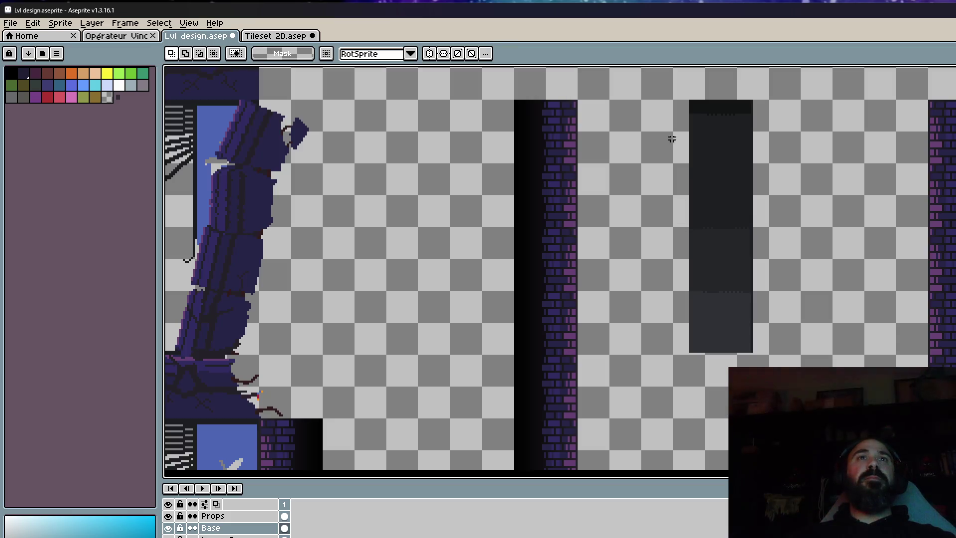
left_click_drag(667, 100, 777, 352)
scroll(766, 344, "down", 1)
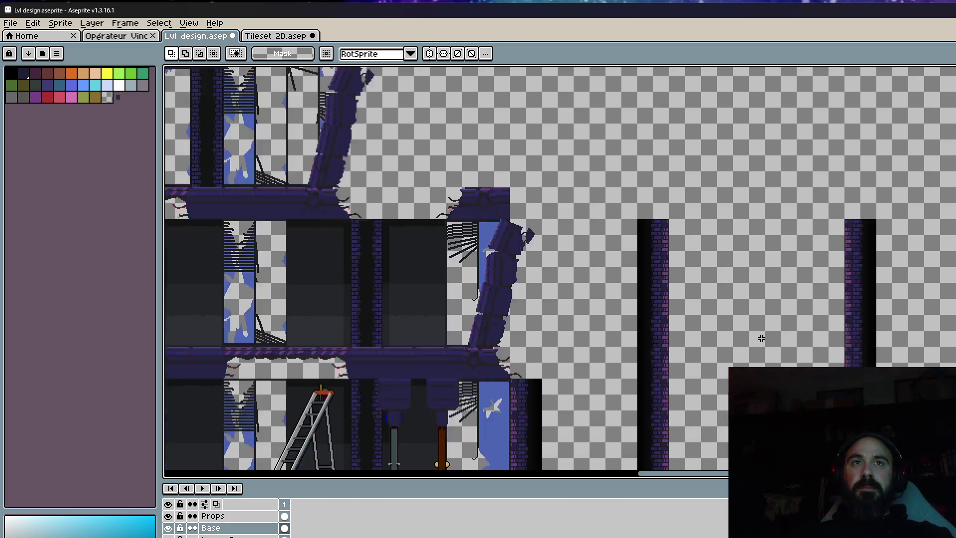
Pan to the level's rooms and return to rectangular selection.
scroll(731, 311, "up", 1)
mouse_move(731, 311)
left_mouse_down()
mouse_move(707, 301)
mouse_move(668, 319)
left_mouse_up()
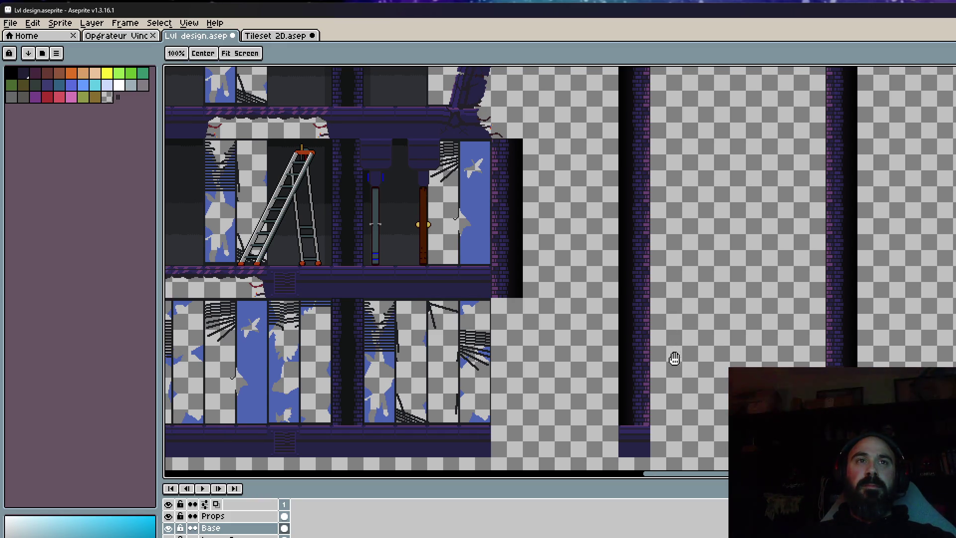
left_click_drag(670, 364, 653, 367)
key("m")
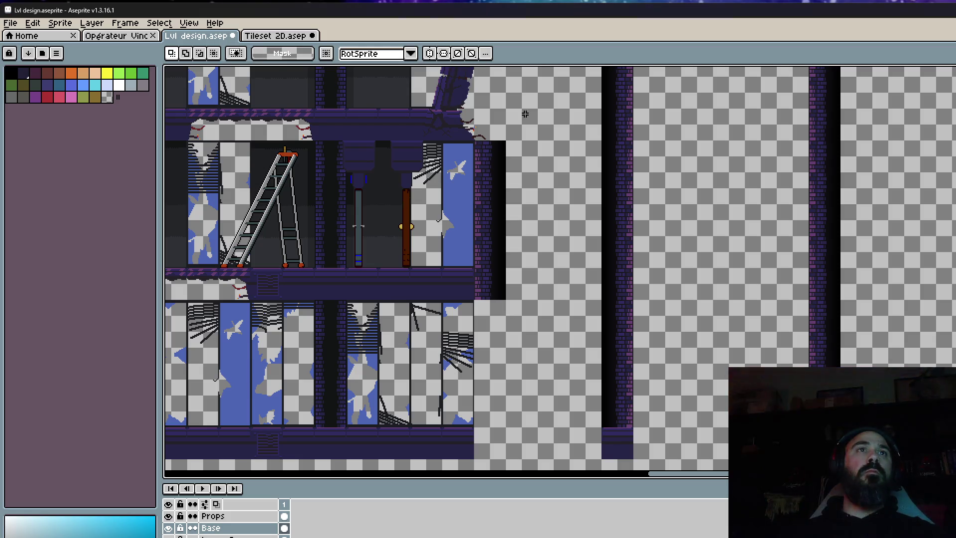
Inspect the Tileset 2D sprite, then return to the Lvl design file.
scroll(649, 318, "down", 2)
scroll(649, 319, "up", 2)
left_click(277, 36)
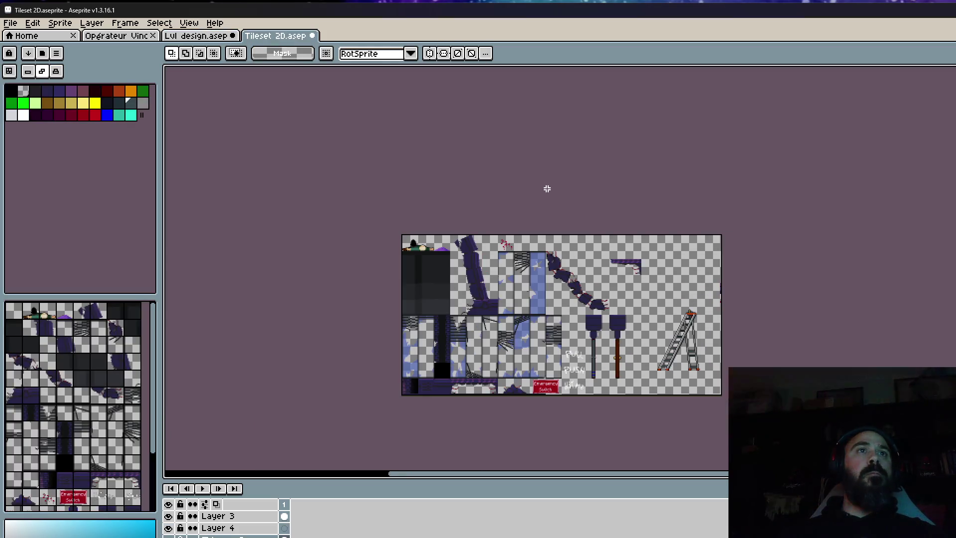
key("space")
scroll(589, 210, "up", 1)
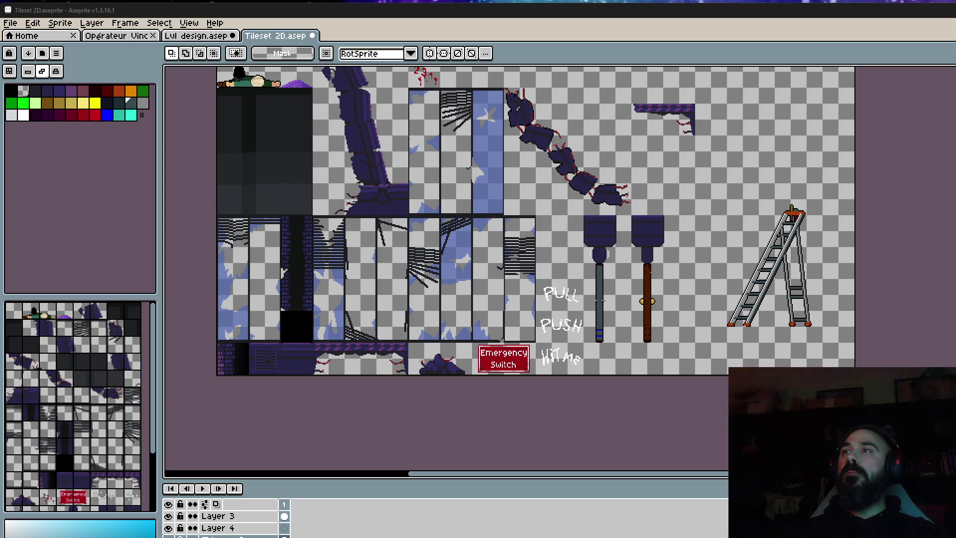
scroll(643, 289, "up", 1)
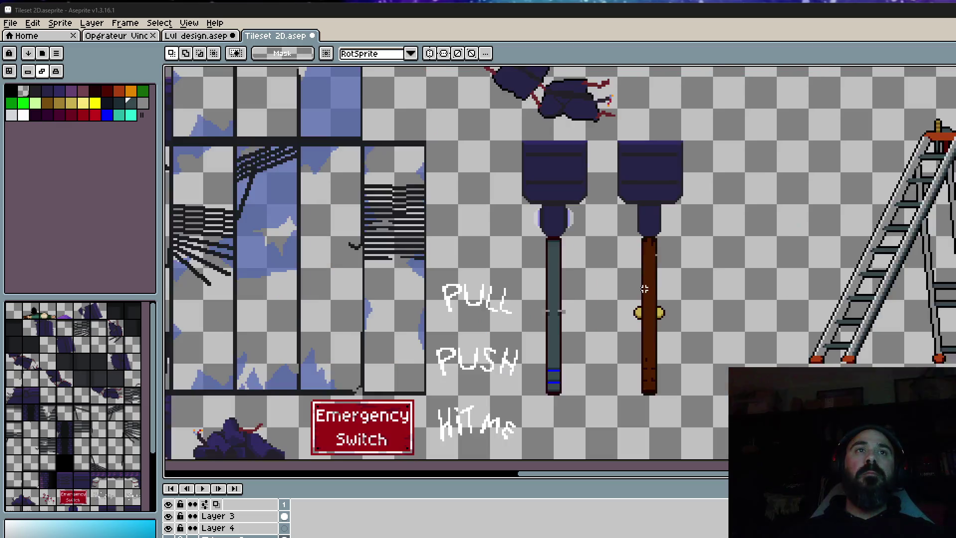
scroll(647, 278, "down", 1)
left_click(208, 37)
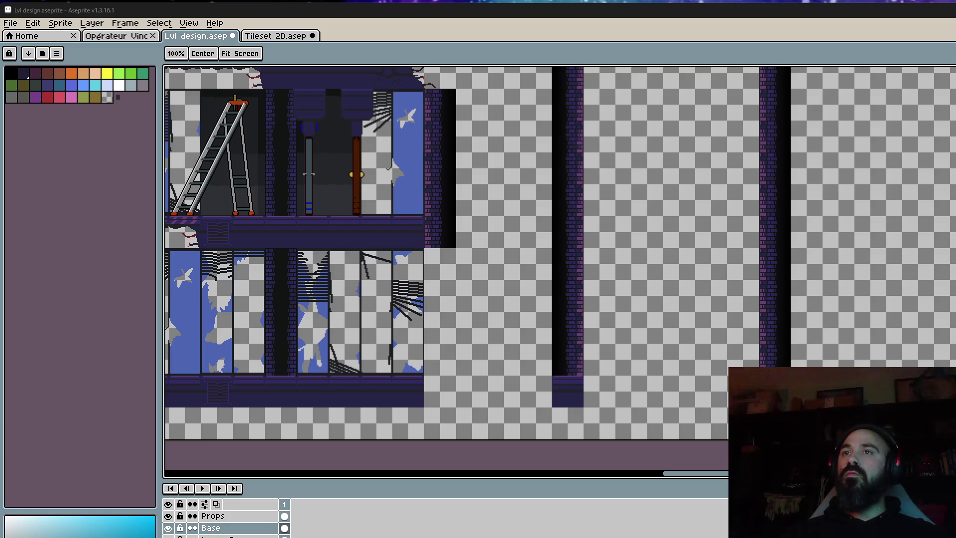
Compare against the Tileset 2D sprite once more before going back to Lvl design.
key("m")
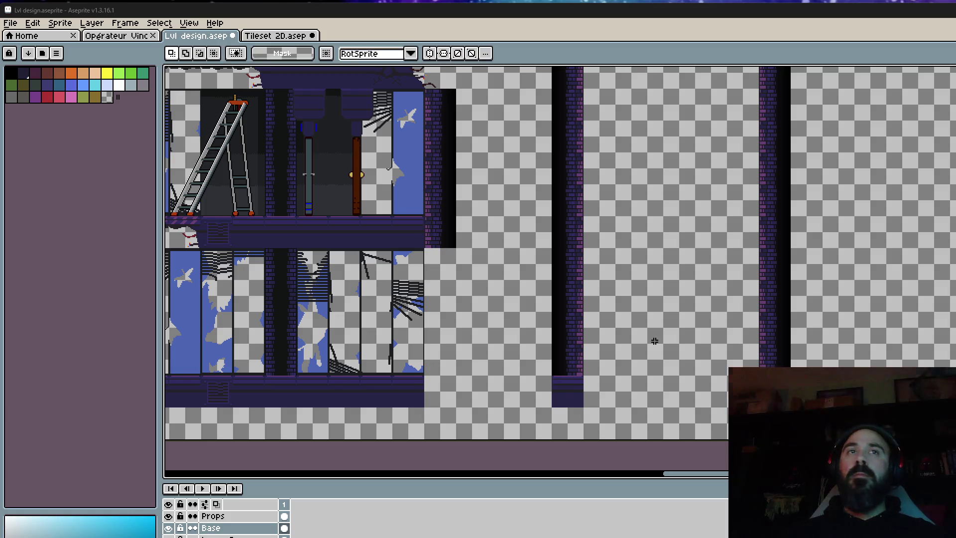
scroll(655, 340, "up", 1)
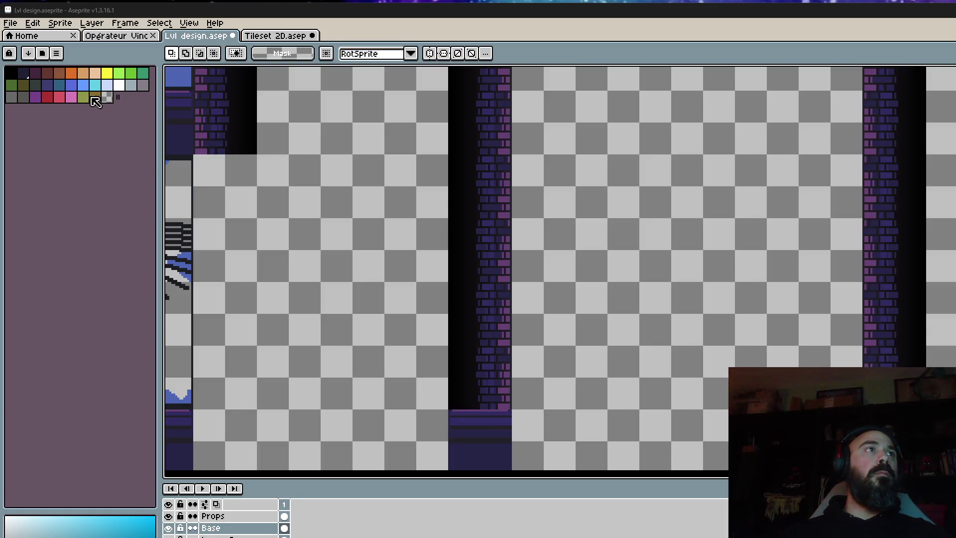
scroll(387, 191, "down", 3)
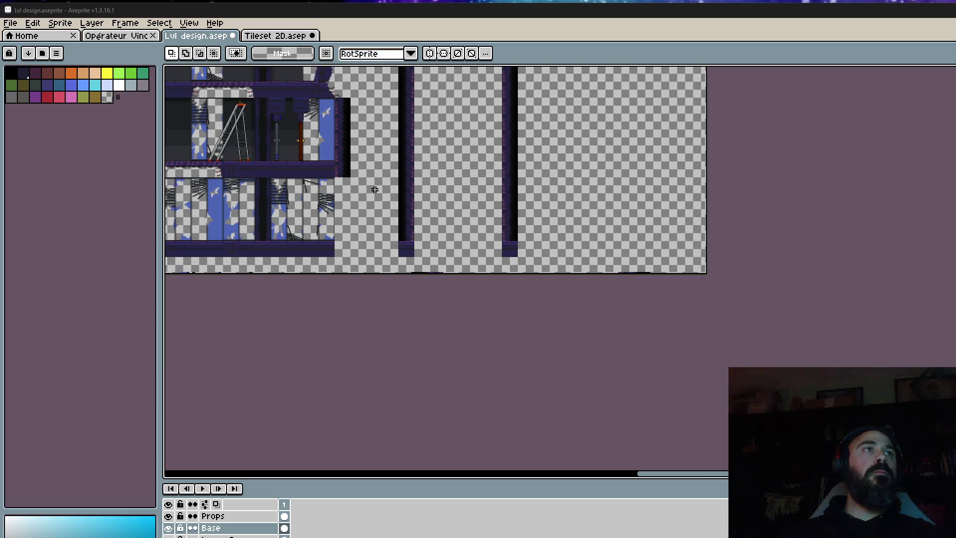
left_click(292, 37)
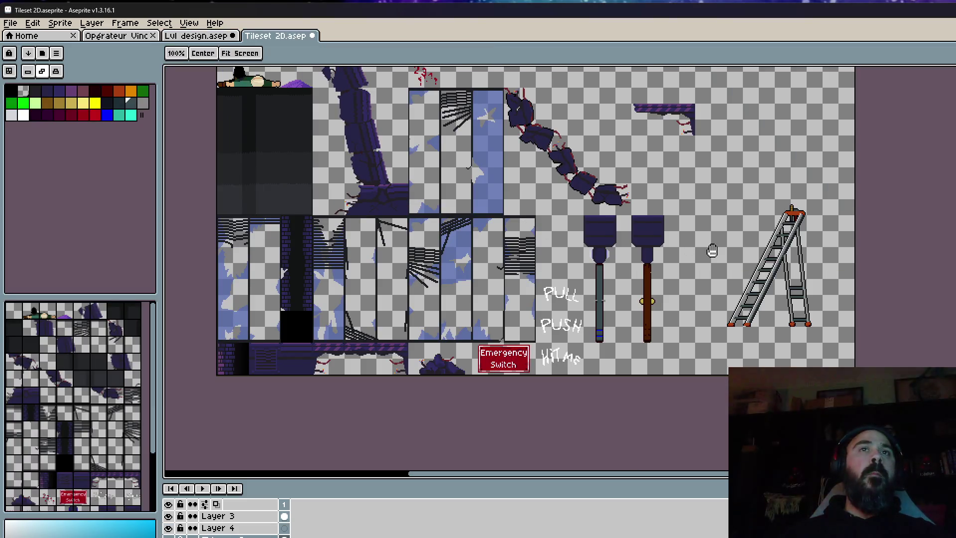
scroll(624, 360, "down", 1)
scroll(679, 274, "up", 1)
key("m")
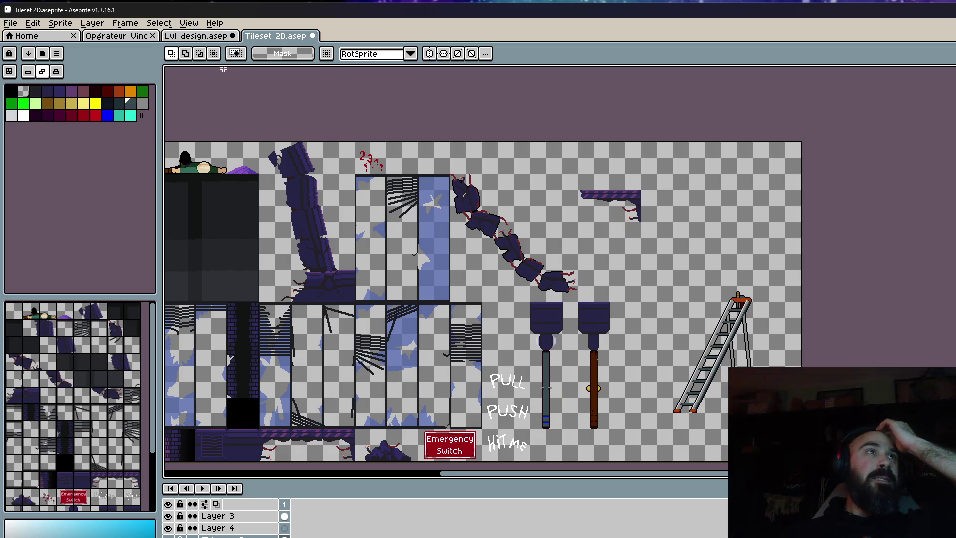
left_click(199, 36)
Pan across the empty elevator shaft and widen the colour palette panel.
scroll(448, 209, "up", 2)
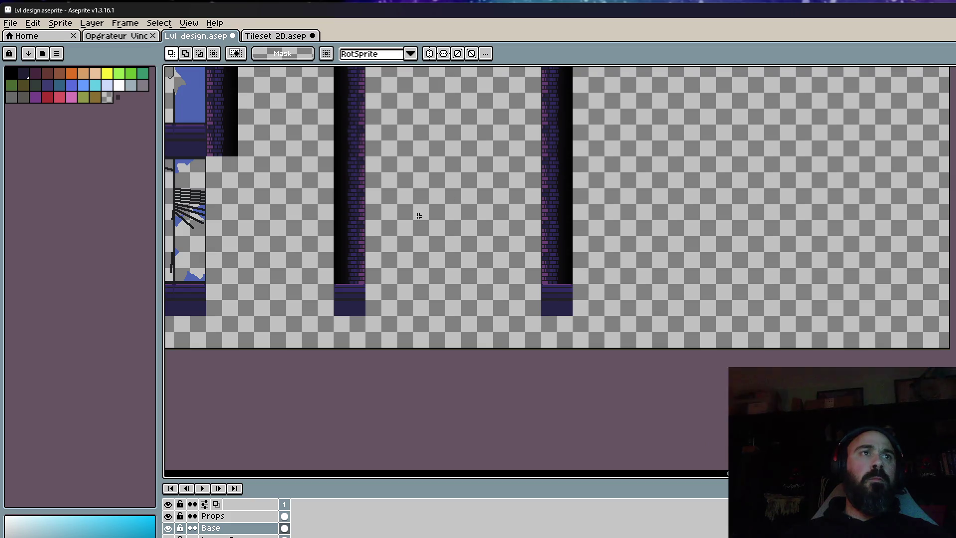
scroll(398, 230, "up", 2)
scroll(398, 230, "down", 2)
scroll(395, 228, "up", 2)
mouse_move(394, 228)
left_mouse_down()
mouse_move(593, 260)
mouse_move(527, 274)
left_mouse_up()
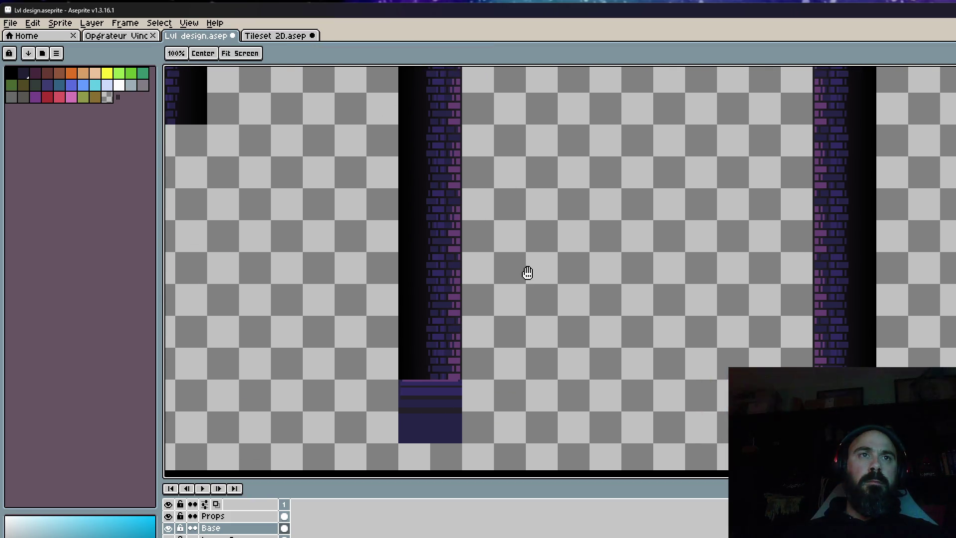
scroll(533, 294, "down", 2)
scroll(570, 275, "down", 2)
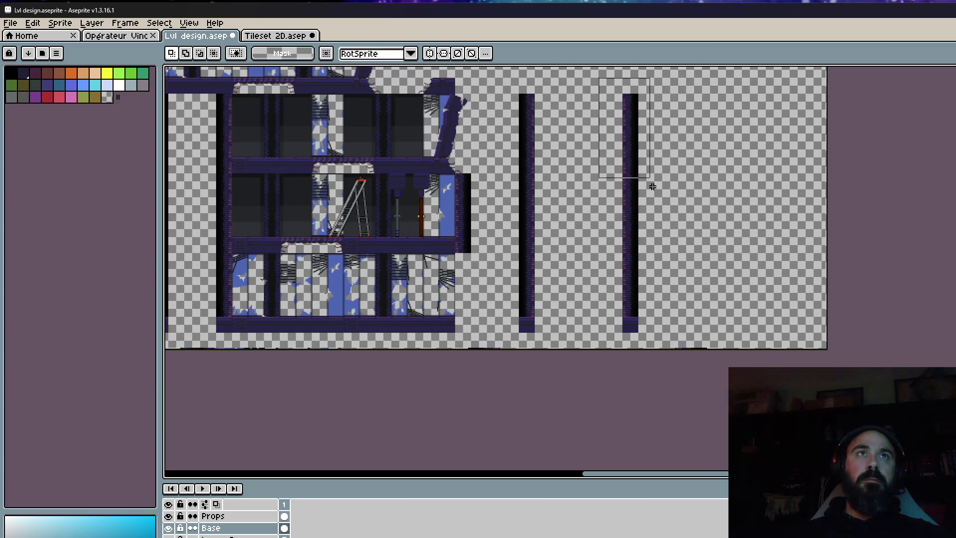
mouse_move(159, 224)
left_mouse_down()
mouse_move(252, 225)
mouse_move(190, 220)
left_mouse_up()
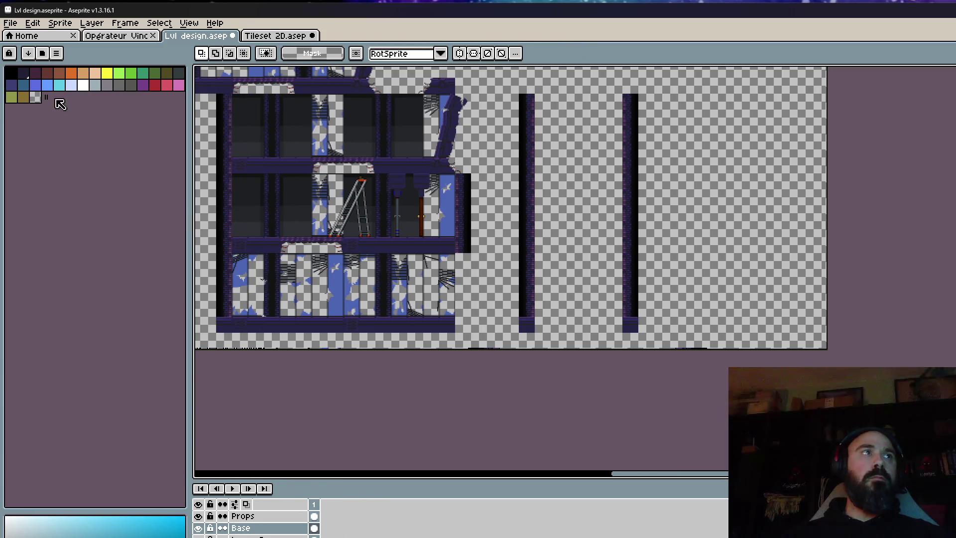
Load the Void Operators colour palette and save the level design file.
left_click(56, 53)
left_click(91, 207)
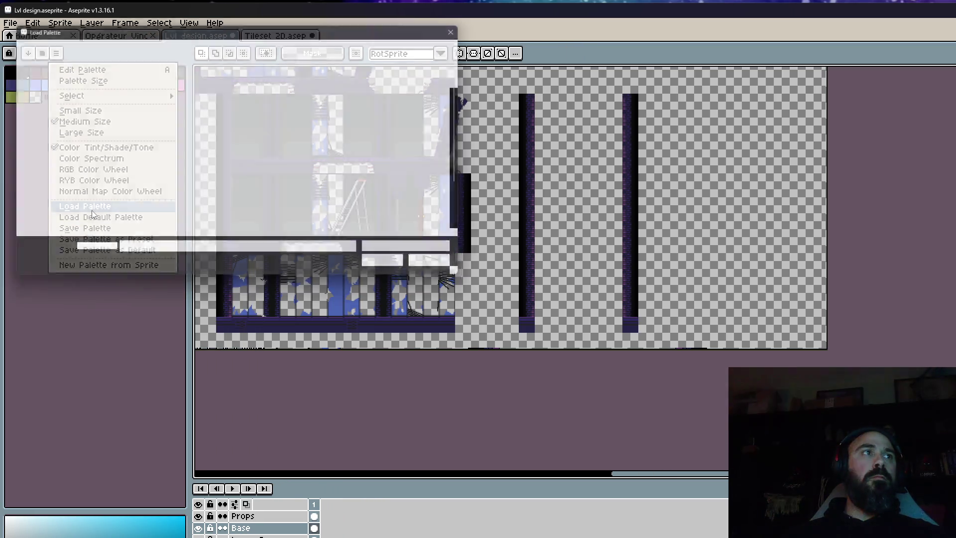
scroll(174, 209, "down", 2)
double_click(189, 209)
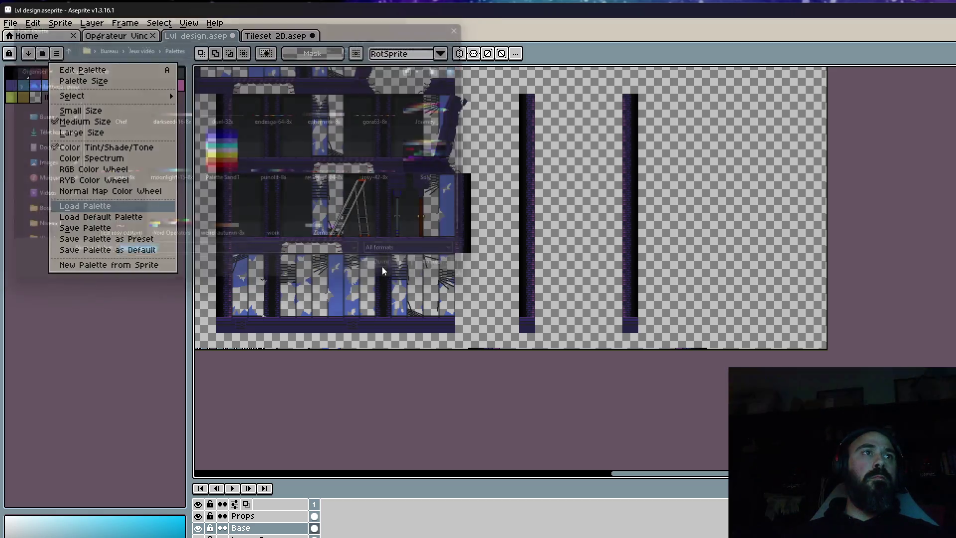
left_click(11, 23)
left_click(22, 74)
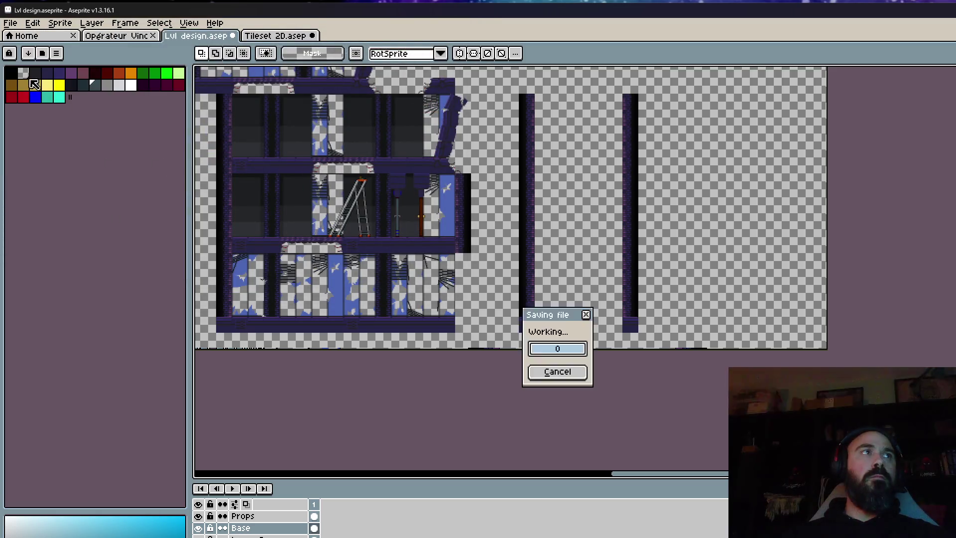
Select the right-hand brick pillar, move it left beside the shaft, then nudge it slightly further.
left_click_drag(596, 86, 711, 312)
scroll(667, 336, "up", 3)
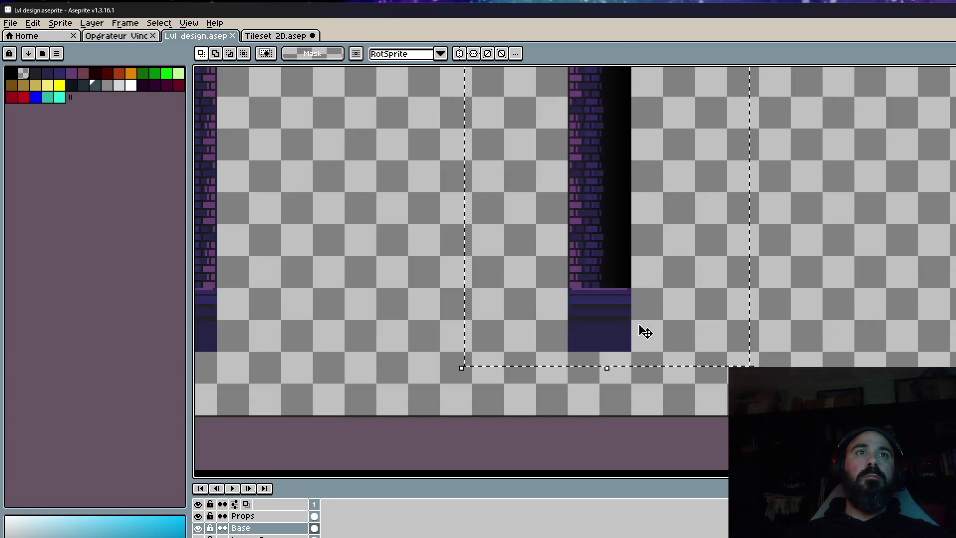
left_click_drag(644, 331, 493, 326)
scroll(665, 324, "left", 3)
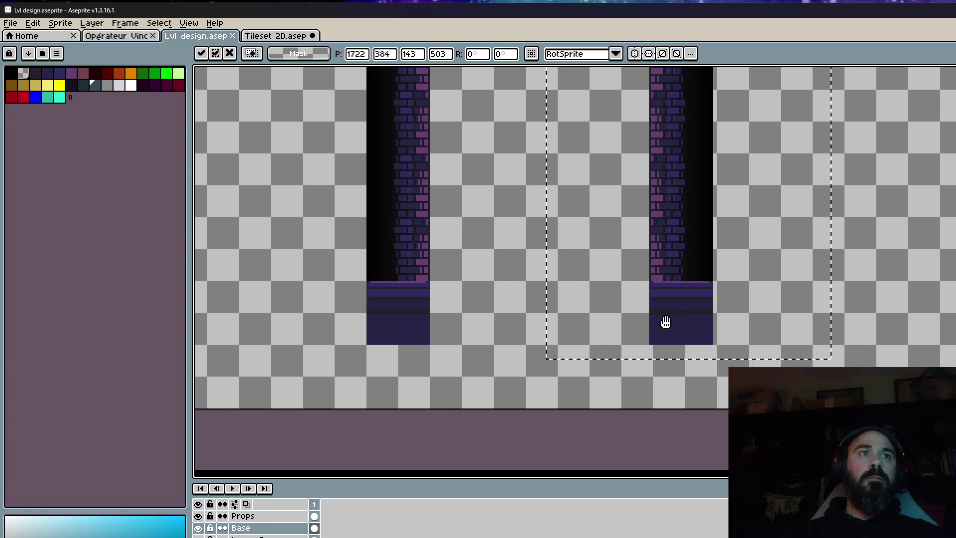
scroll(662, 328, "up", 1)
left_click_drag(655, 335, 625, 338)
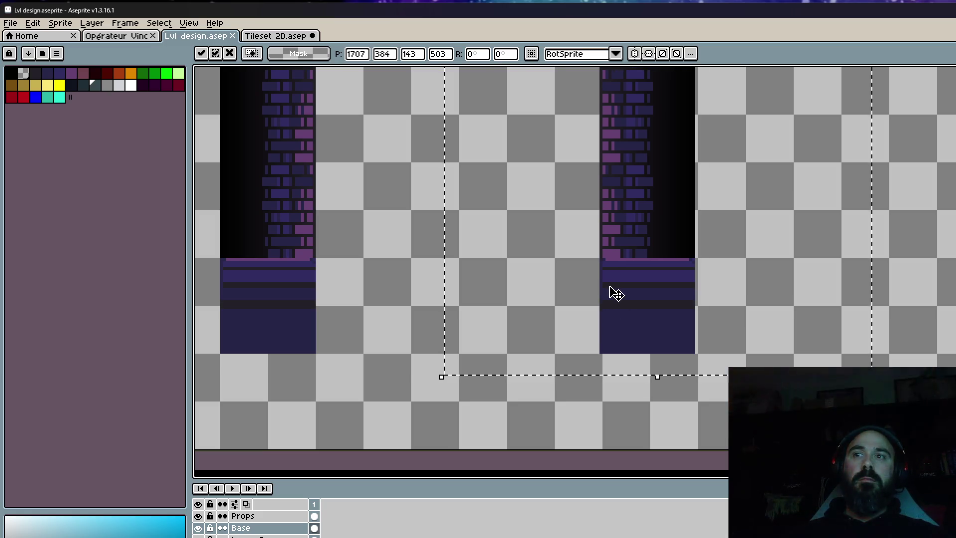
scroll(614, 289, "down", 5)
scroll(615, 259, "up", 1)
scroll(617, 250, "up", 2)
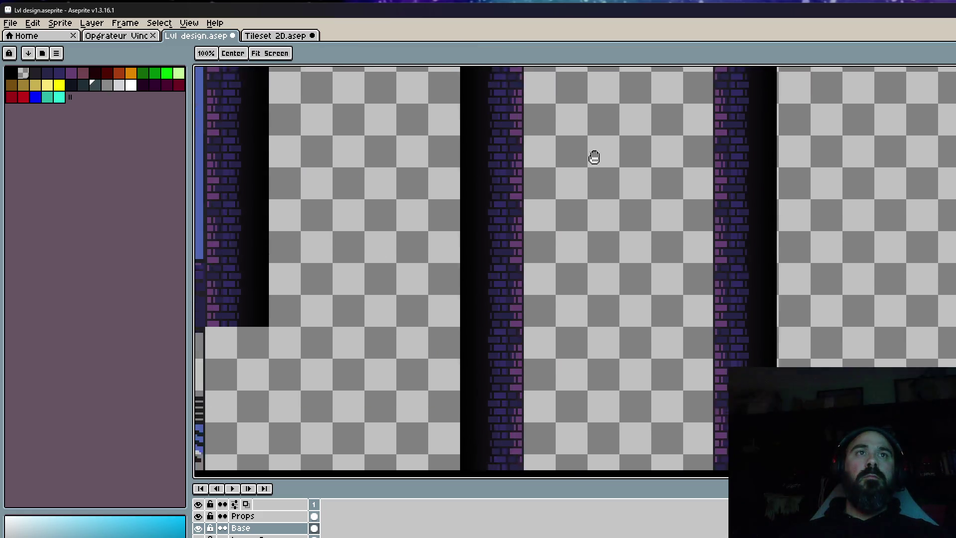
Pick grey and try out a trial rectangle across the shaft.
scroll(593, 150, "down", 1)
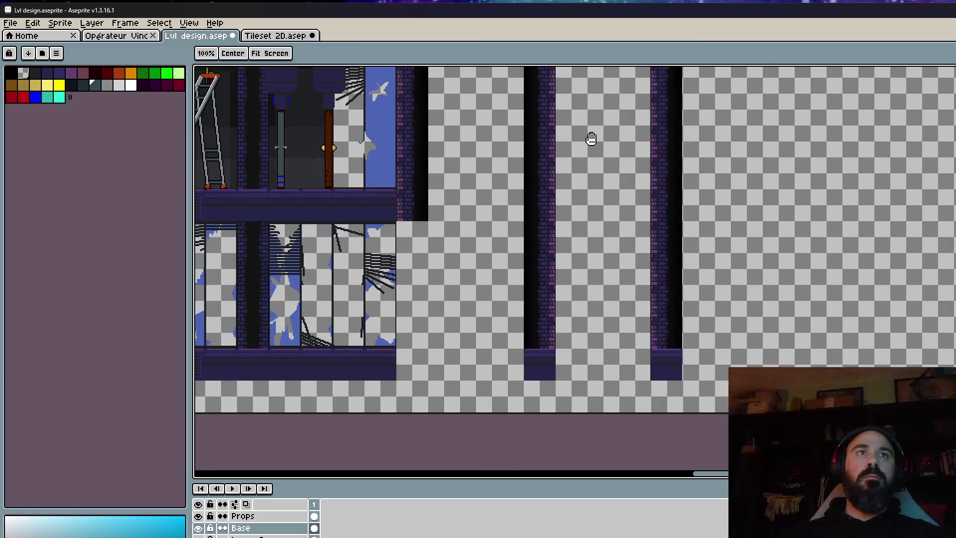
left_click(107, 86)
scroll(613, 332, "up", 2)
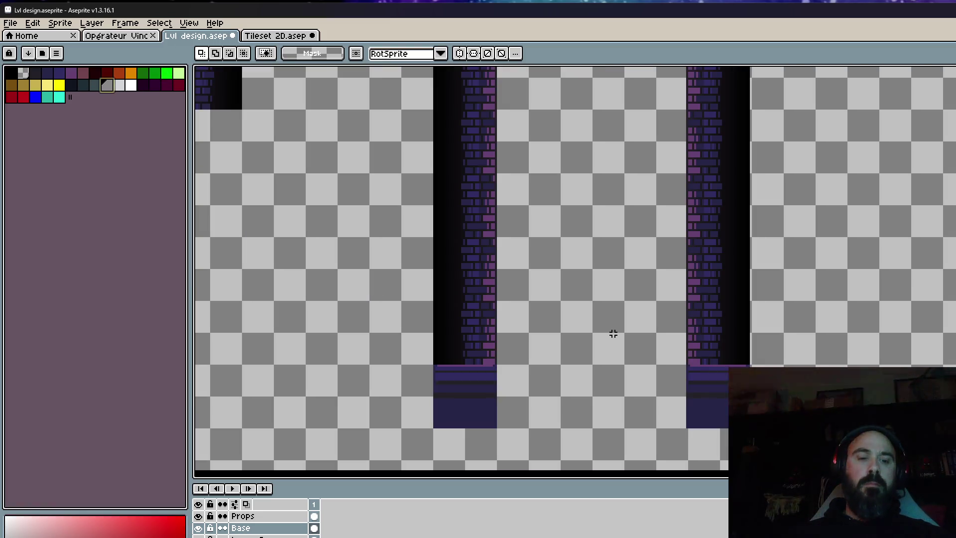
key("b")
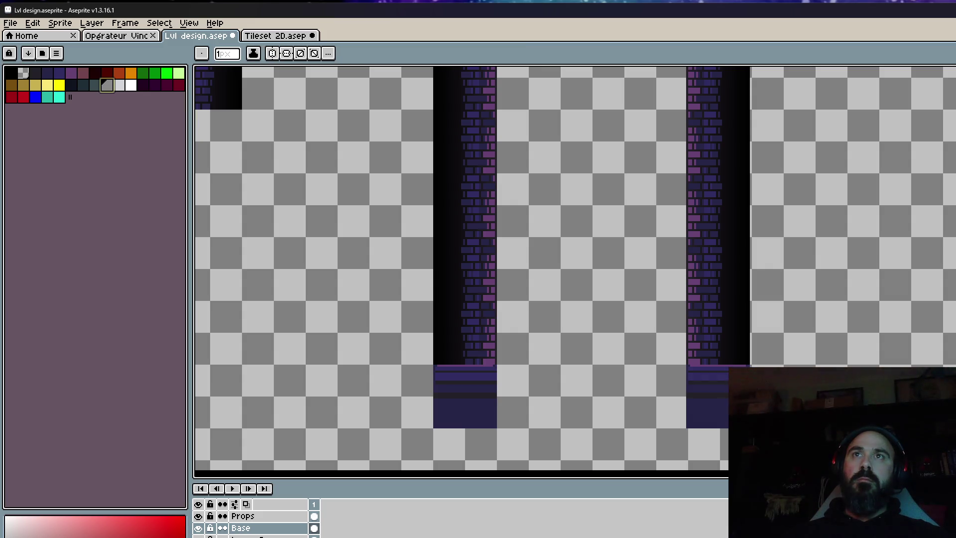
scroll(516, 226, "up", 1)
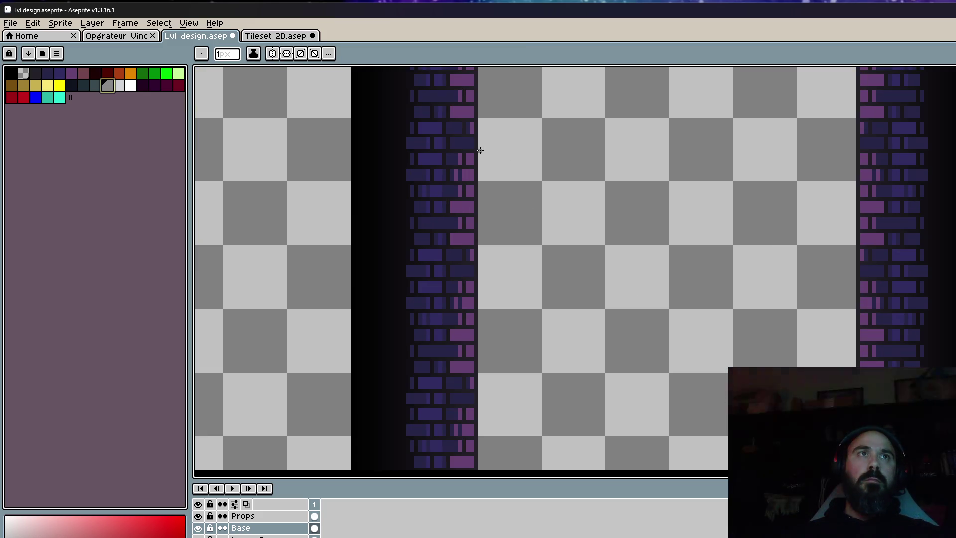
left_click_drag(480, 149, 766, 408)
scroll(538, 187, "down", 1)
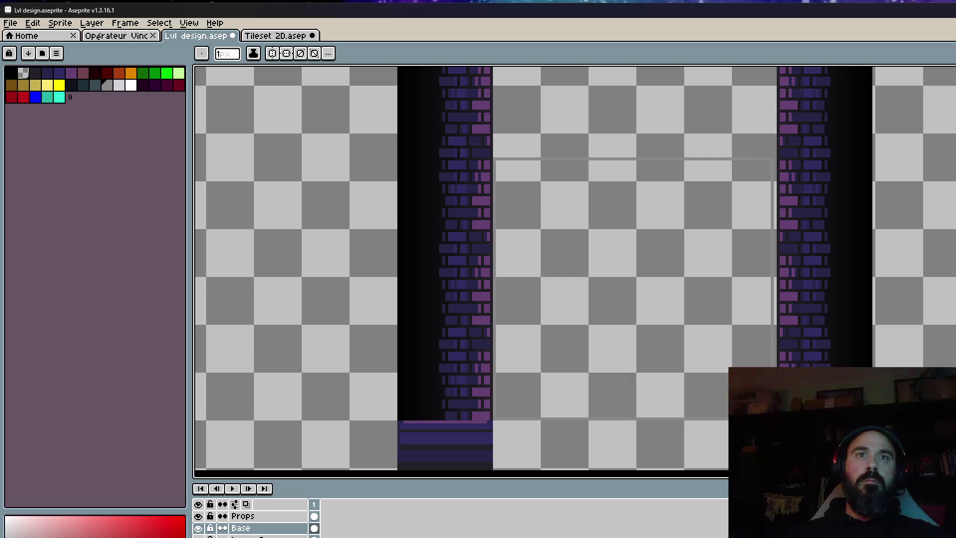
scroll(753, 393, "down", 1)
key("v")
key("b")
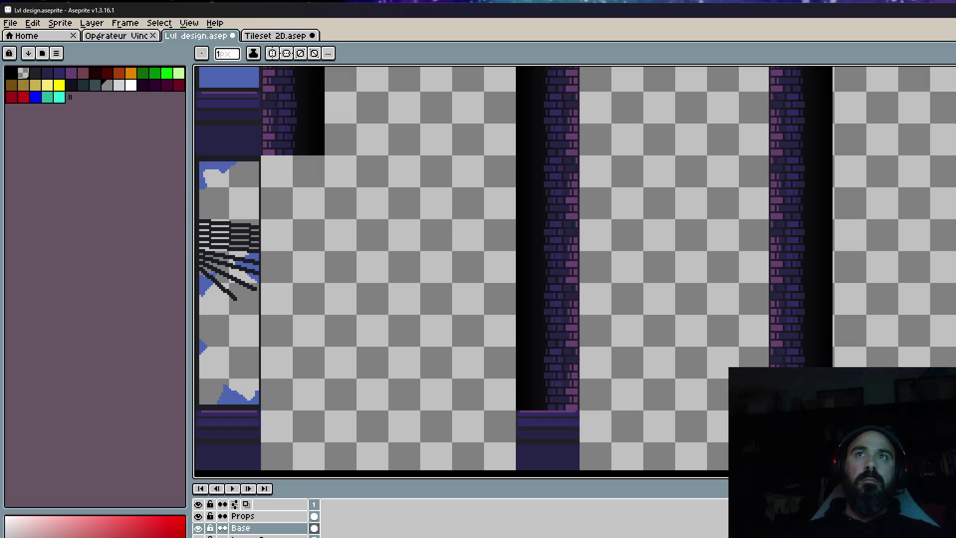
Fill the shaft between the brick columns with a dark teal rectangle.
left_click(94, 85)
scroll(579, 199, "up", 1)
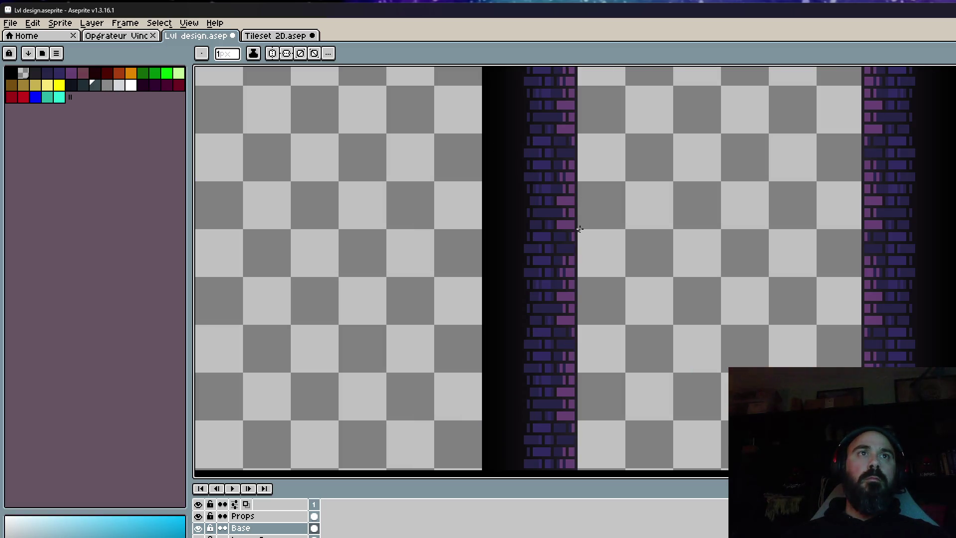
scroll(580, 228, "down", 1)
left_click_drag(579, 109, 859, 392)
scroll(737, 313, "down", 3)
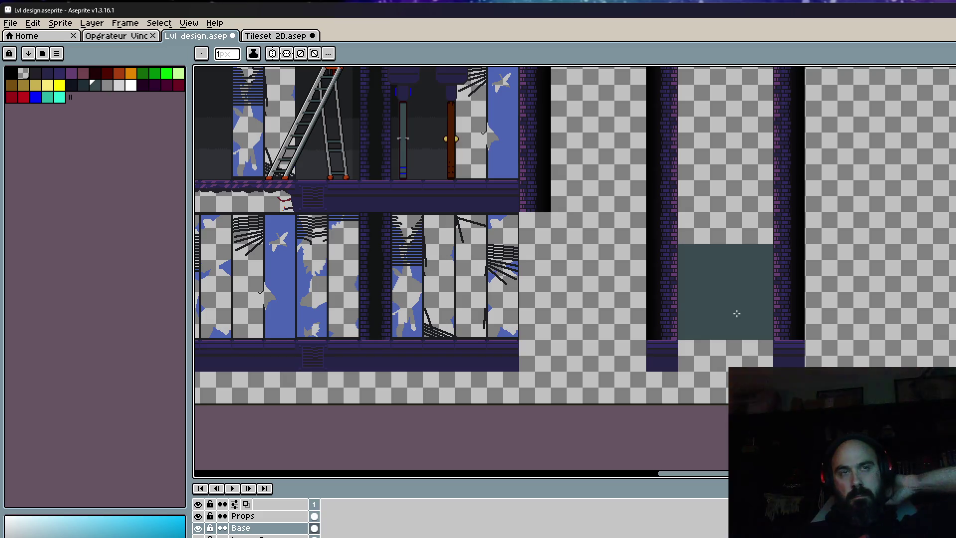
scroll(736, 313, "up", 2)
scroll(737, 313, "up", 1)
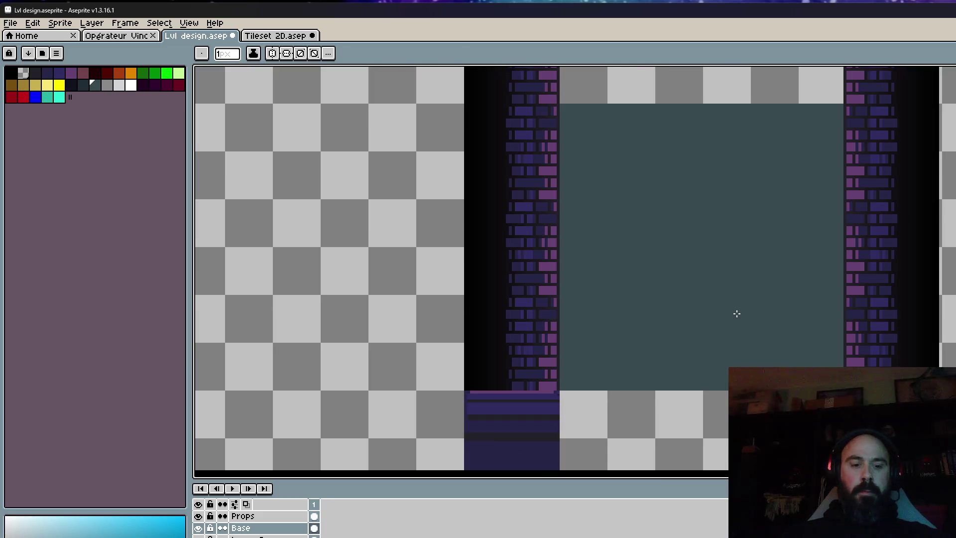
Sample grey and draw a tall rectangle outline as the left door leaf.
key("i")
left_click(111, 87)
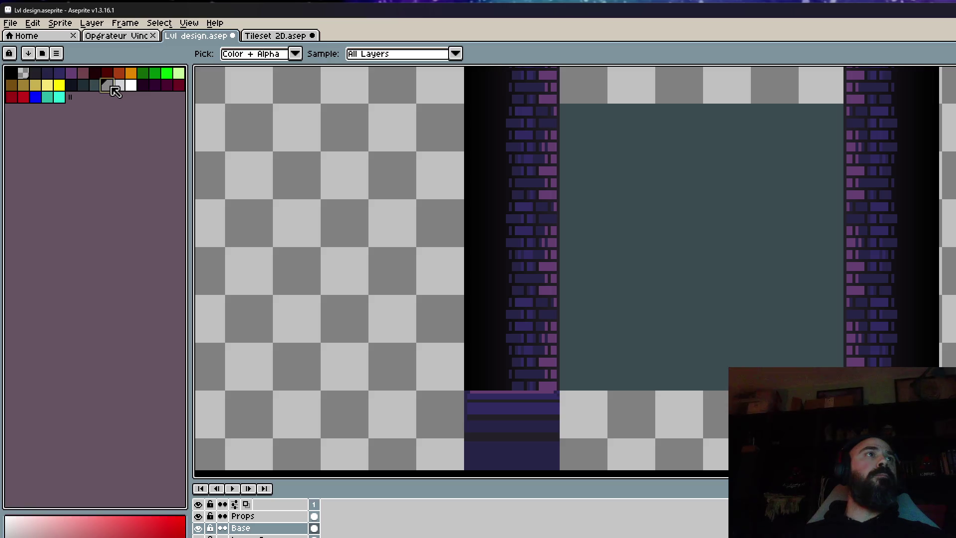
key("b")
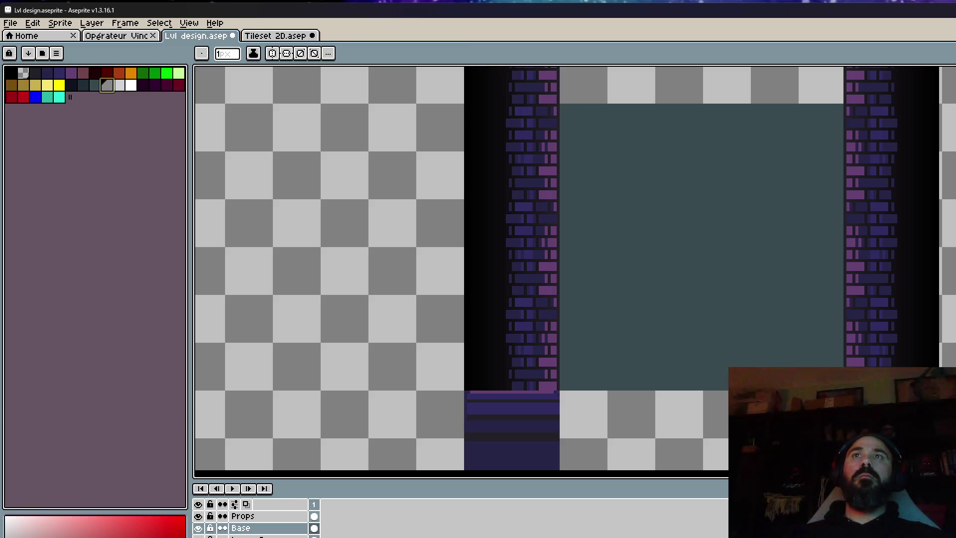
scroll(691, 116, "up", 1)
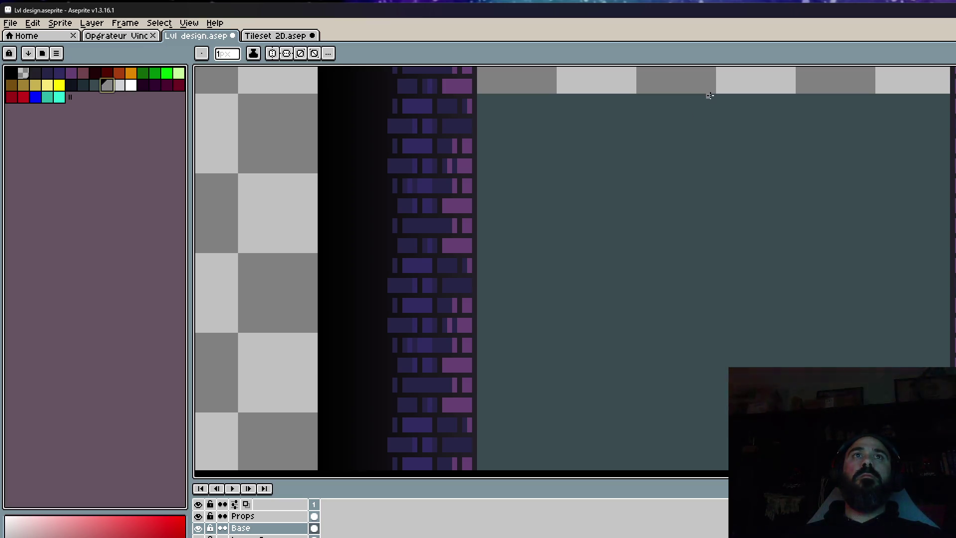
left_click_drag(710, 99, 484, 368)
scroll(718, 367, "down", 2)
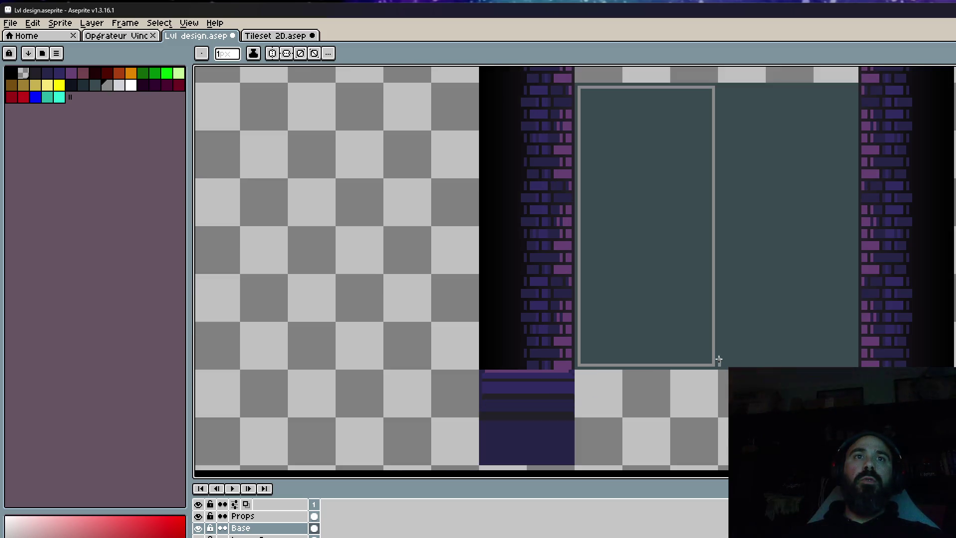
Outline the right-hand door leaf with a grey rectangle.
mouse_move(717, 363)
left_mouse_down()
mouse_move(775, 94)
mouse_move(855, 85)
left_mouse_up()
scroll(774, 95, "up", 1)
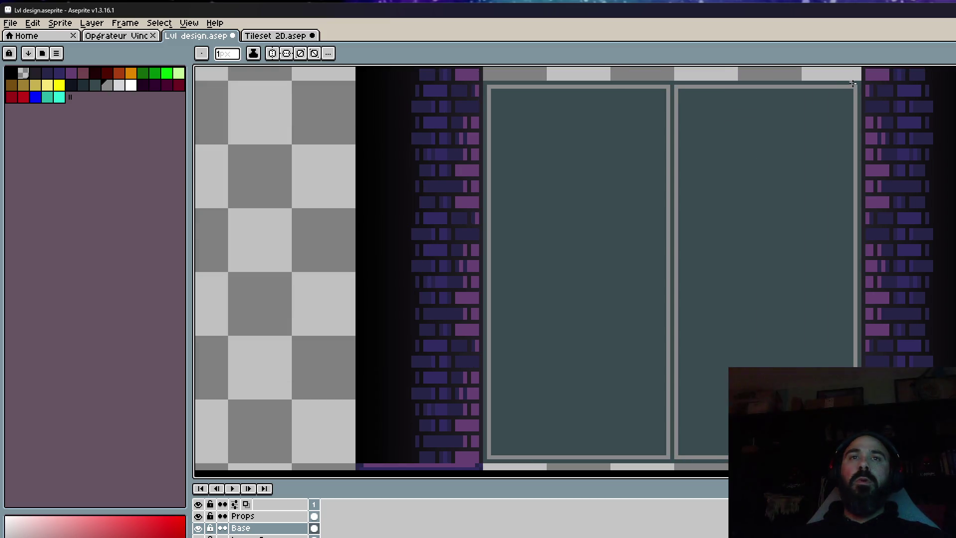
scroll(855, 85, "down", 1)
scroll(815, 118, "down", 1)
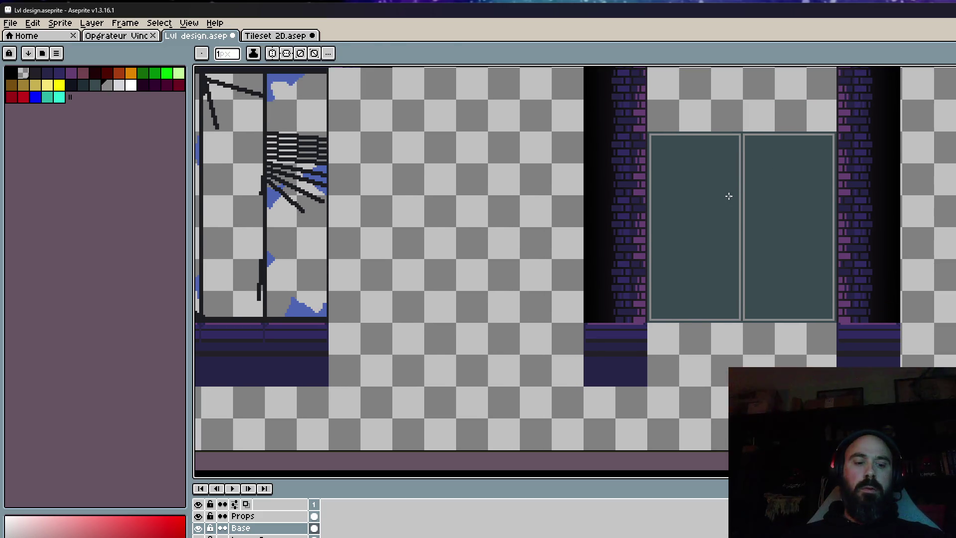
Bucket-fill both door leaves flat grey.
key("g")
left_click(779, 188)
scroll(751, 224, "down", 1)
scroll(751, 224, "up", 1)
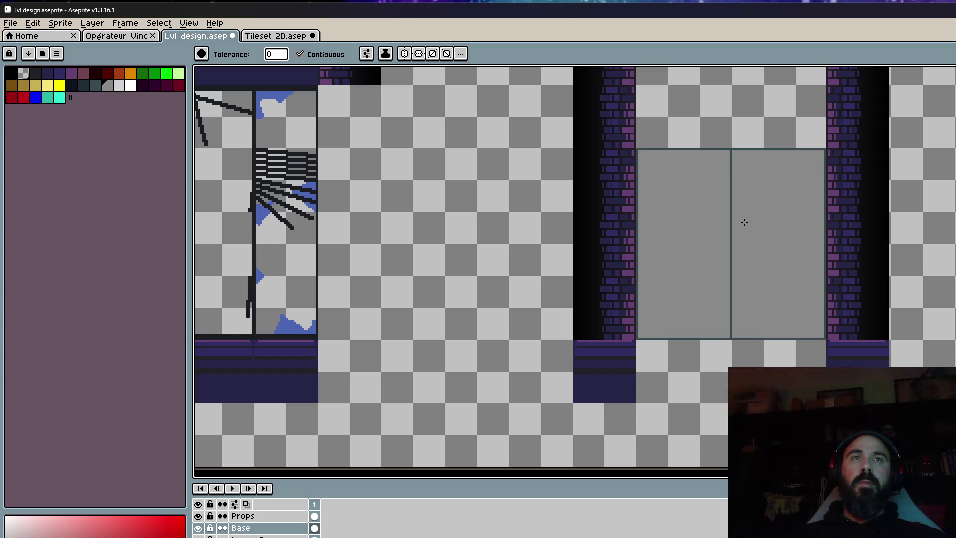
scroll(744, 221, "down", 1)
scroll(734, 196, "up", 1)
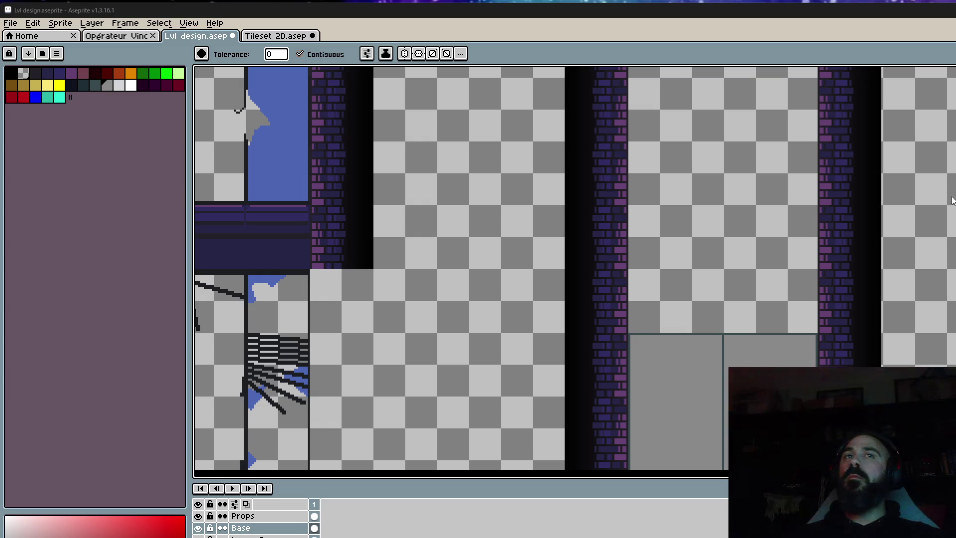
Bring up the Firefox Google Images results for "cage d'ascenseur".
left_click(790, 246)
left_click_drag(944, 211, 566, 102)
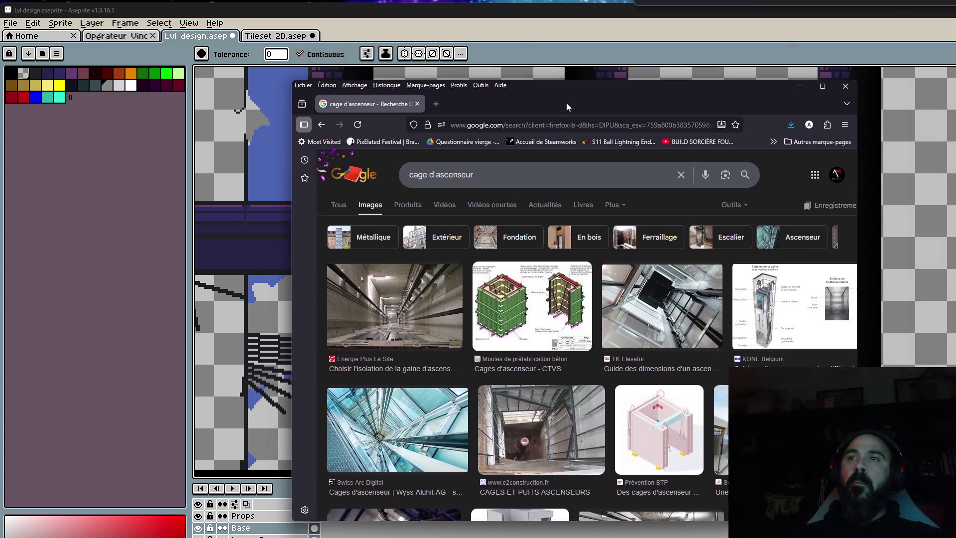
scroll(562, 389, "down", 2)
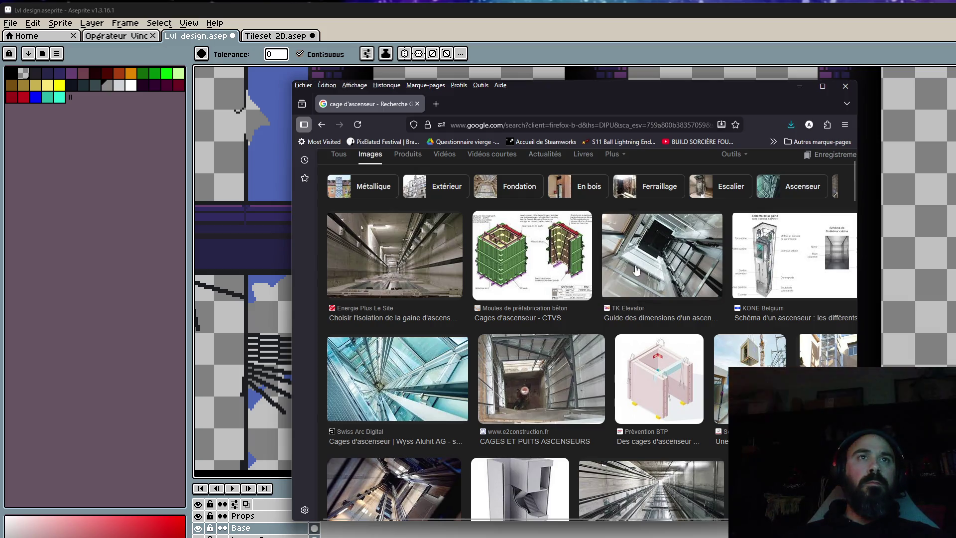
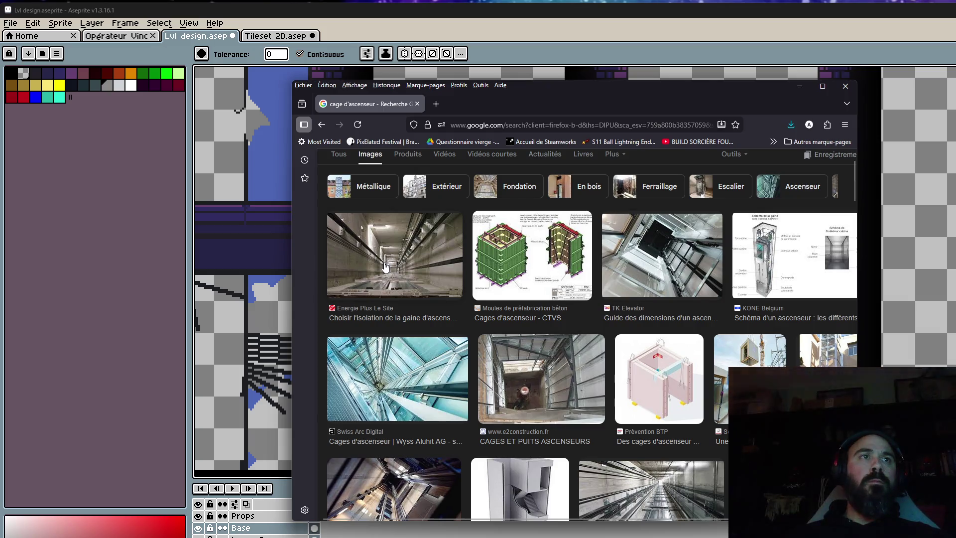
Preview the first 'cage d'ascenseur' elevator-shaft photo up close, then switch back to the Aseprite level.
scroll(386, 267, "up", 1)
left_click(399, 301)
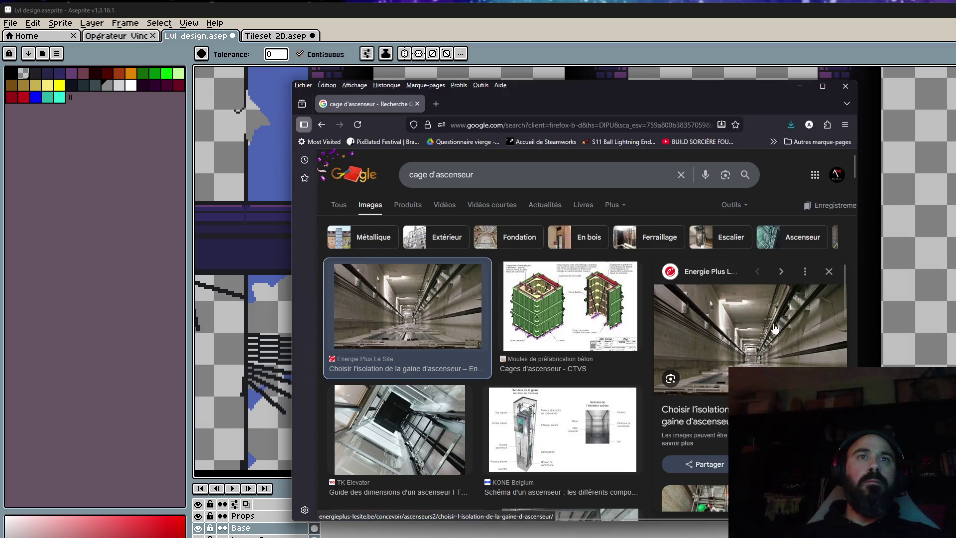
key("alt+Tab")
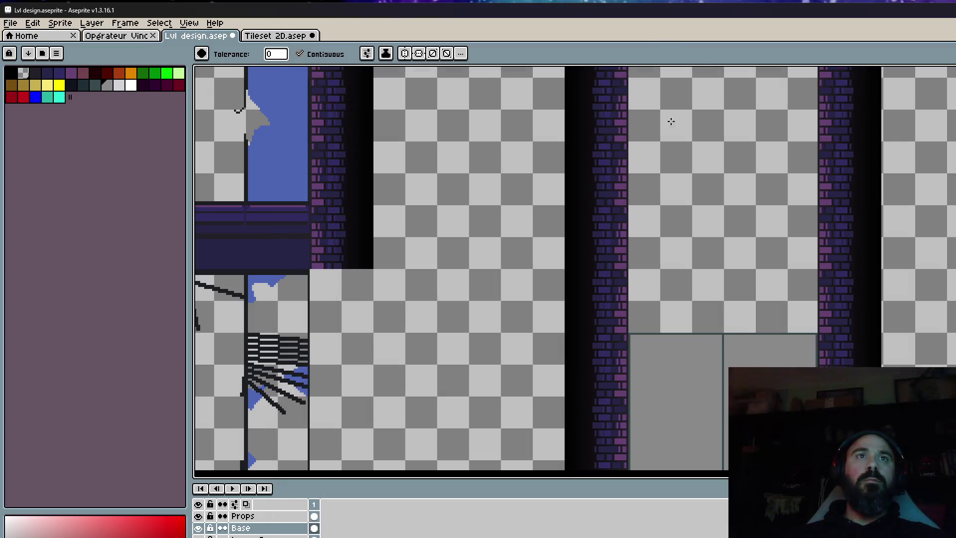
Set up the Props layer with dark red and a 5-pixel Pencil.
left_click_drag(669, 122, 658, 364)
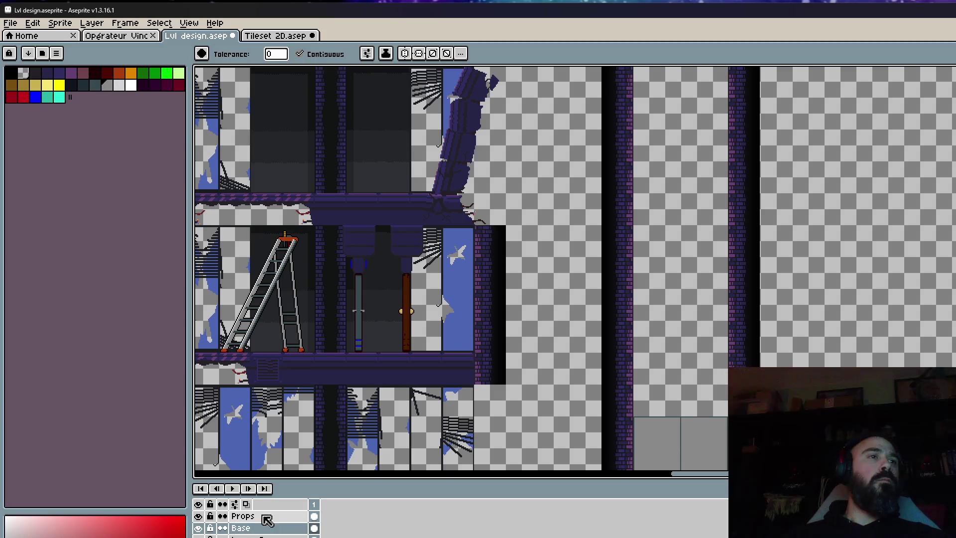
left_click(241, 516)
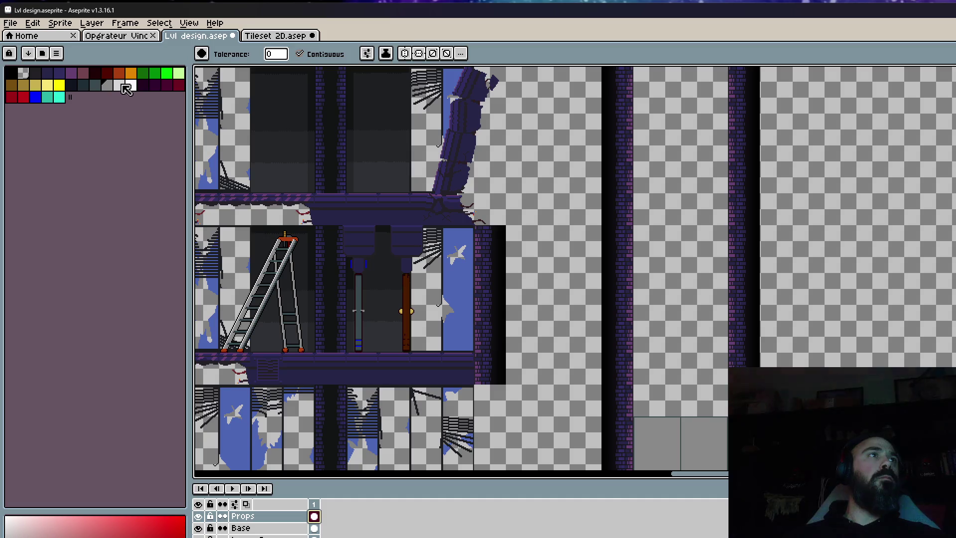
left_click(109, 78)
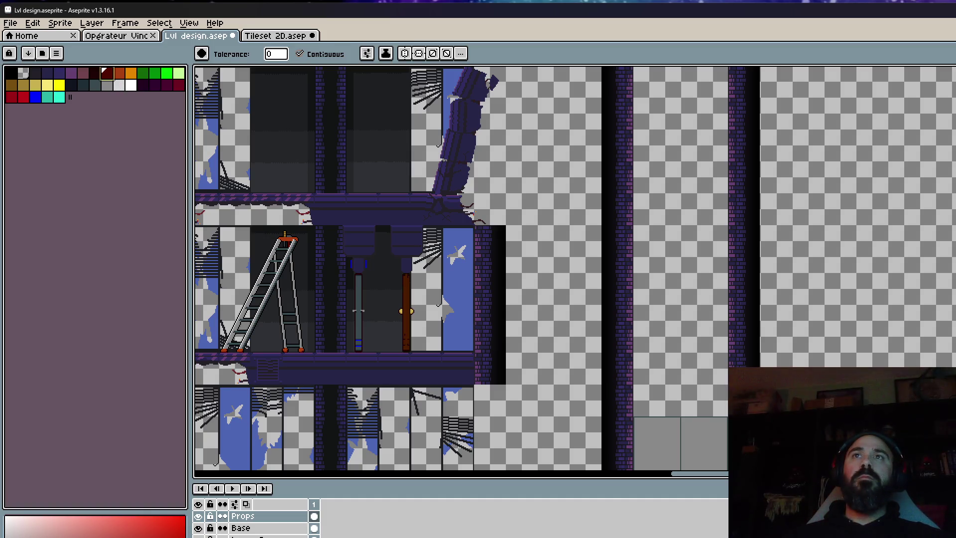
key("b")
scroll(635, 392, "up", 4)
key("plus")
key("plus")
key("plus")
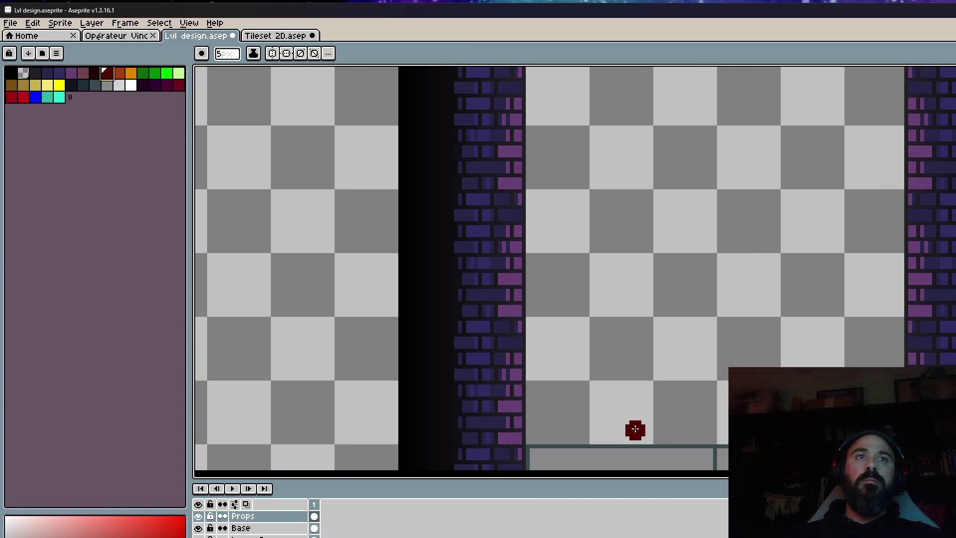
scroll(635, 429, "down", 3)
Draw the first dark-red 5px cable down the shaft from its top.
left_click_drag(636, 413, 635, 96)
scroll(636, 96, "up", 3)
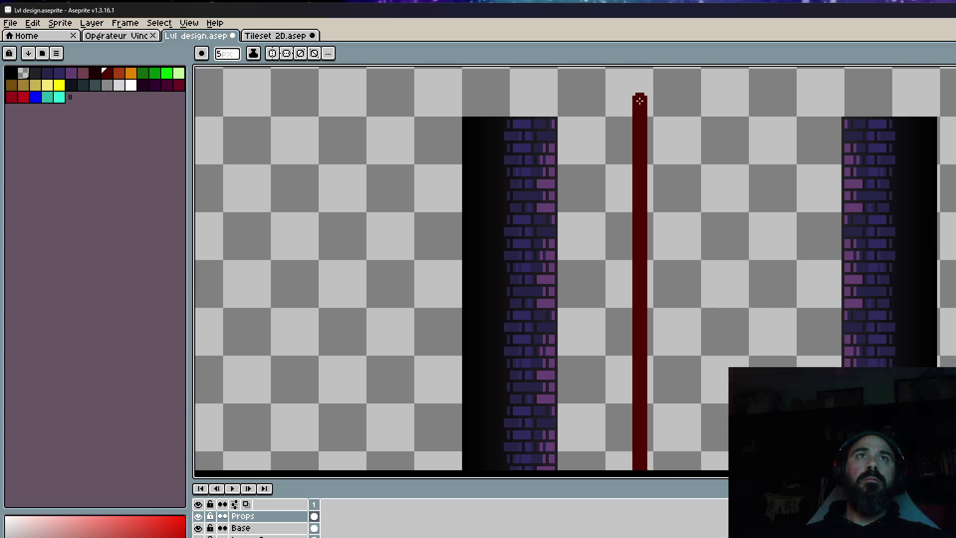
scroll(642, 121, "down", 1)
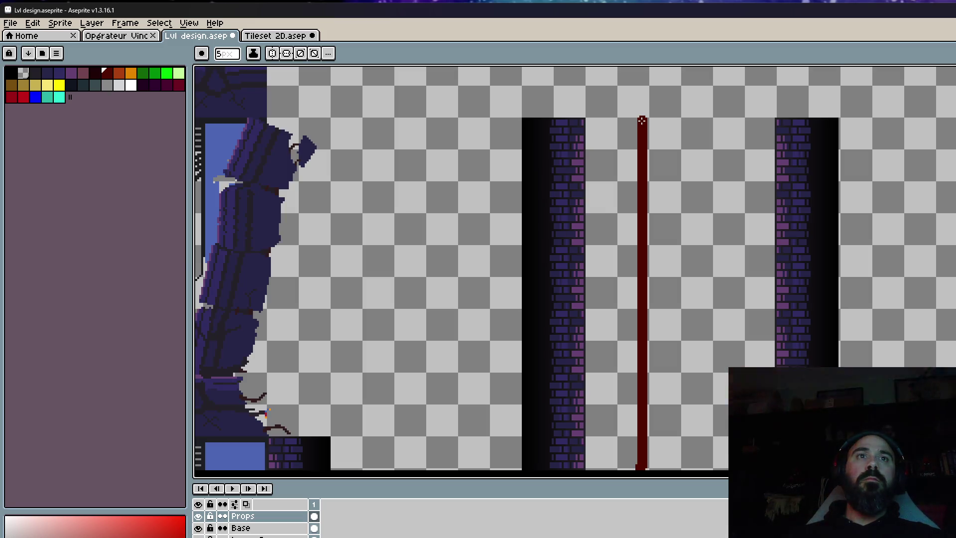
key("plus")
key("plus")
scroll(642, 121, "up", 1)
key("minus")
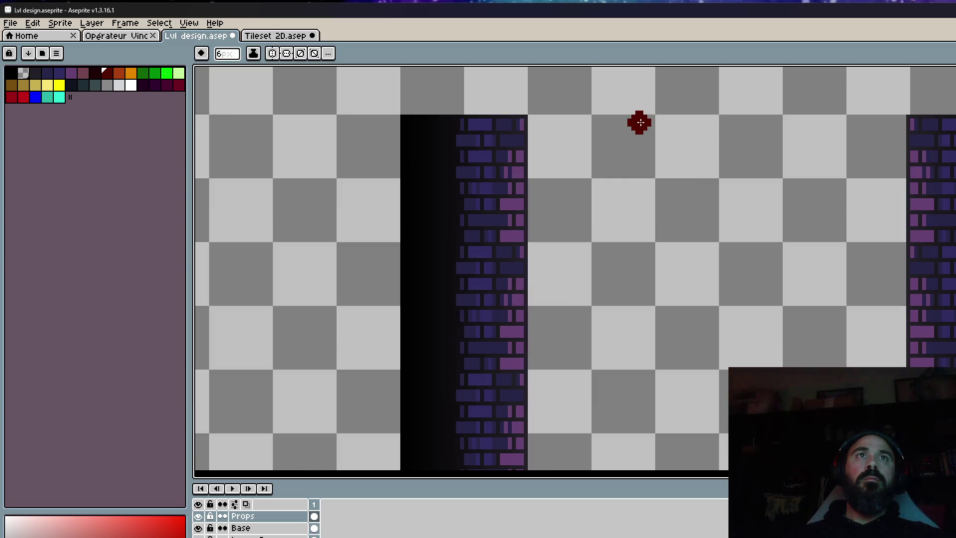
key("minus")
scroll(640, 122, "down", 1)
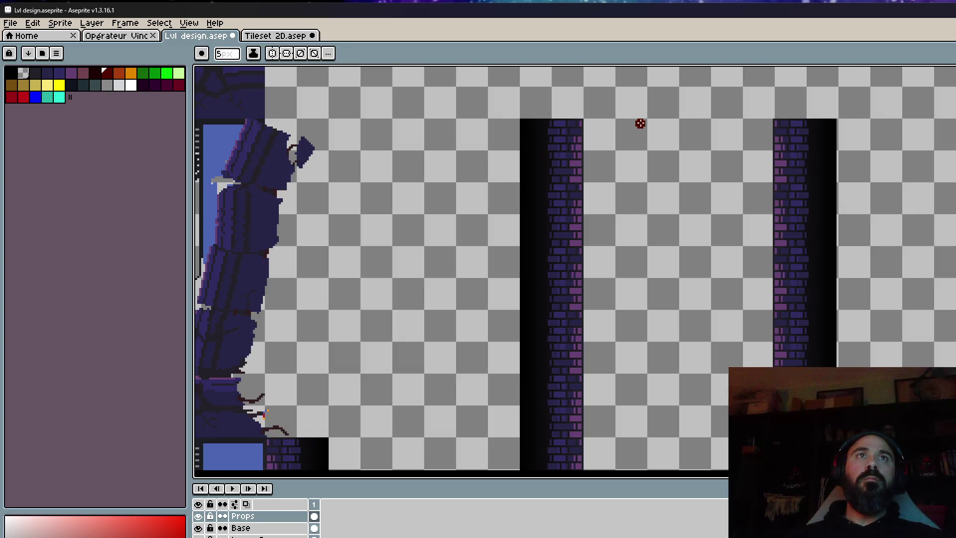
left_click_drag(640, 121, 638, 187)
Draw a second red cable beside the first, shifted slightly to the right.
scroll(636, 220, "down", 5)
scroll(633, 416, "down", 1)
scroll(640, 331, "up", 2)
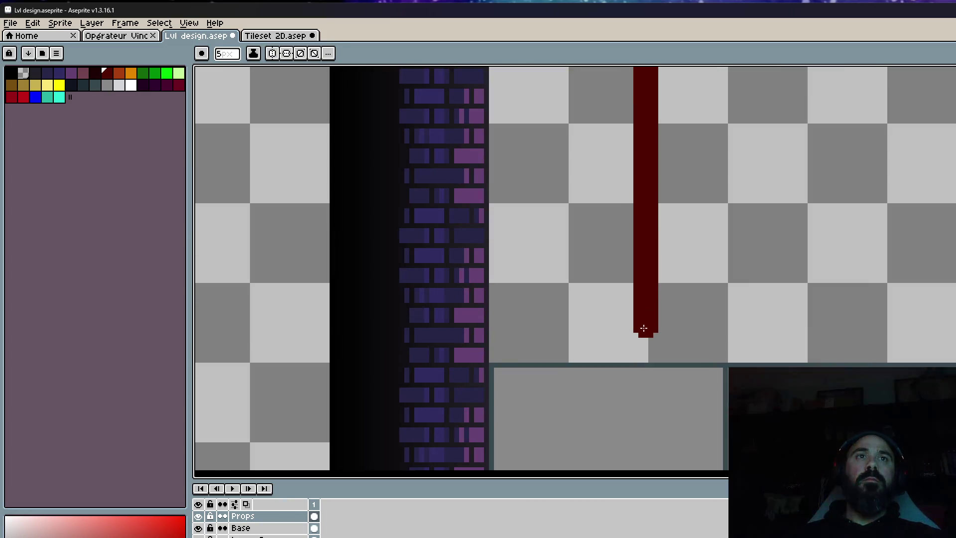
scroll(633, 339, "down", 2)
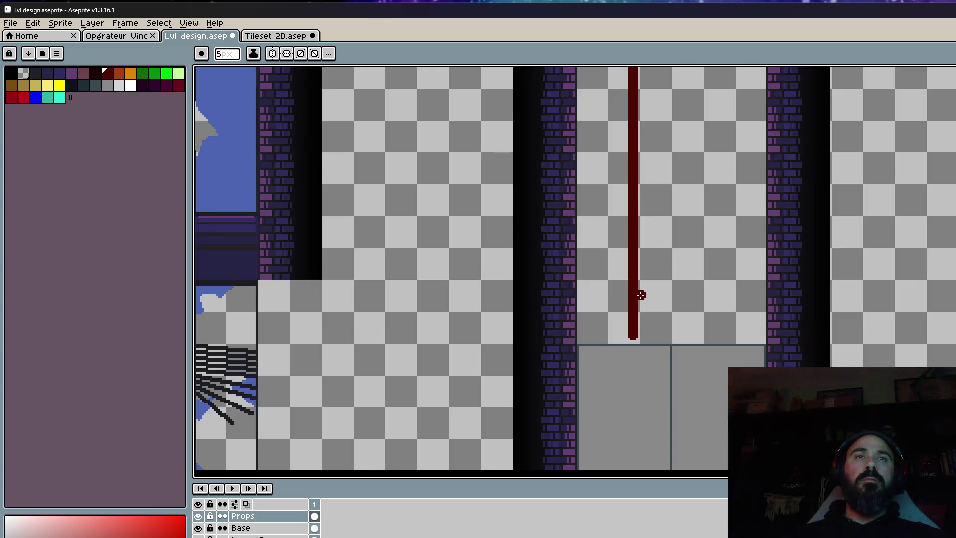
scroll(743, 267, "down", 3)
scroll(722, 128, "up", 2)
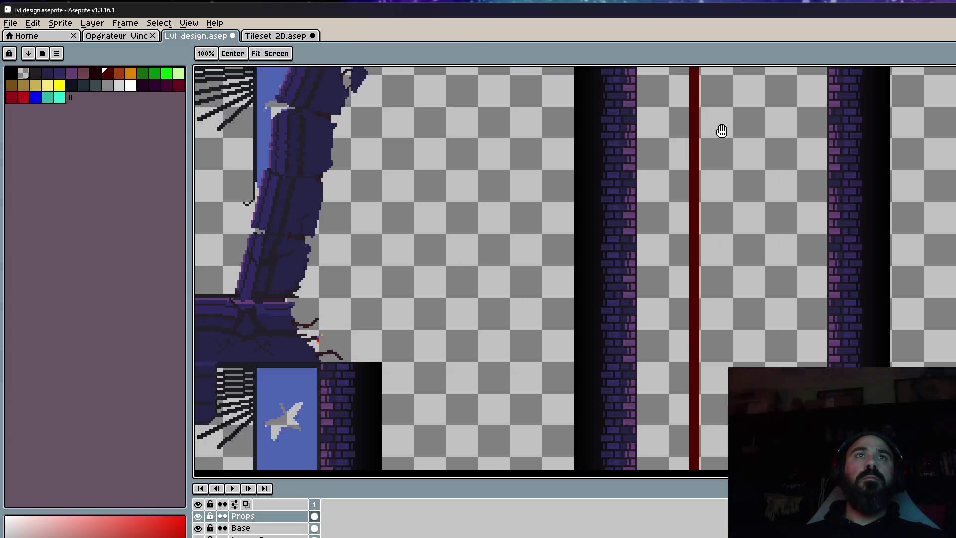
scroll(745, 207, "up", 1)
scroll(753, 133, "up", 2)
scroll(759, 126, "up", 1)
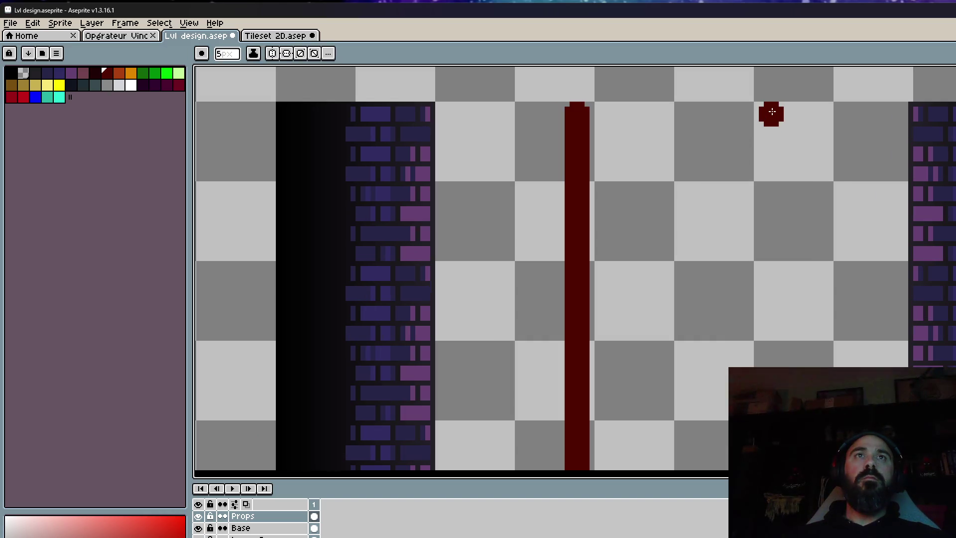
left_click_drag(772, 111, 773, 448)
scroll(773, 249, "down", 1)
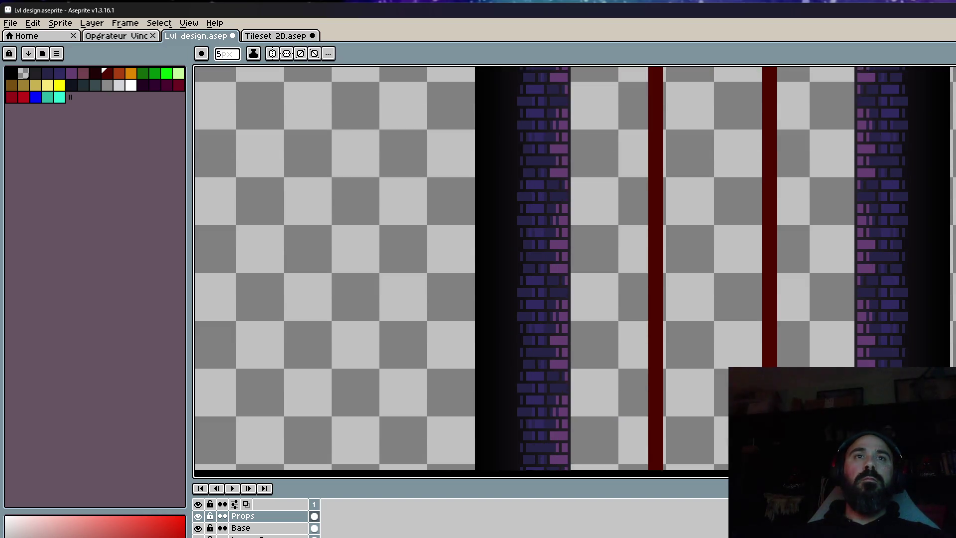
scroll(772, 249, "up", 1)
scroll(772, 249, "up", 1)
left_click_drag(751, 224, 757, 224)
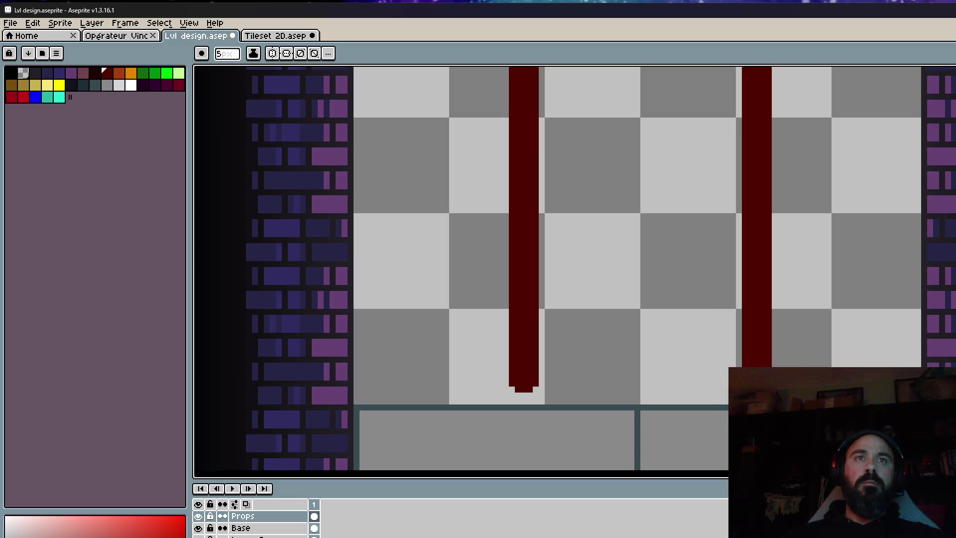
Compare with the elevator-shaft reference photos, then re-centre the view on the red cables.
scroll(737, 348, "down", 5)
scroll(726, 331, "down", 2)
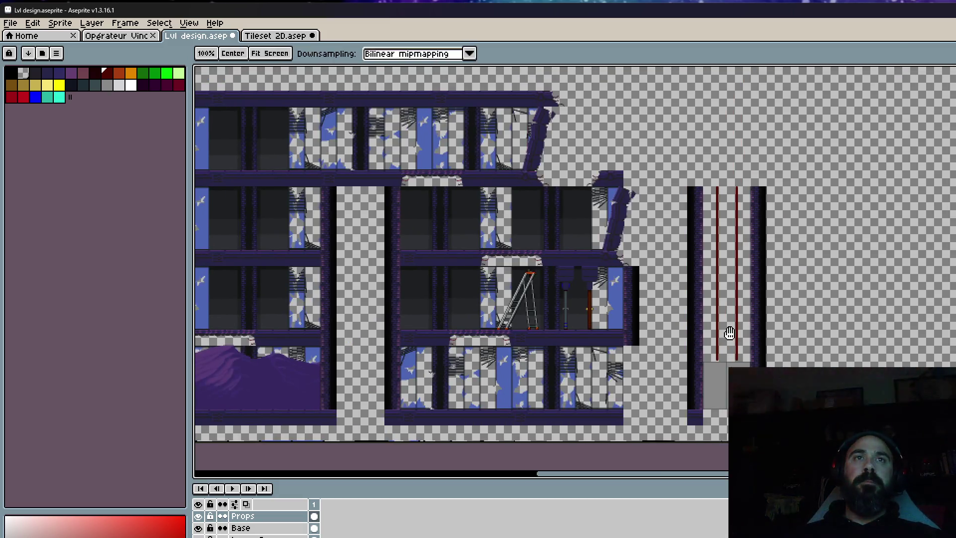
scroll(732, 280, "up", 2)
scroll(695, 244, "down", 2)
scroll(693, 243, "down", 1)
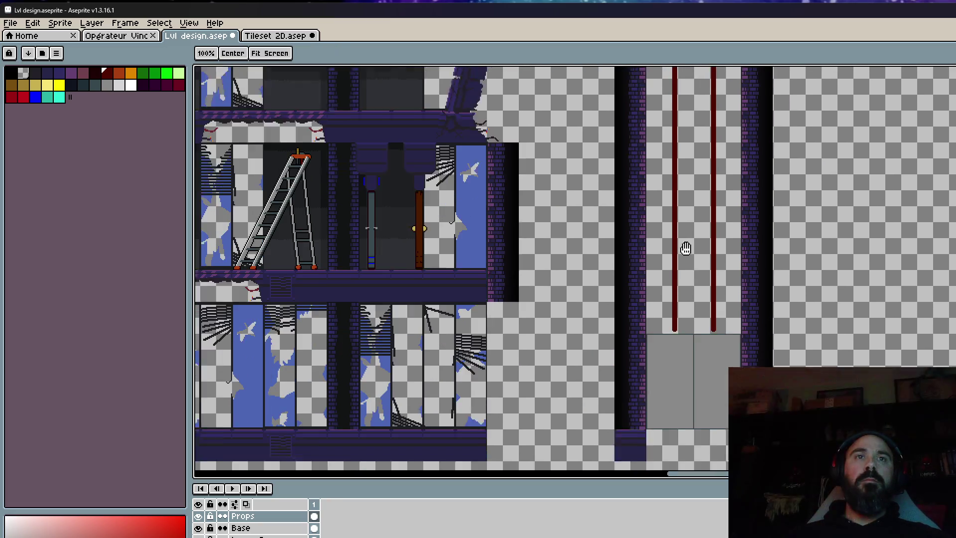
scroll(691, 241, "up", 1)
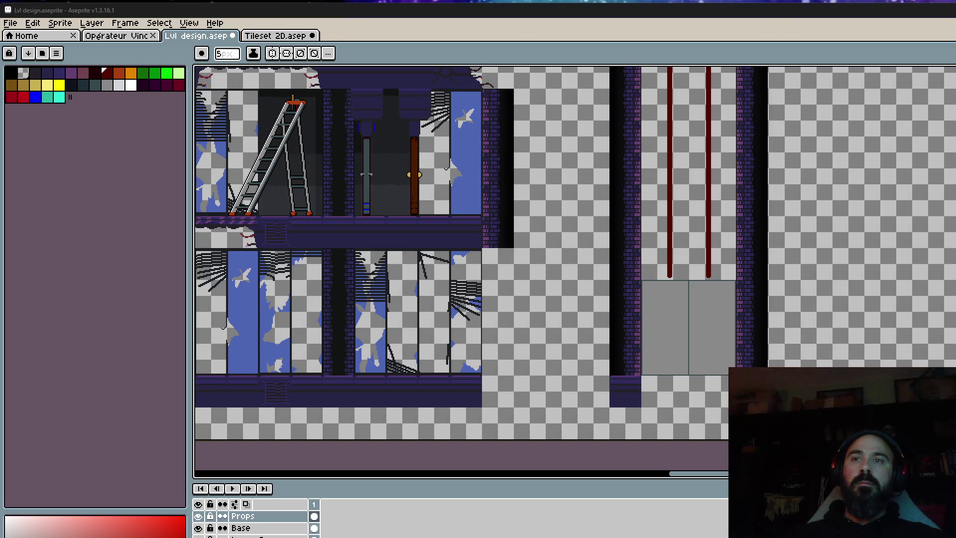
key("alt+Tab")
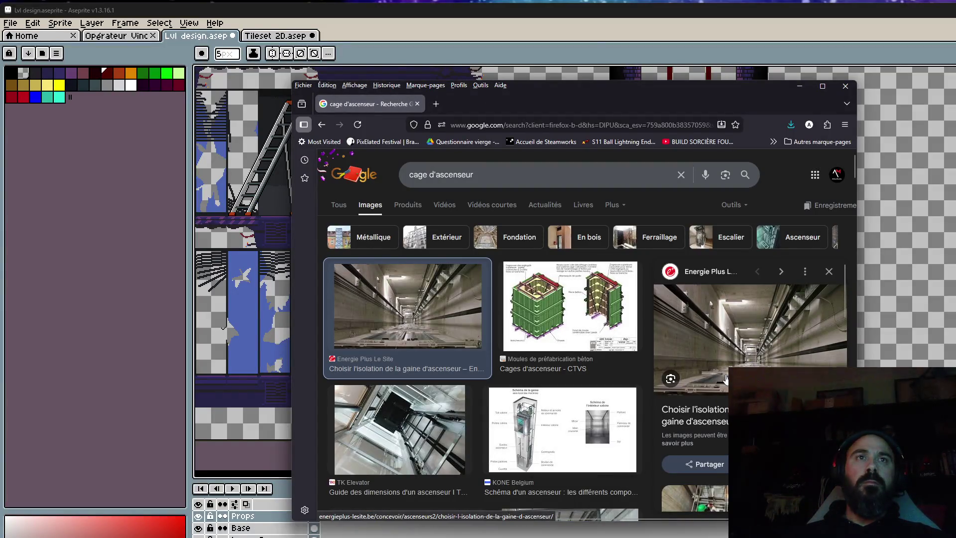
key("alt+Tab")
scroll(654, 316, "up", 3)
left_click_drag(666, 332, 654, 317)
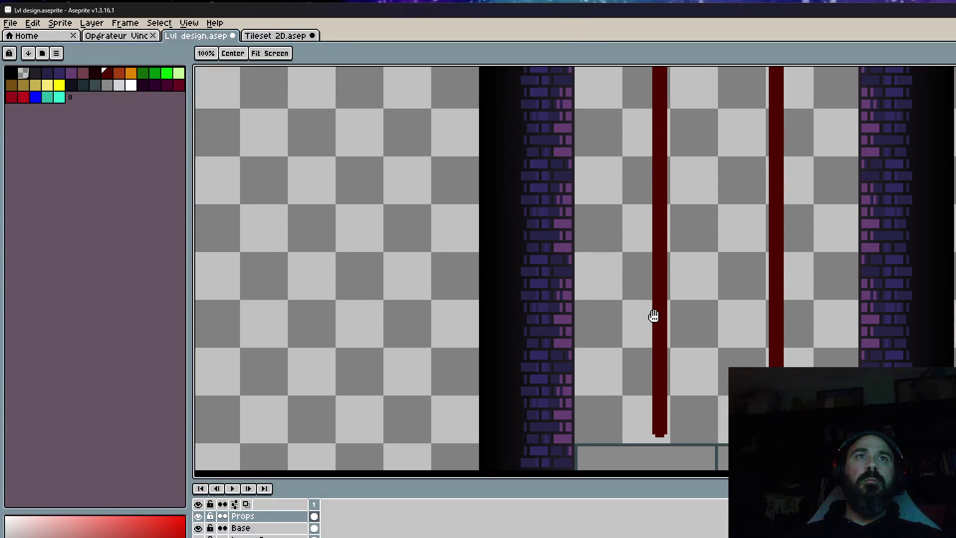
left_click(82, 84)
key("b")
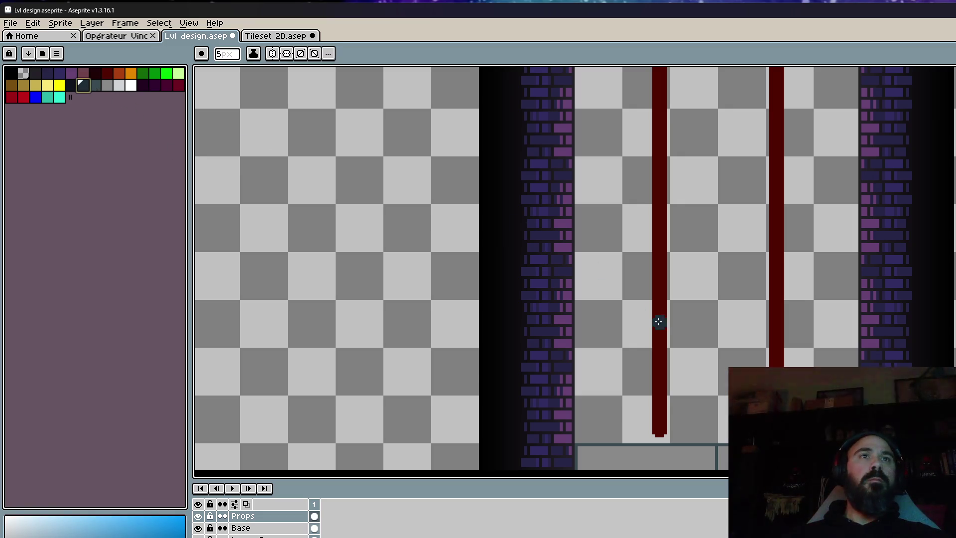
scroll(644, 308, "up", 1)
scroll(640, 307, "down", 1)
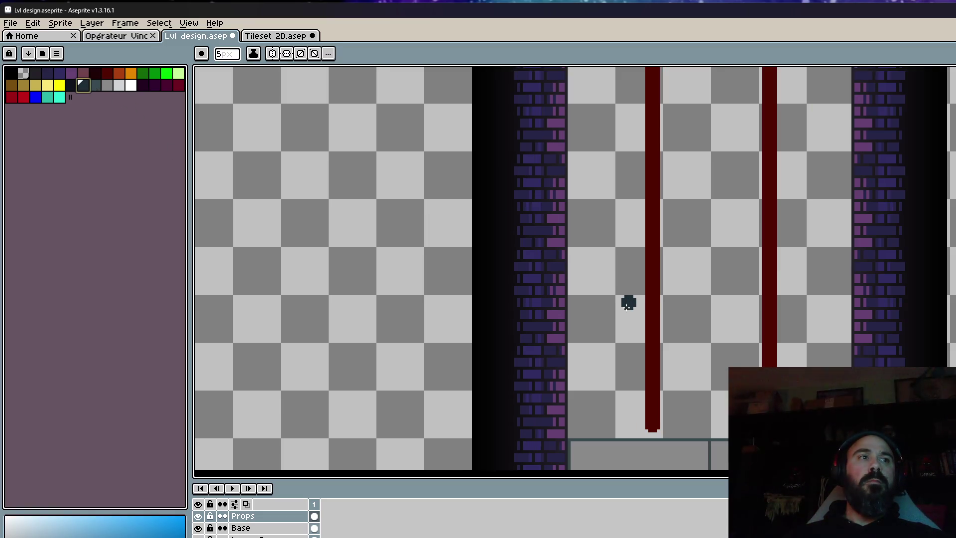
left_click(267, 528)
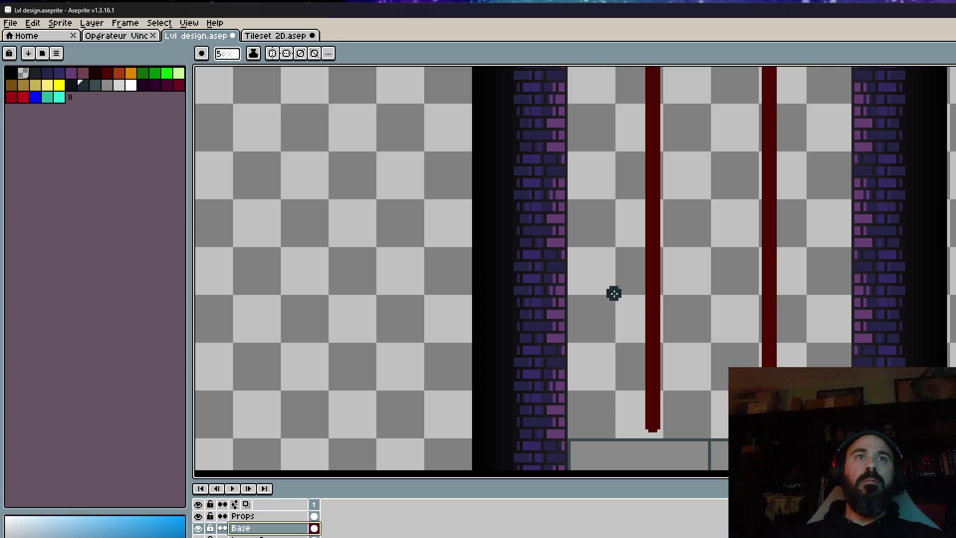
scroll(614, 294, "up", 2)
scroll(572, 297, "down", 2)
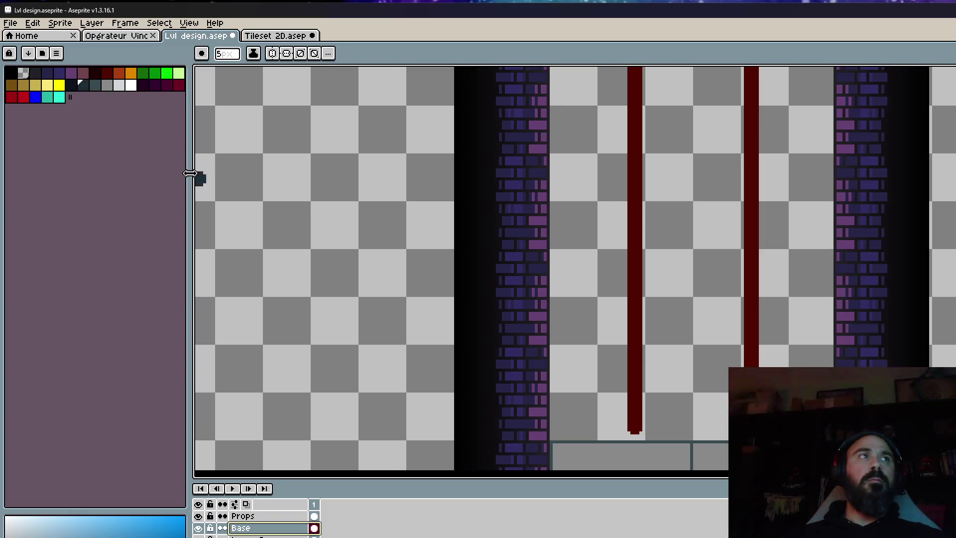
scroll(609, 255, "down", 3)
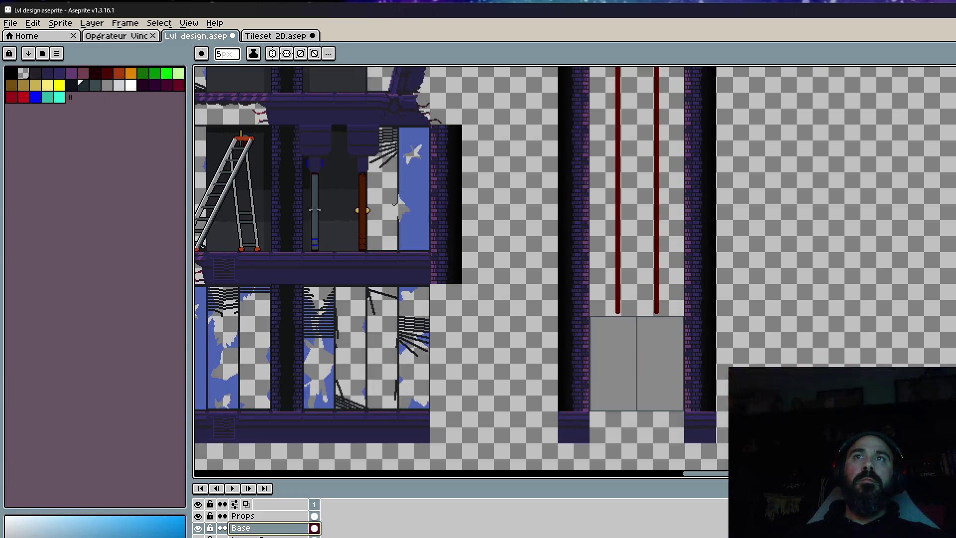
left_click(299, 37)
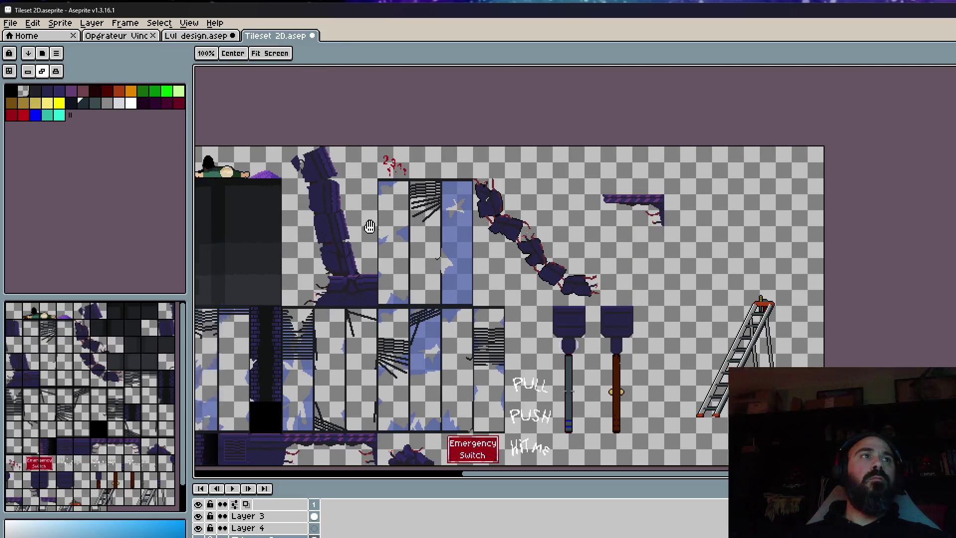
scroll(378, 206, "up", 2)
key("i")
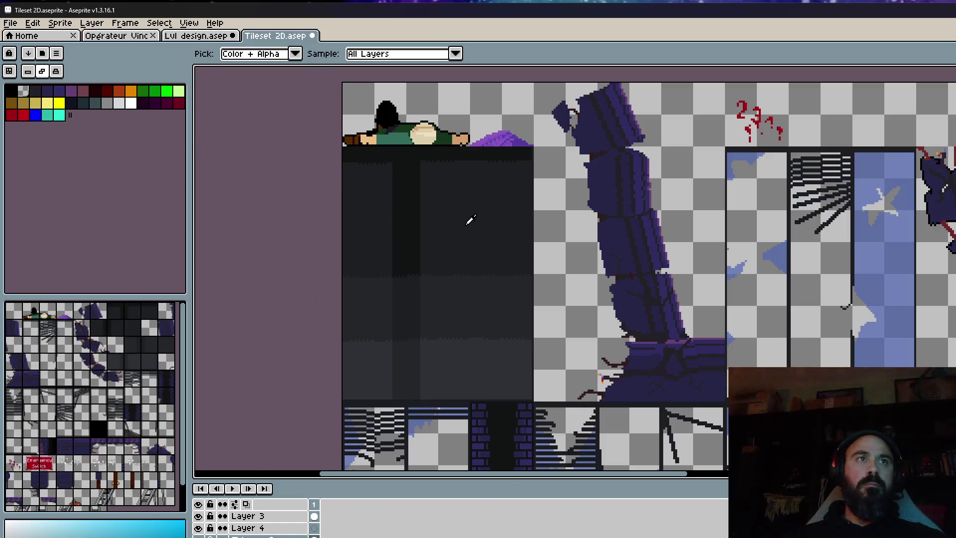
left_click(200, 36)
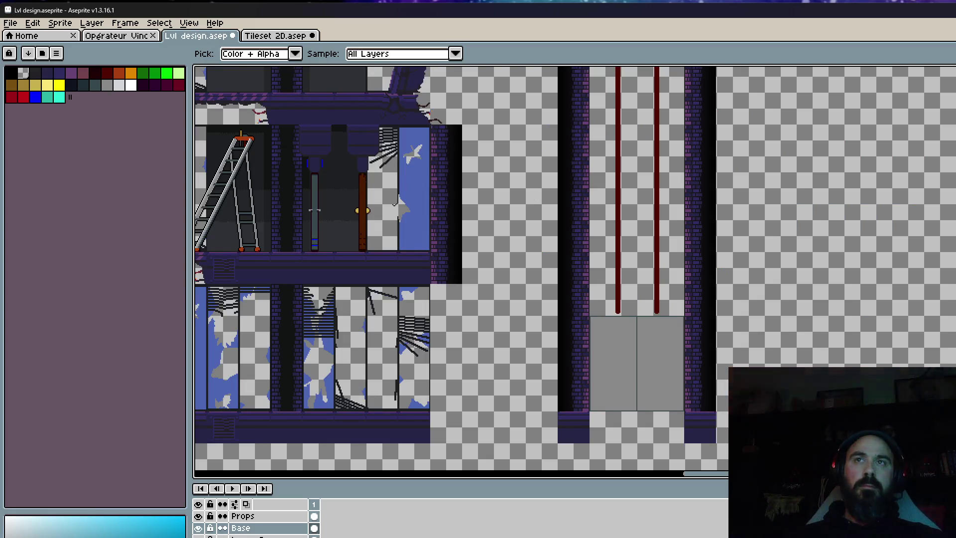
key("b")
Nudge the grey door box's right edge inward.
scroll(561, 443, "up", 2)
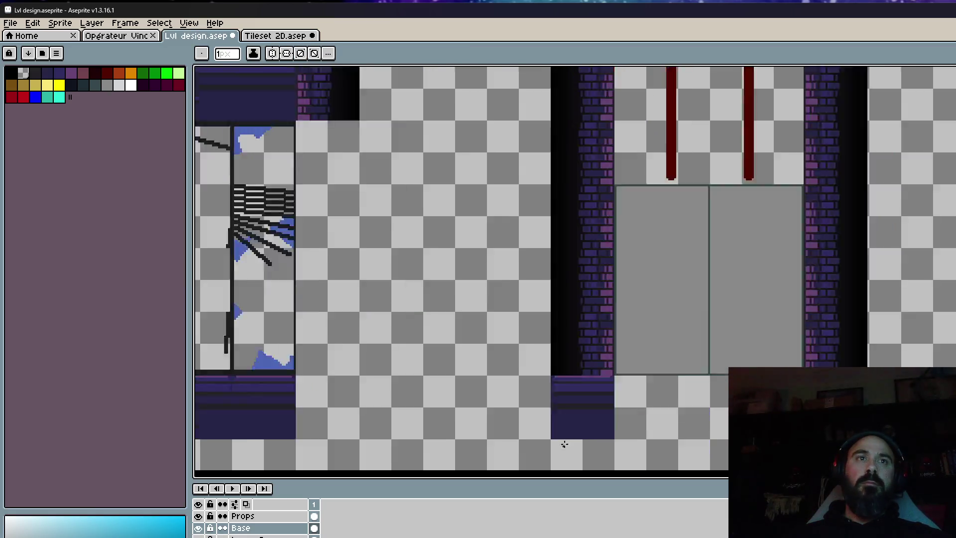
scroll(656, 351, "up", 2)
scroll(627, 323, "down", 1)
scroll(626, 323, "down", 2)
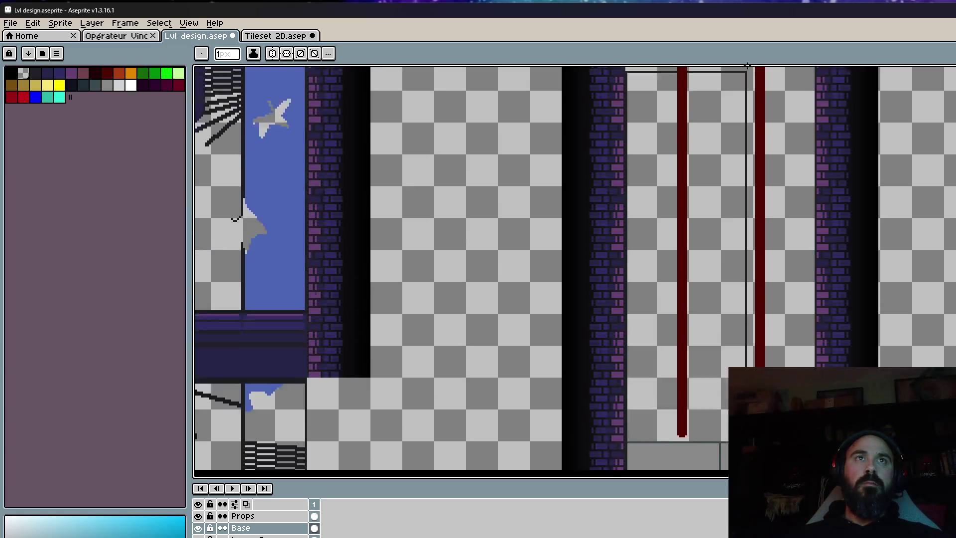
scroll(818, 67, "up", 3)
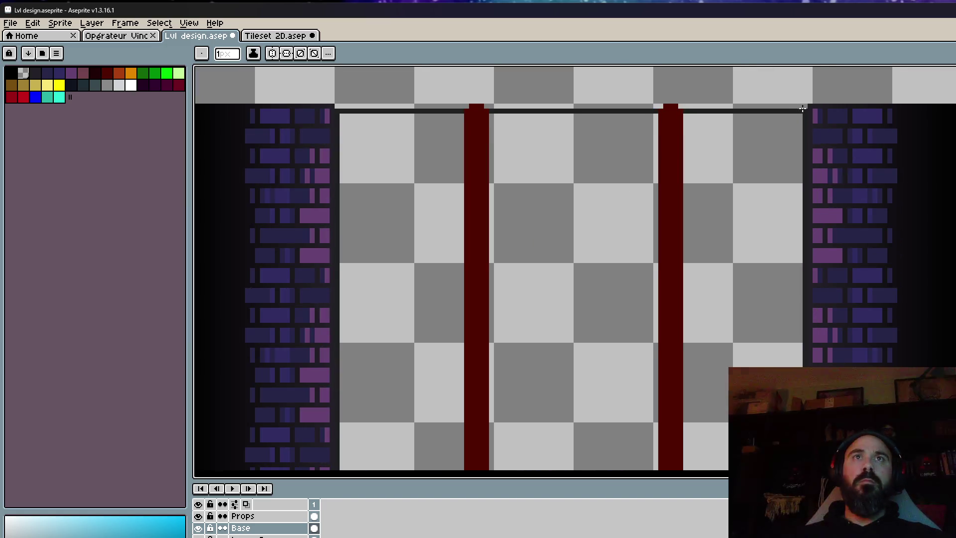
left_click_drag(800, 105, 787, 105)
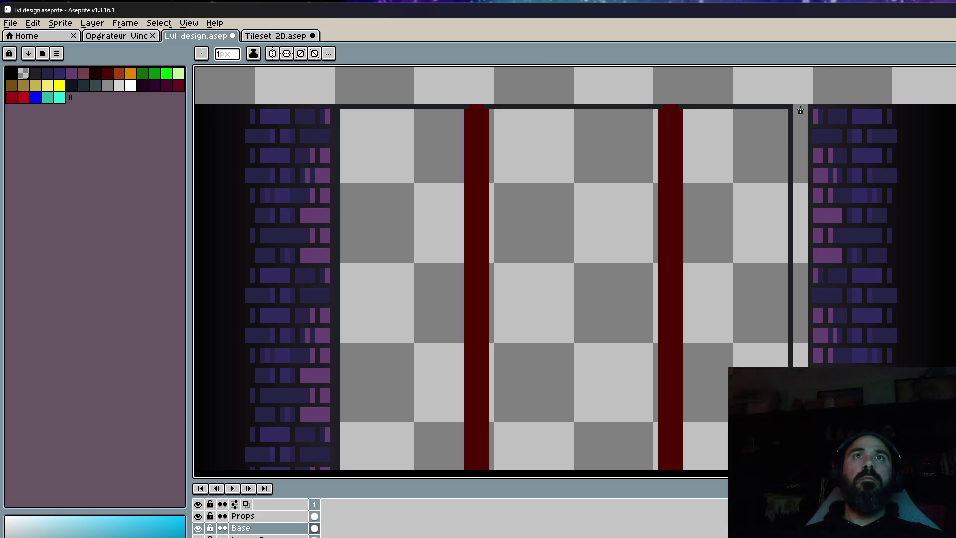
Marquee-select the grey door box at the shaft bottom and delete it.
key("m")
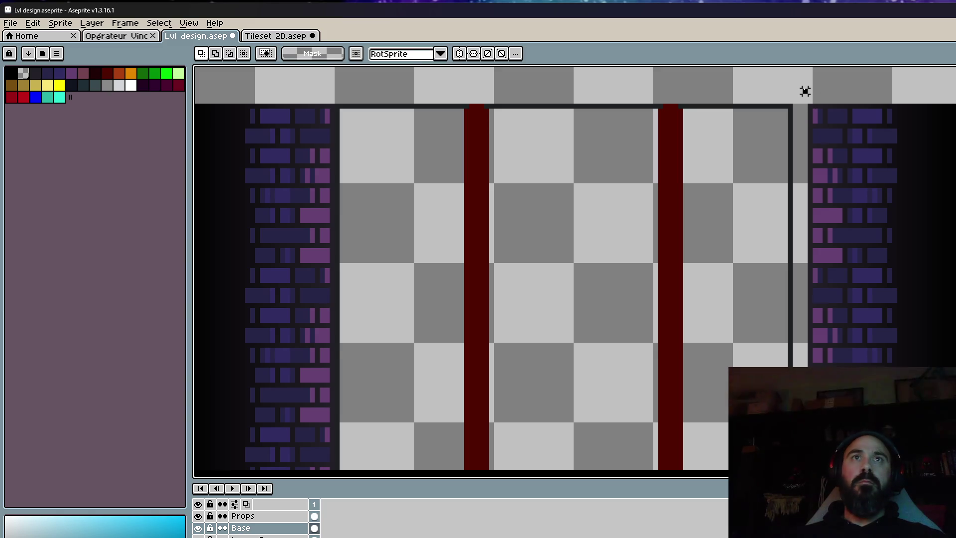
scroll(805, 91, "down", 2)
scroll(575, 269, "down", 5)
scroll(575, 269, "down", 5)
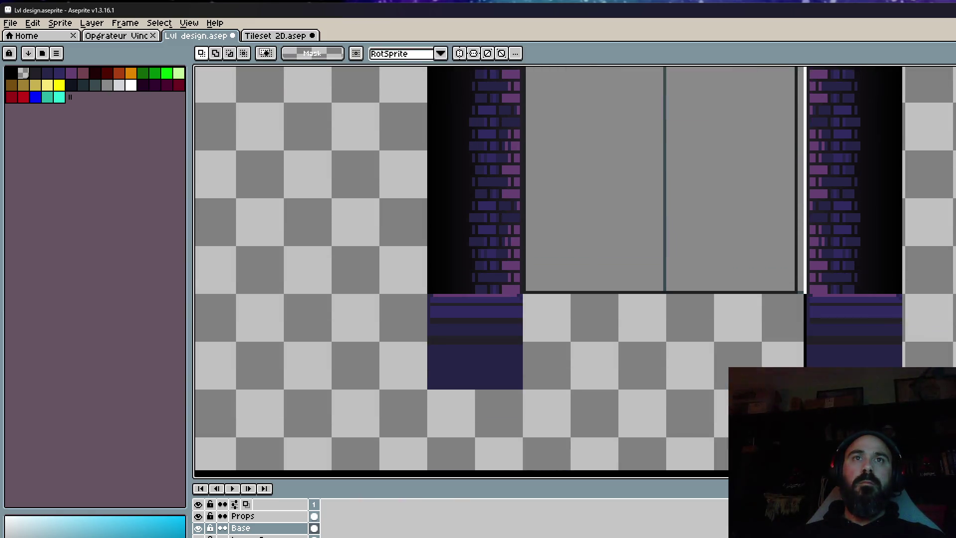
scroll(892, 347, "up", 2)
scroll(888, 354, "down", 6)
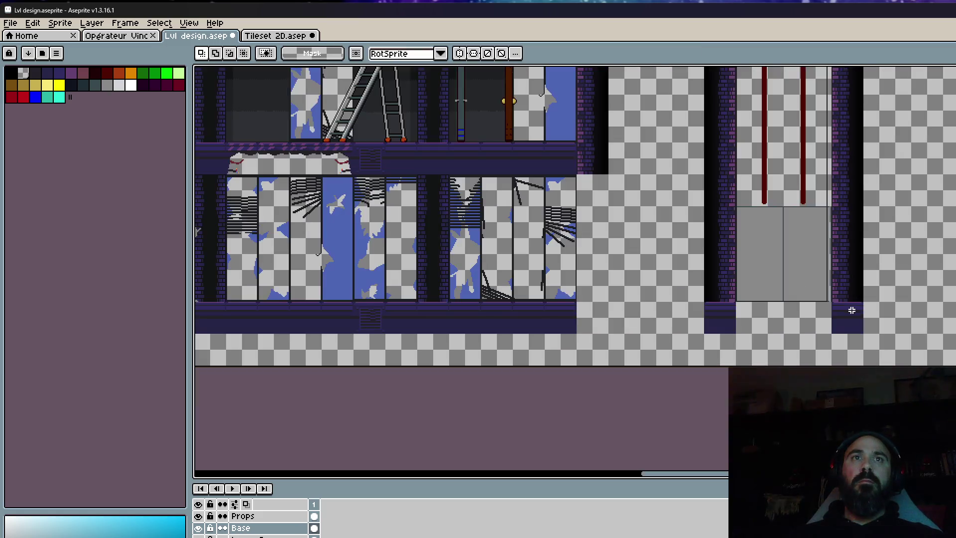
scroll(828, 345, "up", 1)
scroll(740, 262, "up", 4)
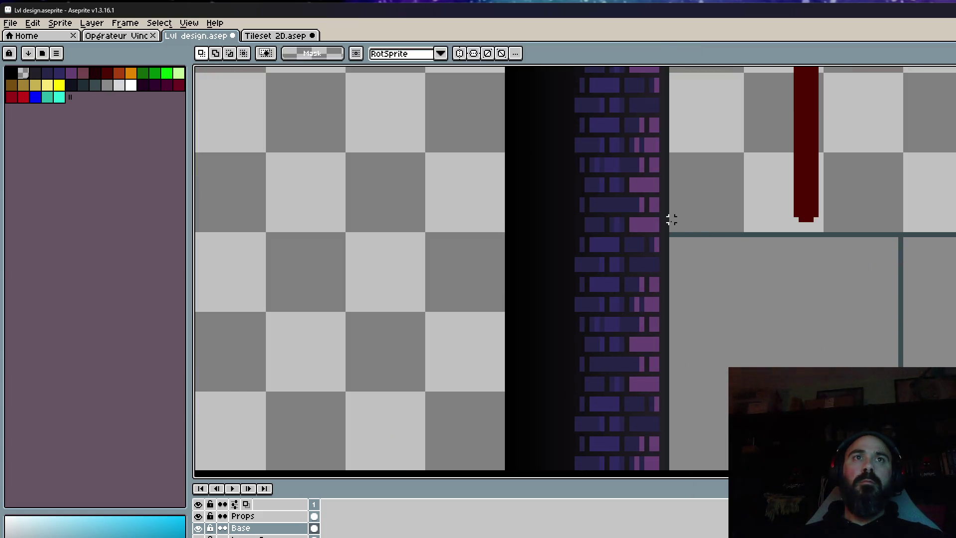
scroll(667, 216, "down", 2)
scroll(668, 215, "down", 5)
left_click_drag(671, 244, 951, 269)
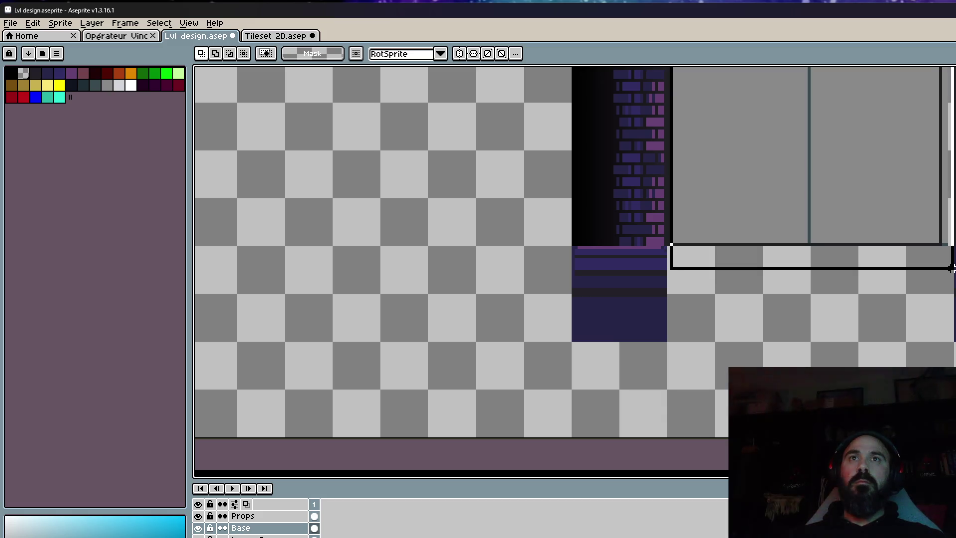
key("Delete")
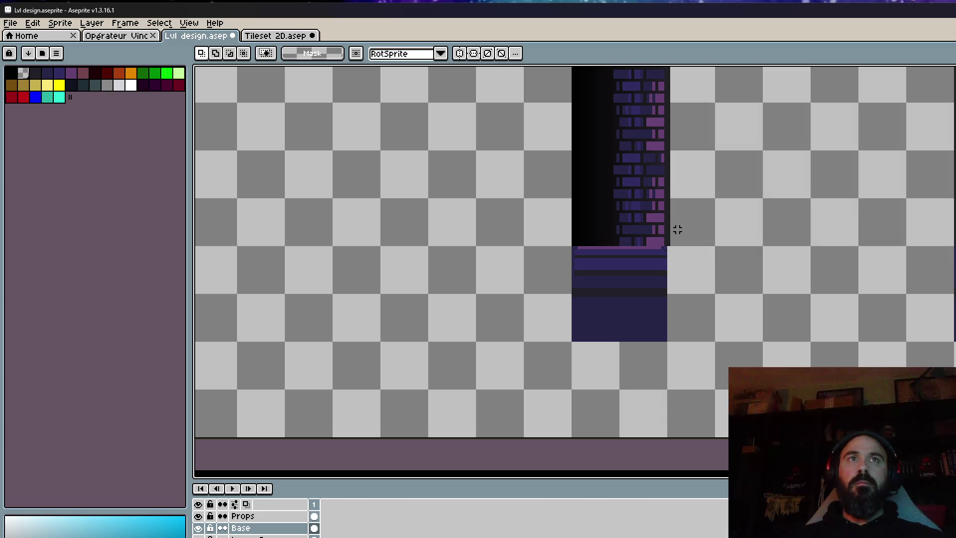
Select the empty shaft area beside the brick pillar and frame the shaft top.
scroll(677, 229, "up", 1)
scroll(666, 239, "up", 1)
left_click_drag(655, 265, 786, 274)
scroll(655, 265, "down", 2)
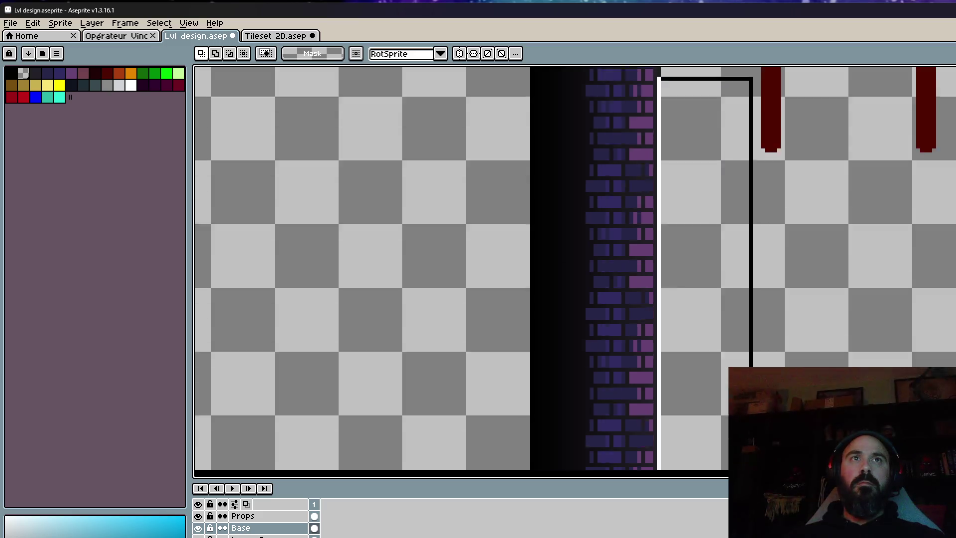
scroll(786, 273, "down", 2)
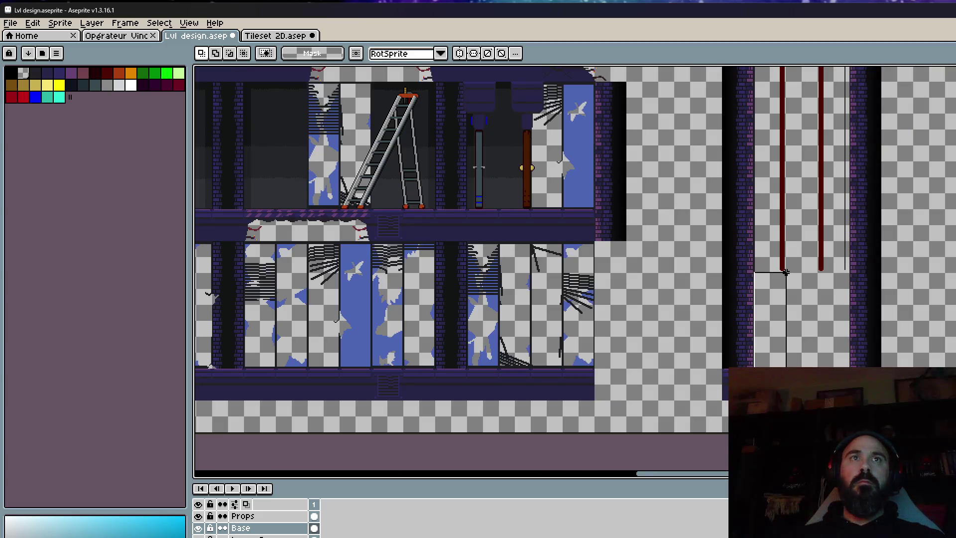
left_click_drag(817, 90, 826, 273)
scroll(780, 111, "up", 2)
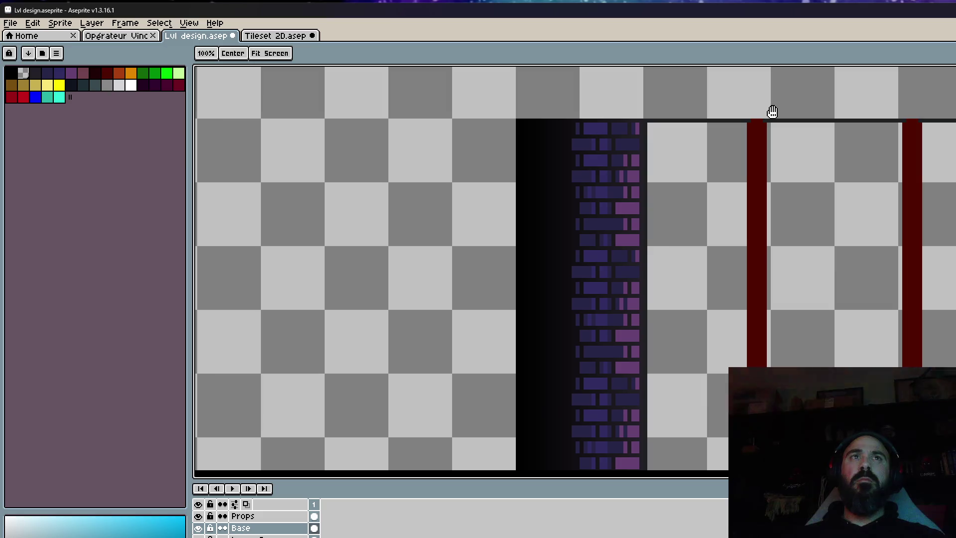
left_click_drag(772, 111, 587, 126)
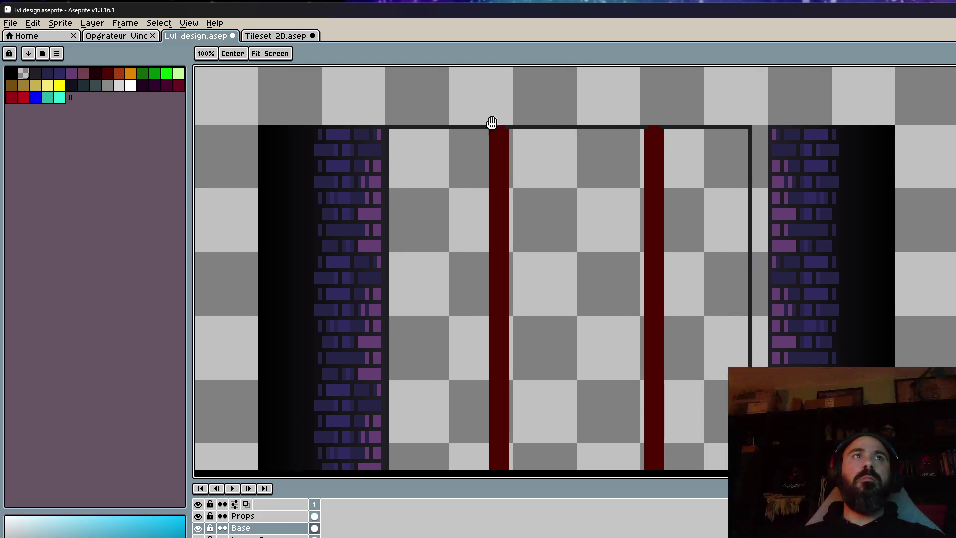
scroll(714, 116, "down", 1)
scroll(715, 113, "up", 1)
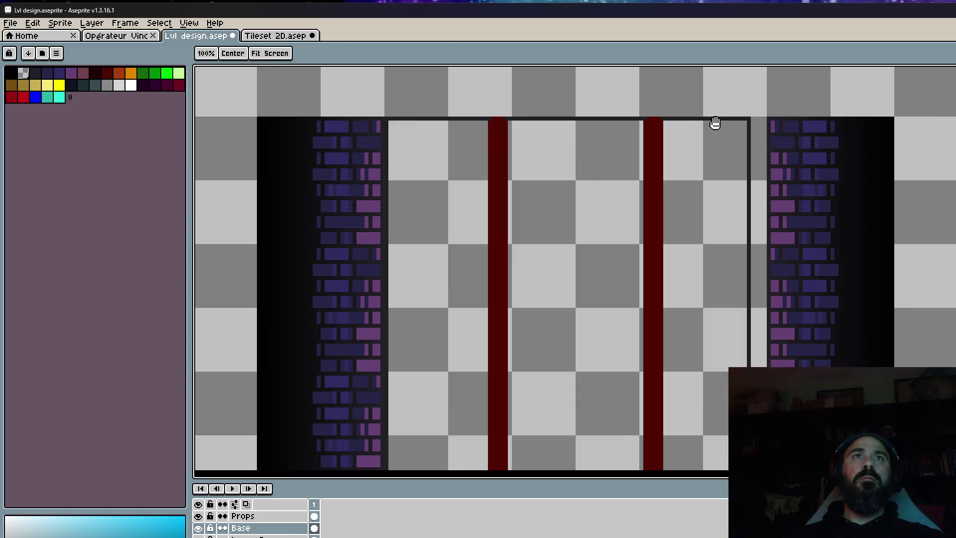
Outline the shaft interior with a rectangle and pick a dark blue colour.
key("m")
key("i")
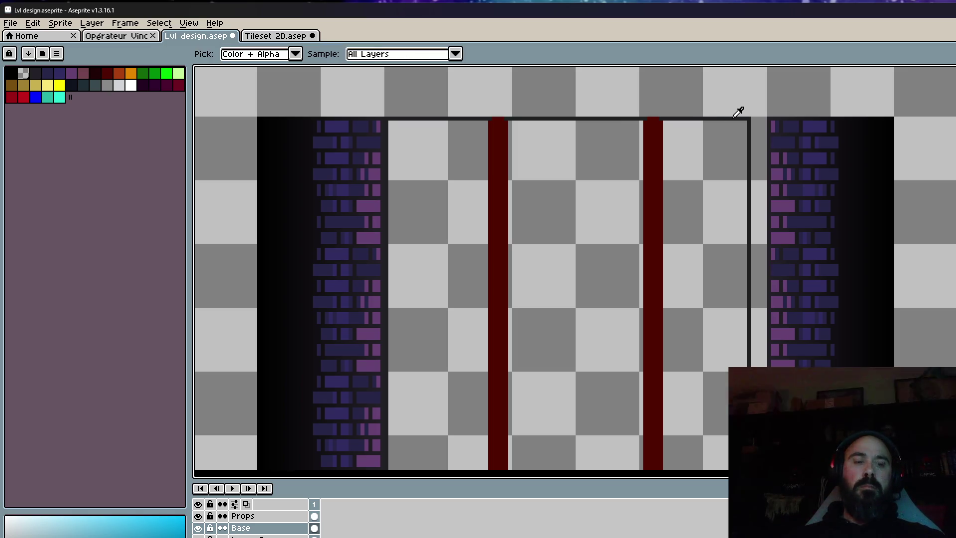
scroll(738, 112, "up", 1)
scroll(800, 118, "up", 1)
key("b")
key("l")
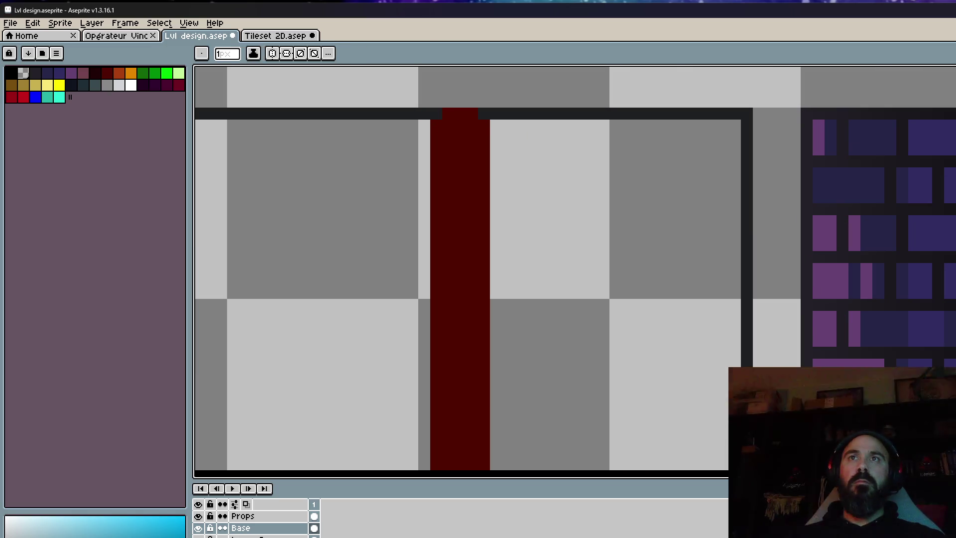
scroll(798, 113, "down", 3)
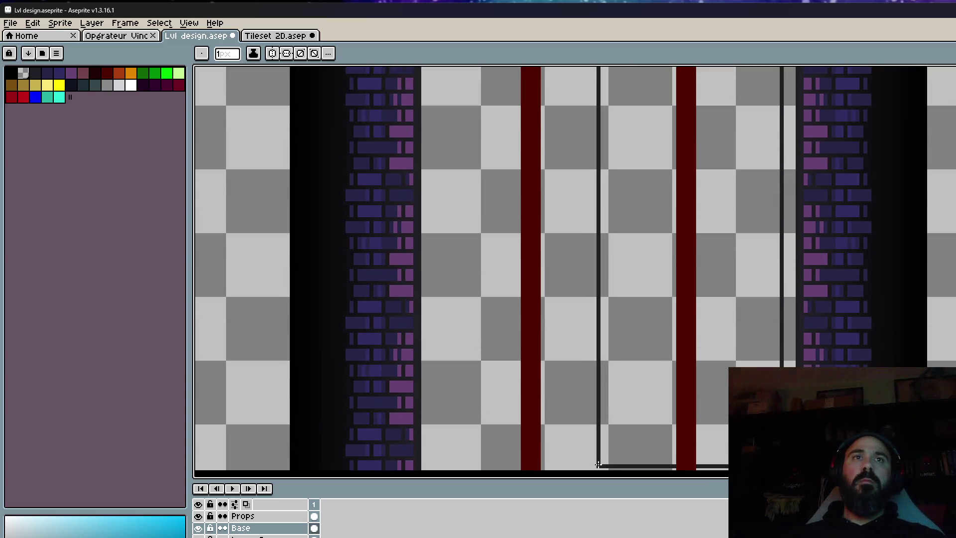
scroll(548, 423, "down", 3)
scroll(542, 230, "up", 3)
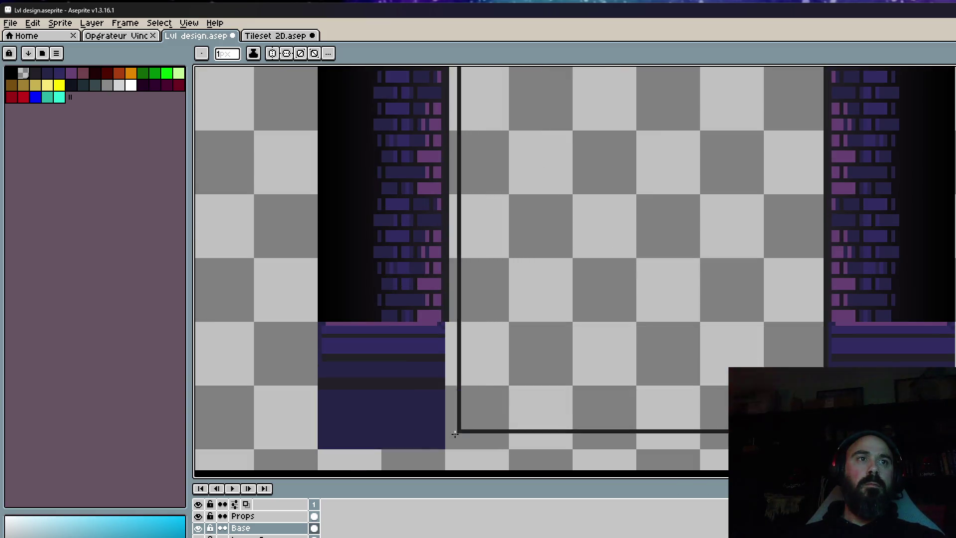
left_click_drag(502, 454, 447, 447)
scroll(535, 318, "down", 3)
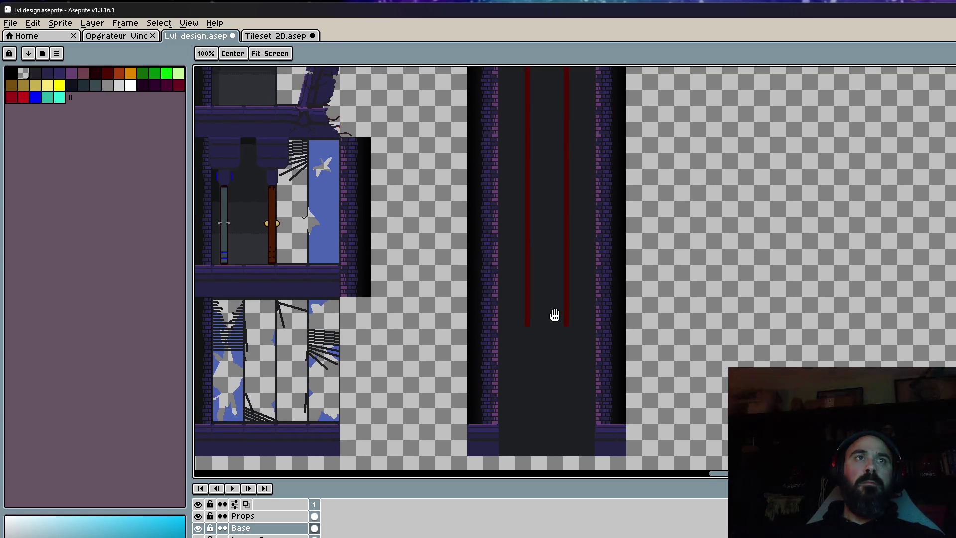
scroll(544, 322, "up", 3)
scroll(537, 183, "down", 1)
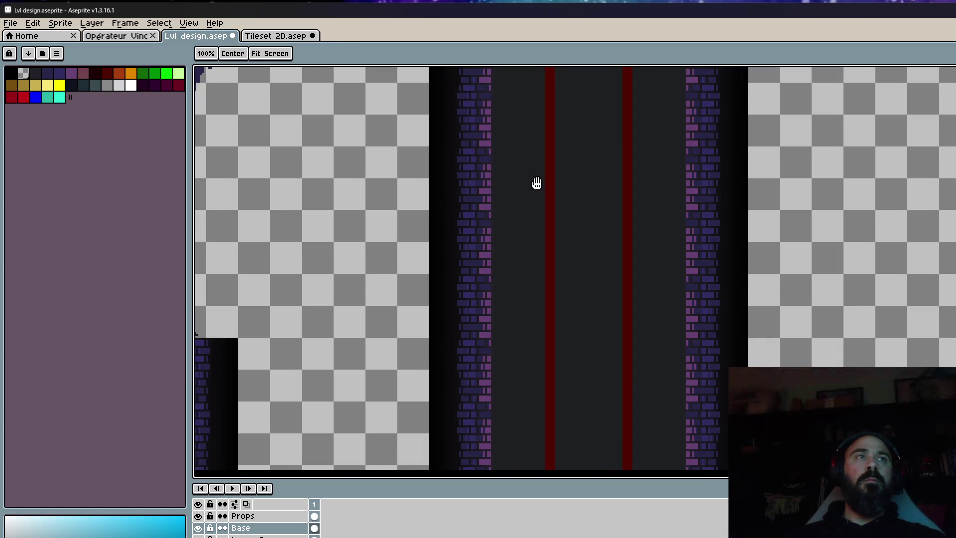
left_click(85, 86)
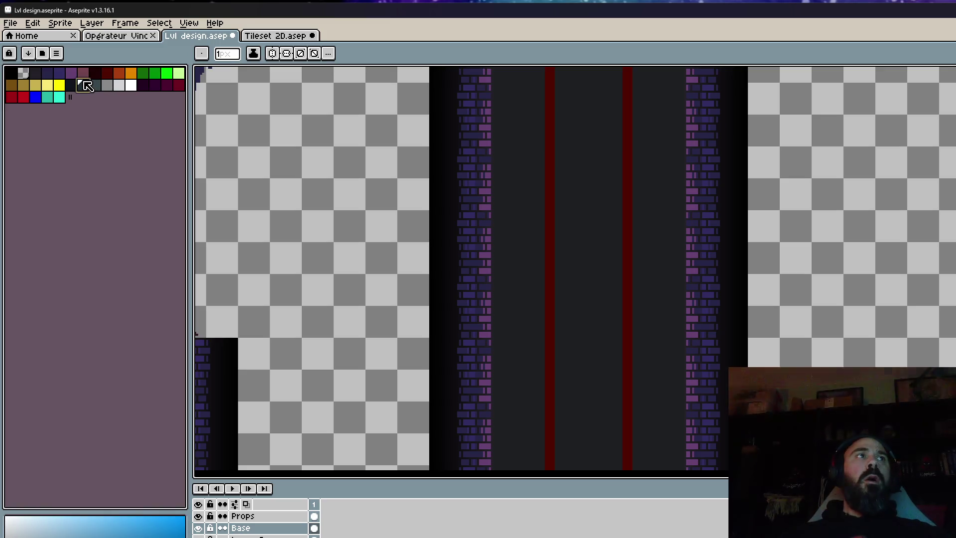
Bucket-fill the shaft corridor strips in dark teal, navy and darker teal shades.
key("g")
left_click(565, 198)
left_click(71, 85)
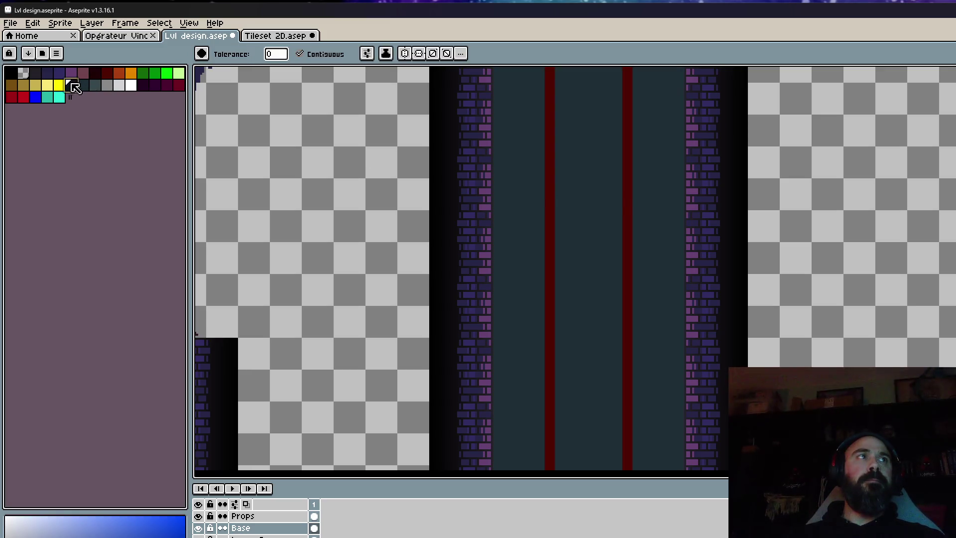
left_click(589, 205)
scroll(627, 225, "down", 2)
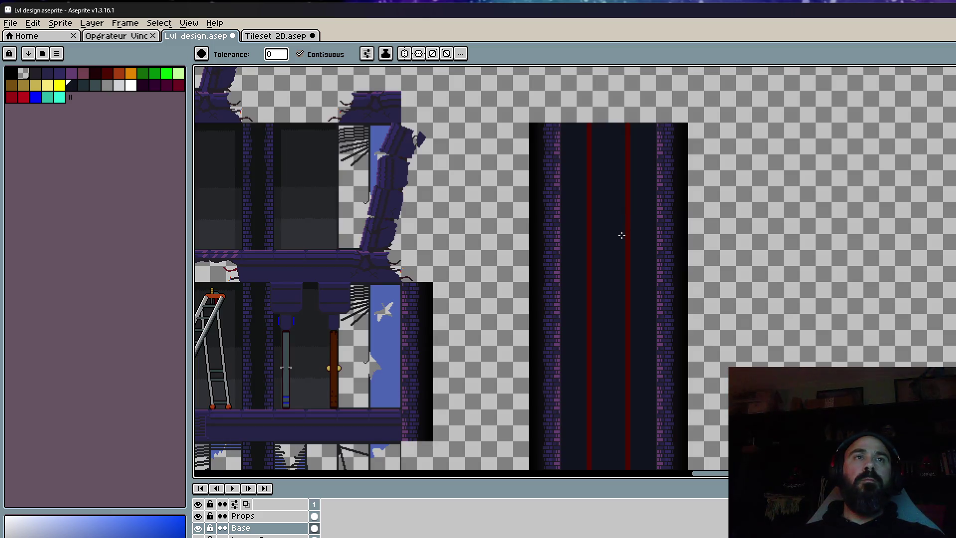
left_click(94, 86)
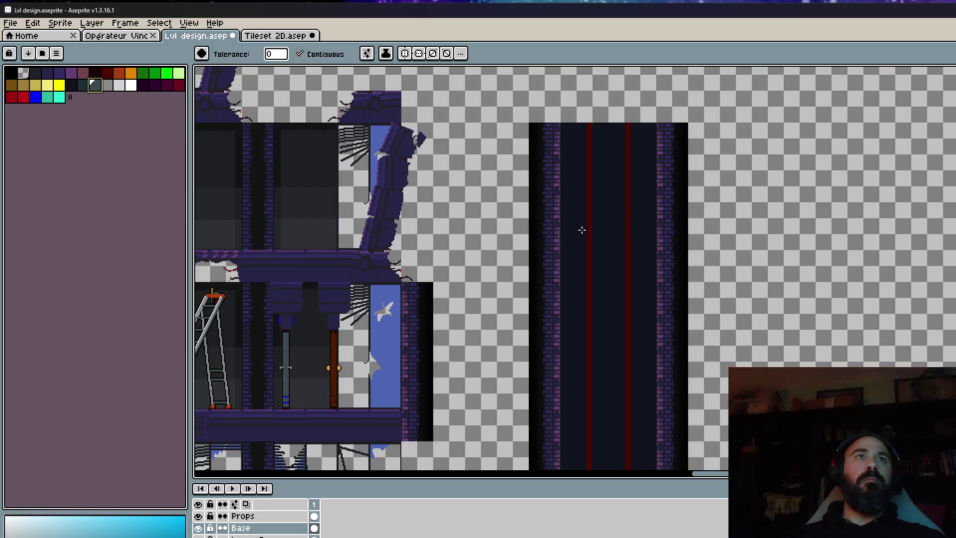
left_click(623, 246)
left_click(83, 87)
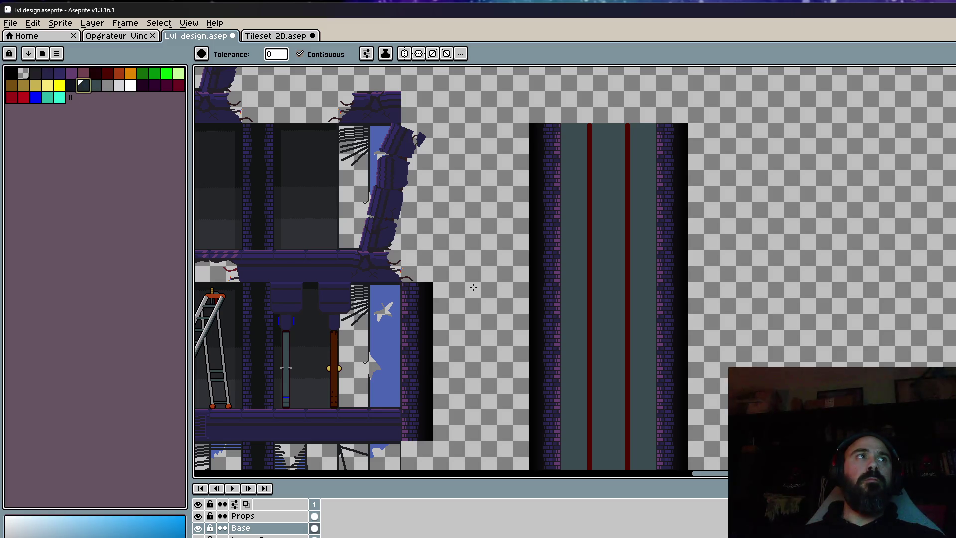
left_click(595, 296)
Try a lighter grey-teal fill on the corridor strips and undo it.
scroll(598, 292, "down", 2)
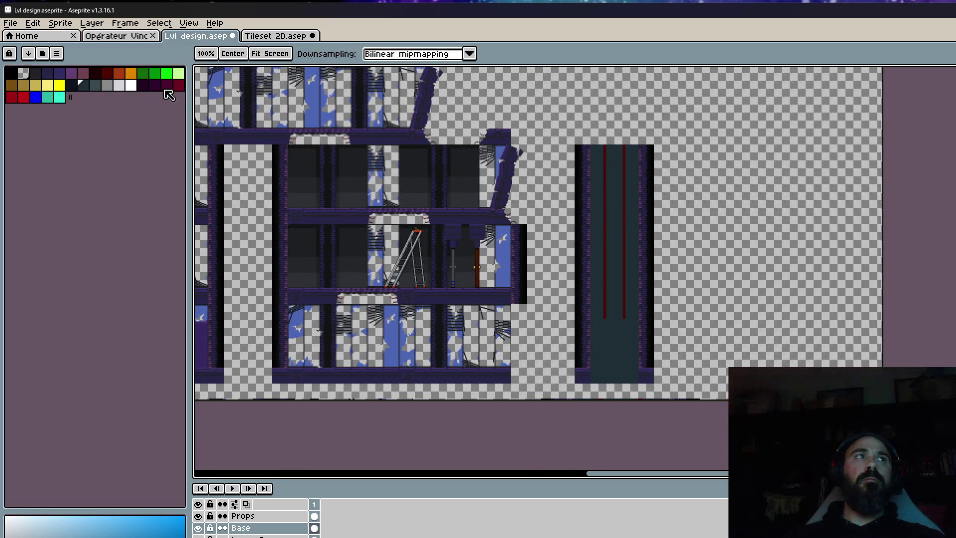
left_click(99, 91)
scroll(607, 226, "up", 3)
left_click(622, 230)
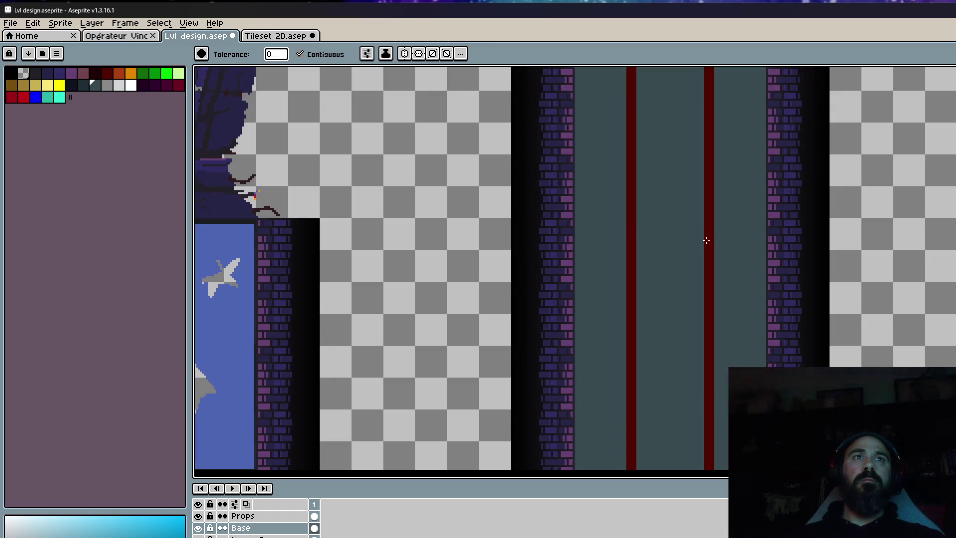
key("ctrl+z")
key("g")
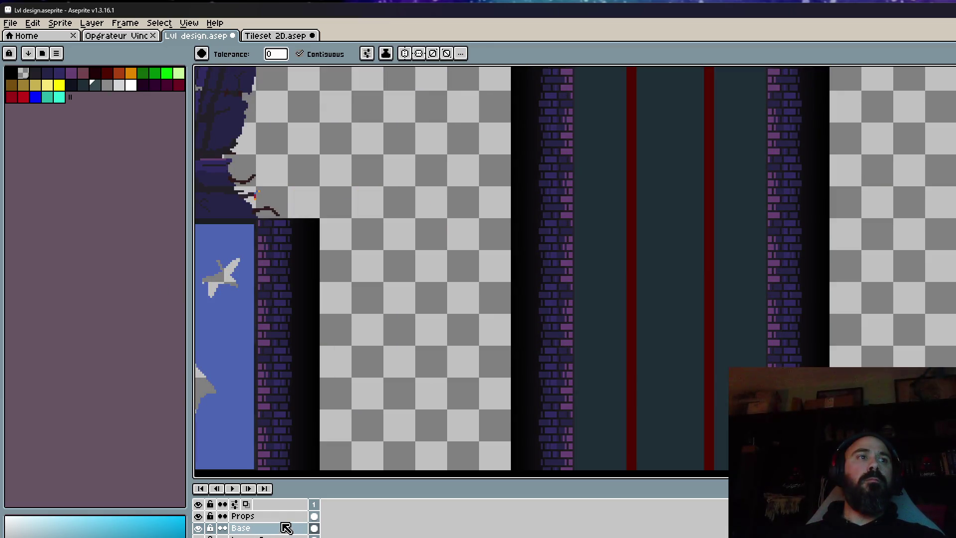
Darken both red cable lines on the Props layer, then glance at the references.
left_click(276, 518)
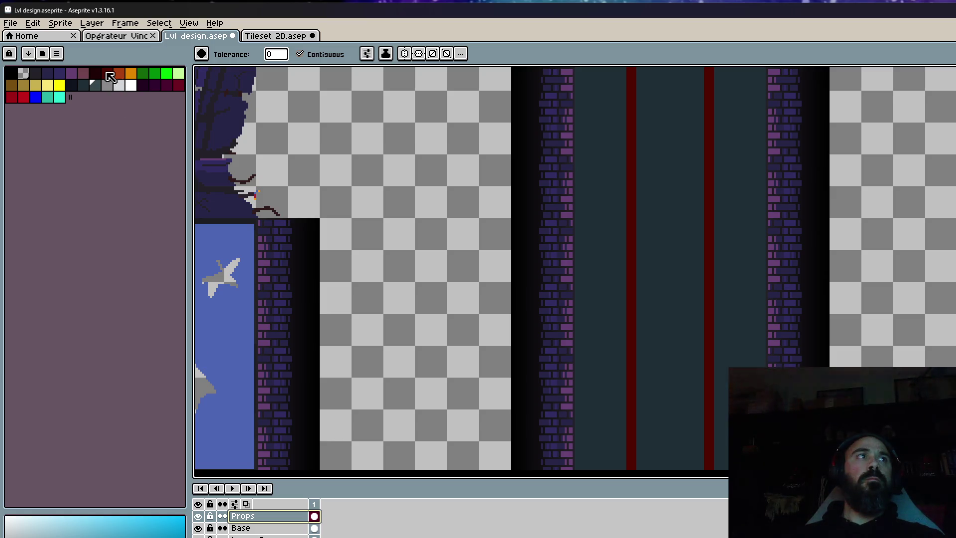
left_click(95, 74)
left_click(631, 246)
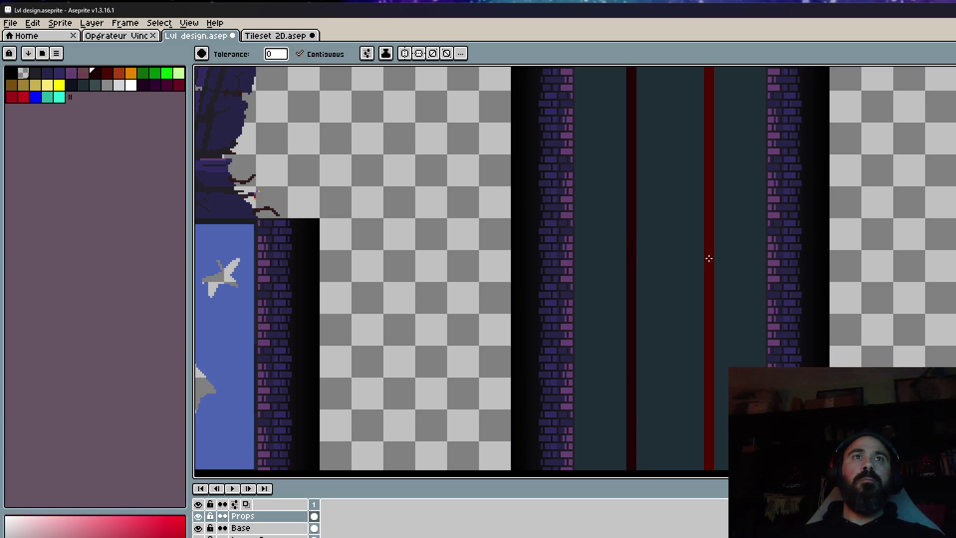
left_click(708, 258)
scroll(706, 260, "down", 3)
scroll(661, 291, "up", 2)
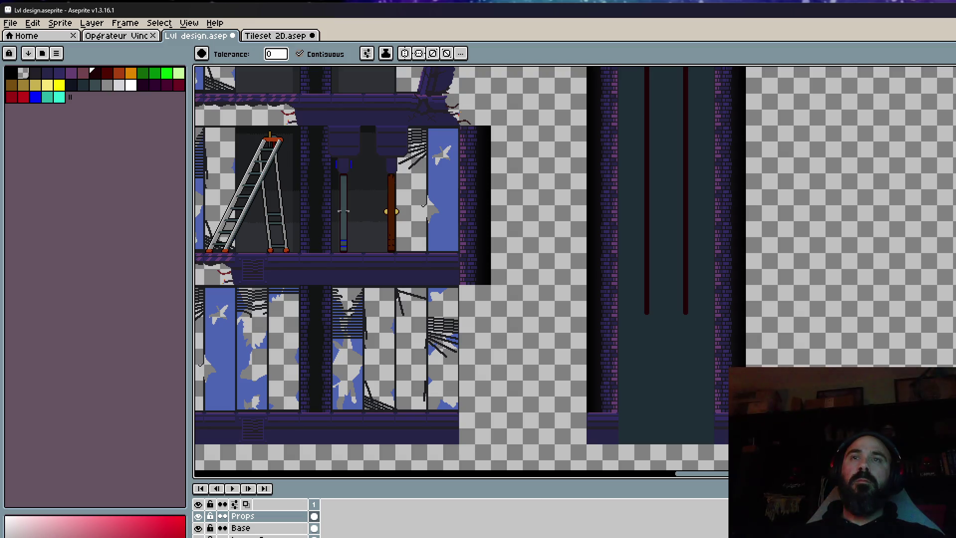
key("alt+Tab")
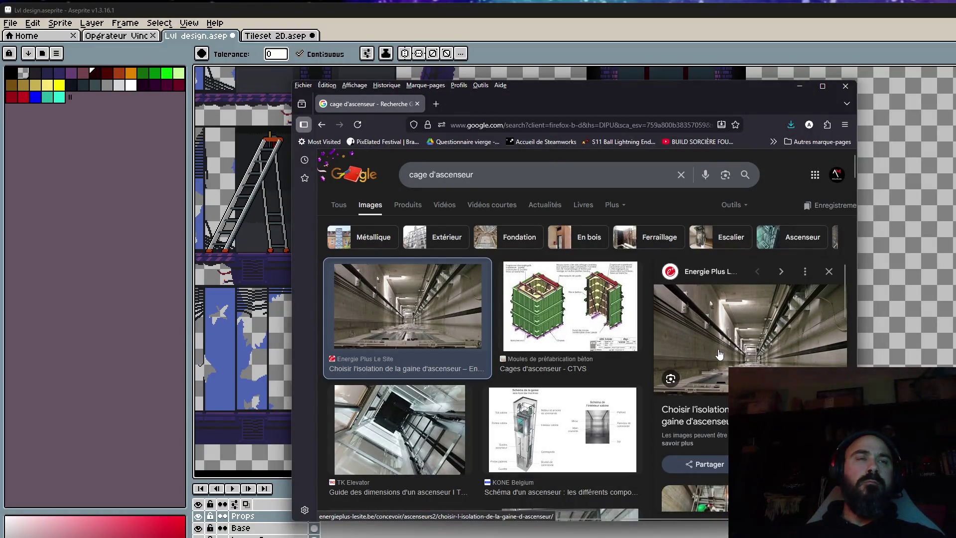
key("alt+Tab")
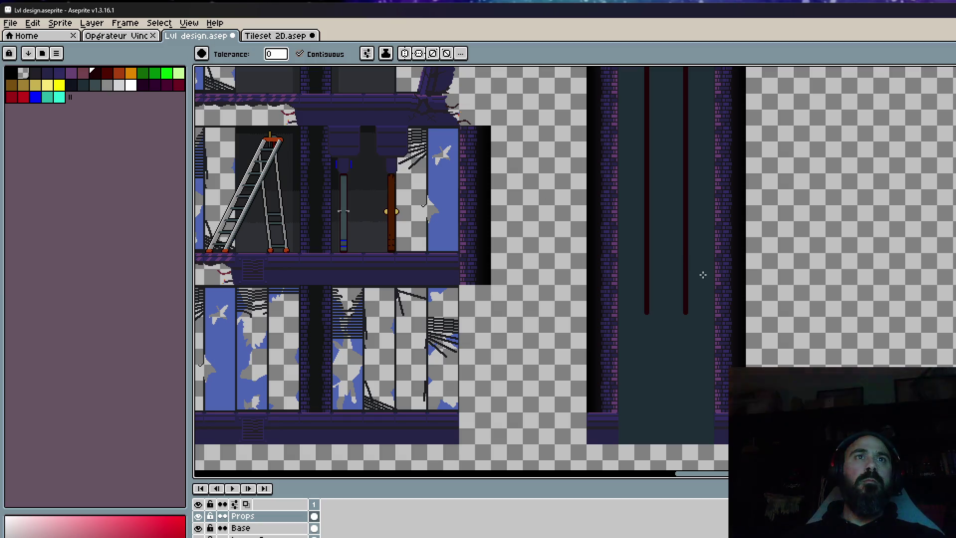
scroll(681, 269, "up", 2)
scroll(681, 268, "down", 2)
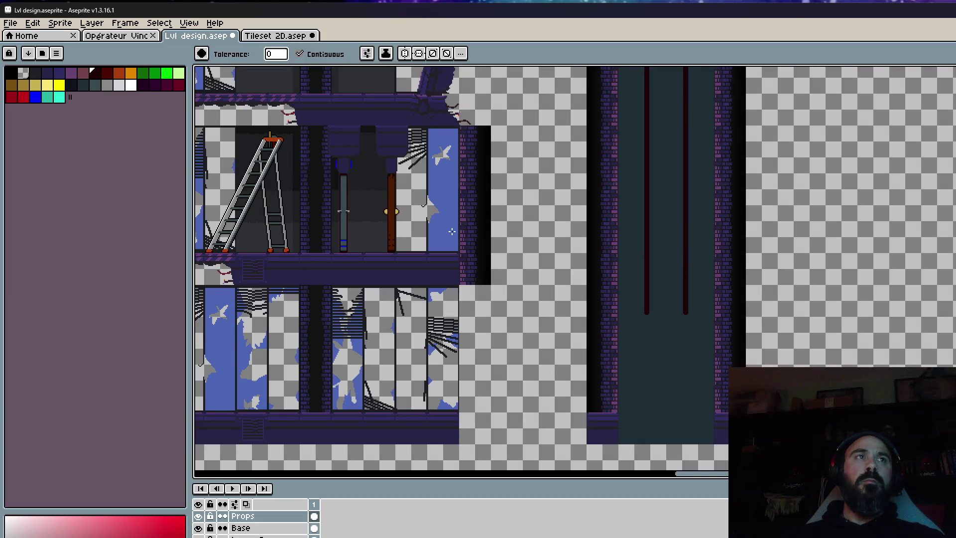
scroll(428, 215, "up", 2)
scroll(448, 224, "up", 2)
scroll(448, 224, "down", 2)
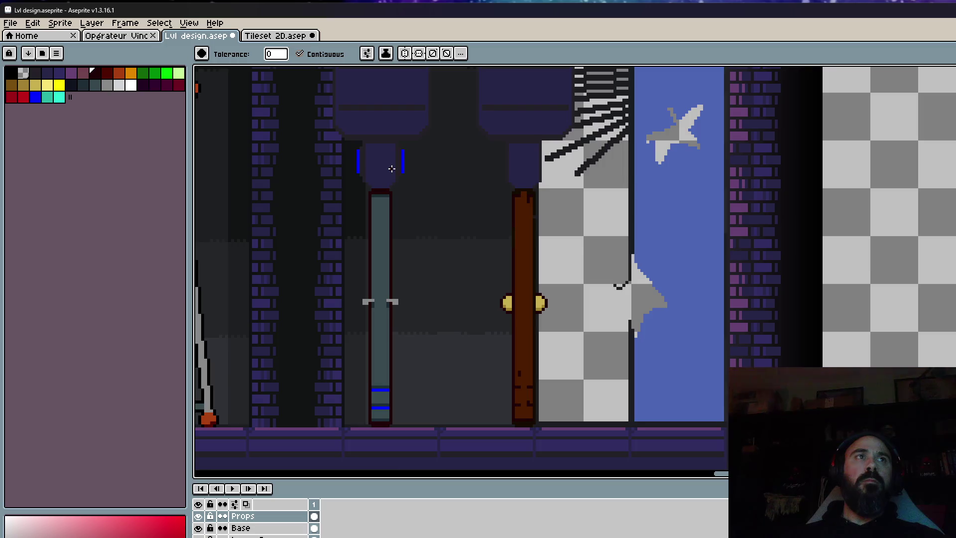
scroll(492, 234, "down", 2)
scroll(709, 274, "up", 2)
scroll(708, 274, "down", 2)
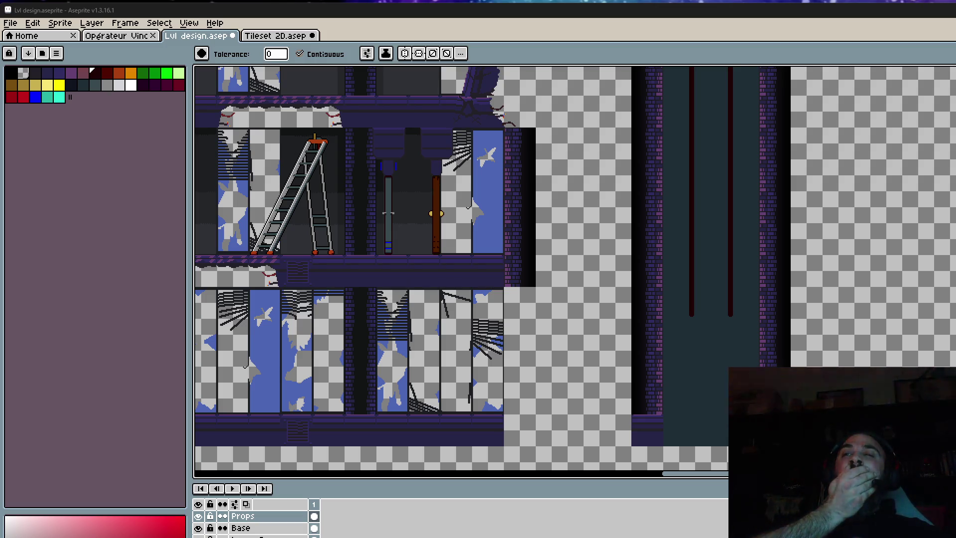
scroll(667, 249, "down", 2)
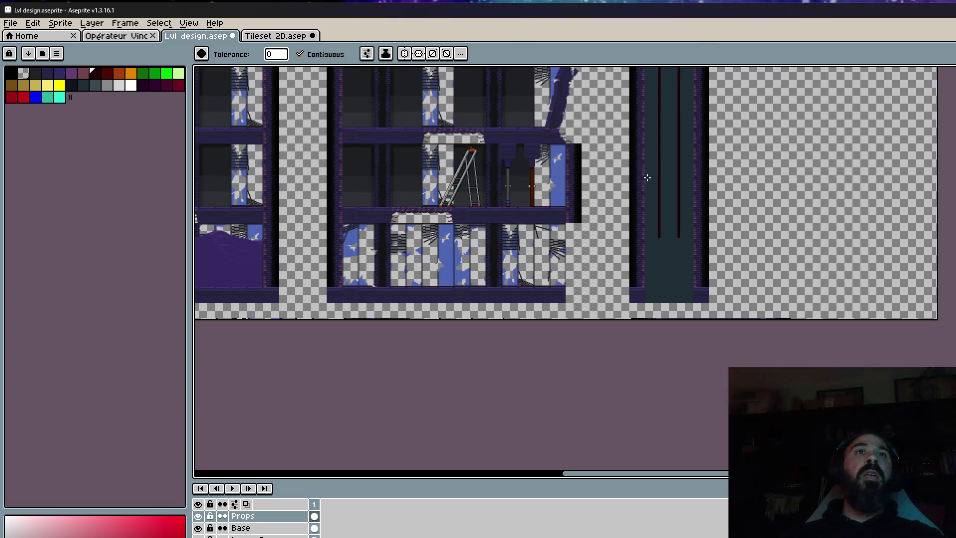
Try a dark teal shaft fill and undo it after it floods the canvas.
scroll(670, 241, "up", 2)
scroll(632, 231, "up", 2)
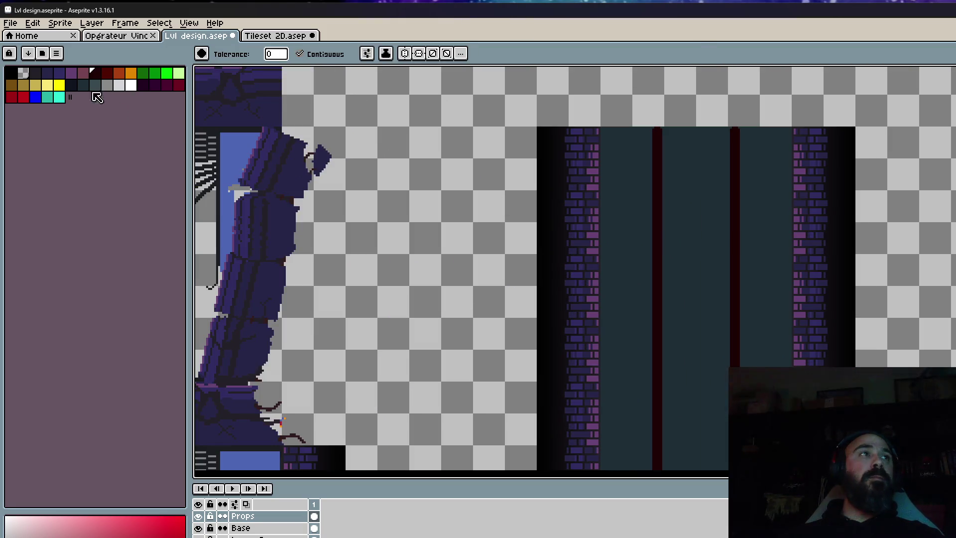
left_click(678, 259)
key("ctrl+z")
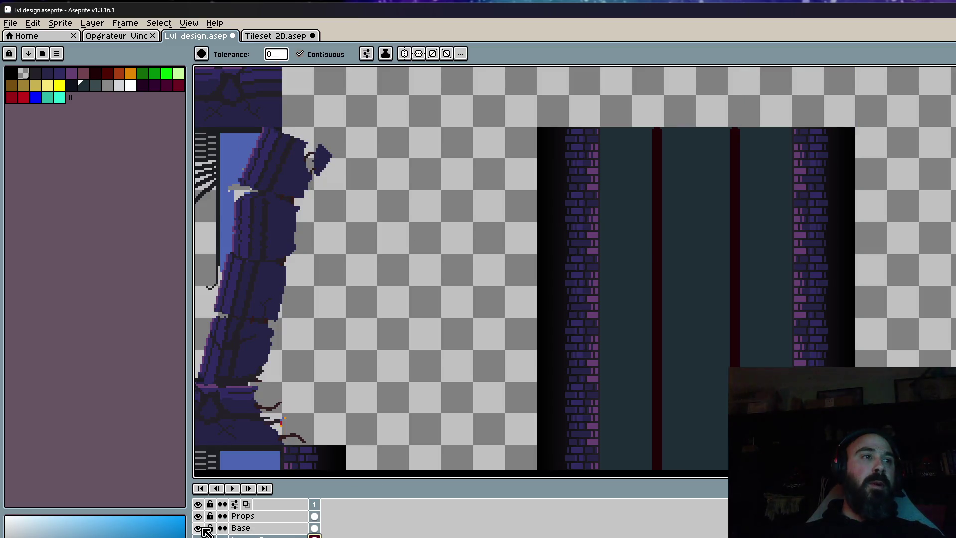
On the Base layer, fill the area between the shaft walls with a dark colour.
left_click(261, 531)
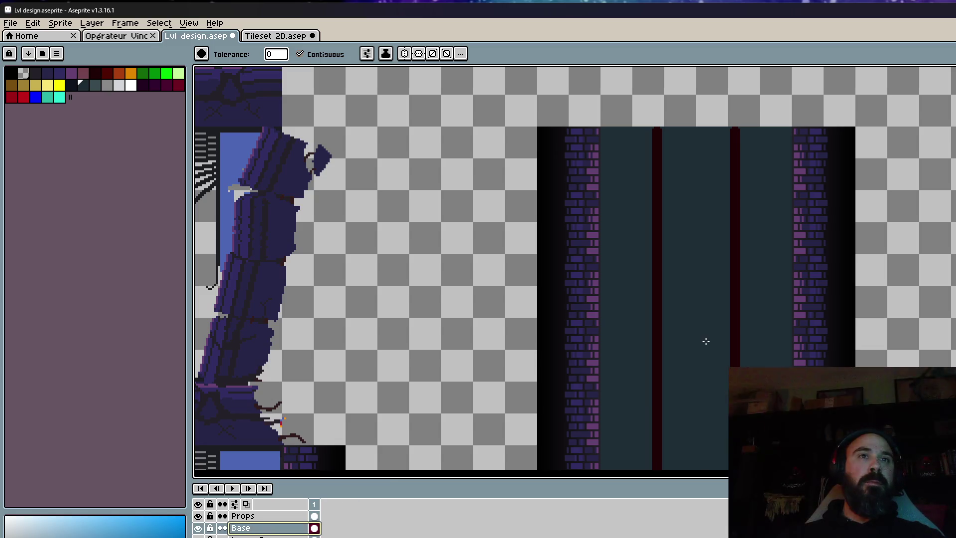
left_click(71, 84)
left_click(716, 258)
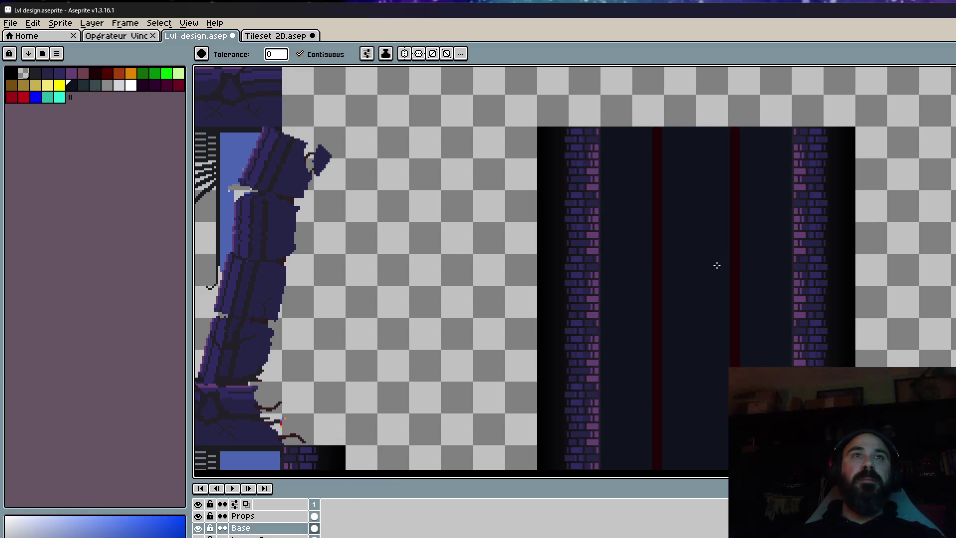
scroll(716, 257, "down", 2)
left_click_drag(696, 376, 716, 297)
scroll(716, 297, "up", 1)
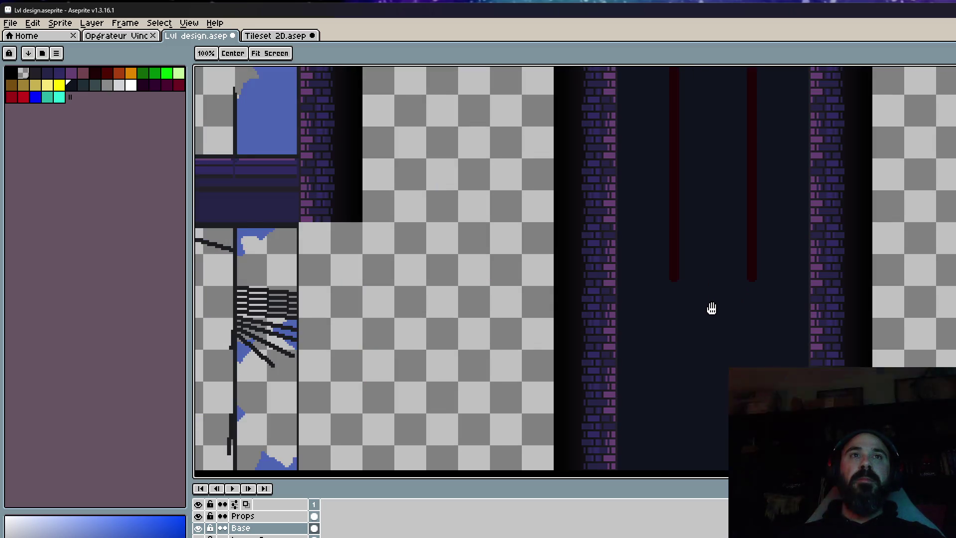
scroll(682, 374, "down", 1)
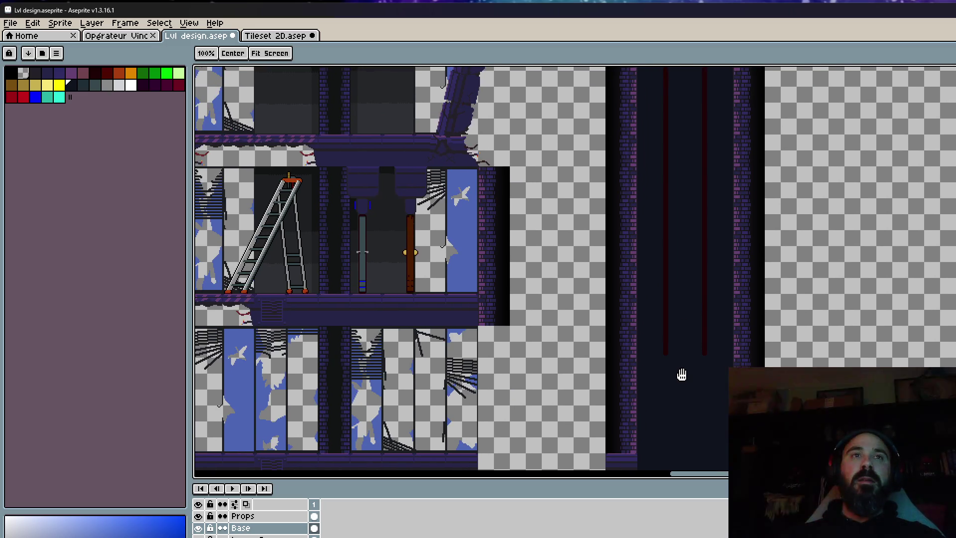
Fill the shaft column teal-grey and the strip between the red lines darker teal.
key("g")
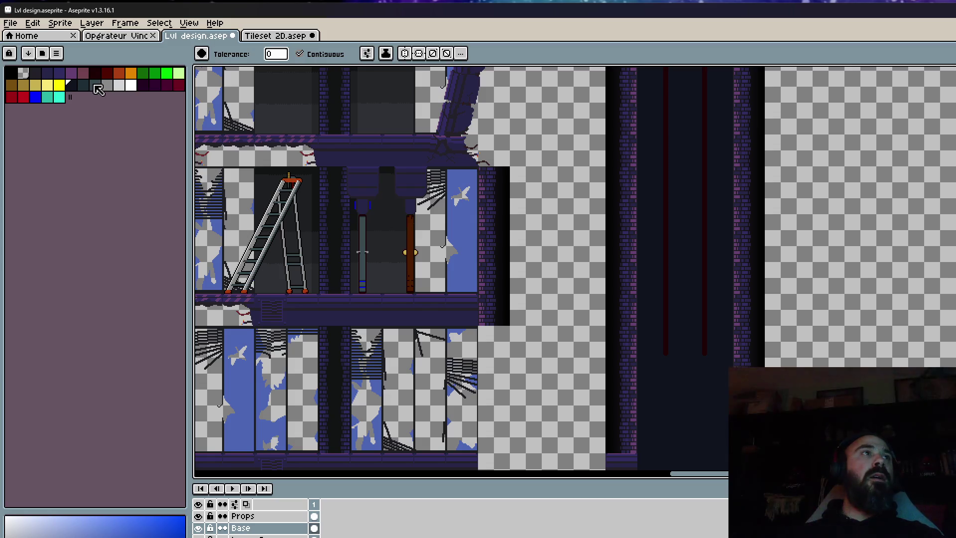
left_click(98, 88)
left_click(680, 235)
left_click(83, 85)
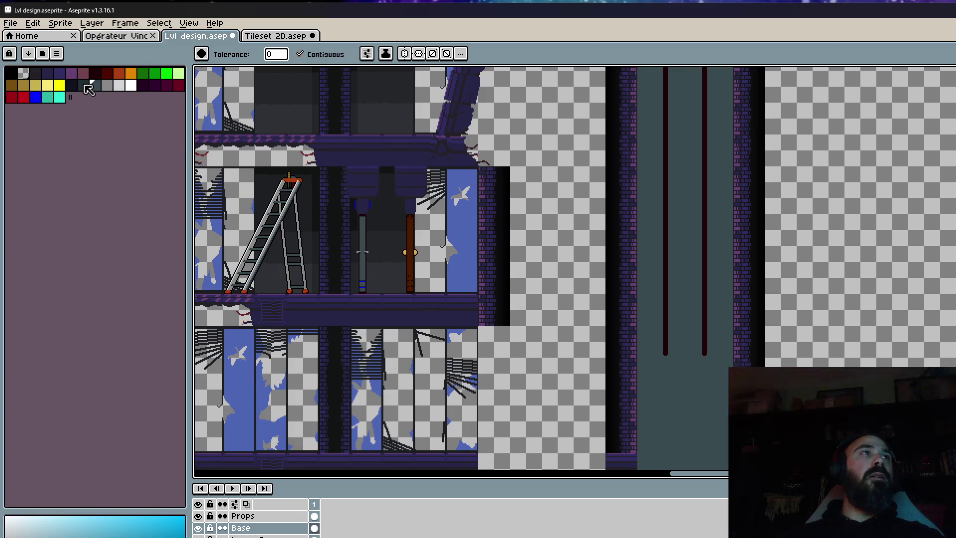
left_click(686, 245)
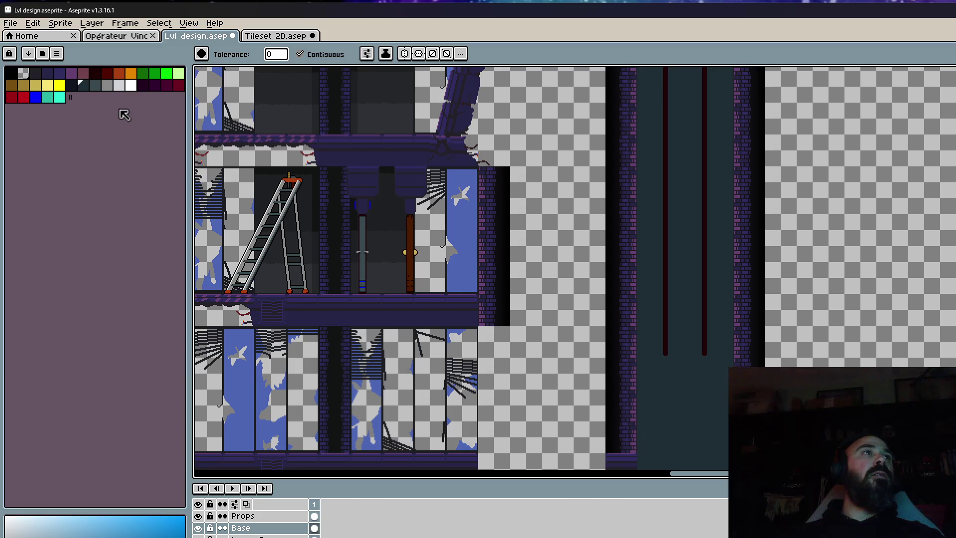
Try grey on both red cable lines, then undo to keep them dark red.
left_click(107, 85)
scroll(676, 301, "up", 3)
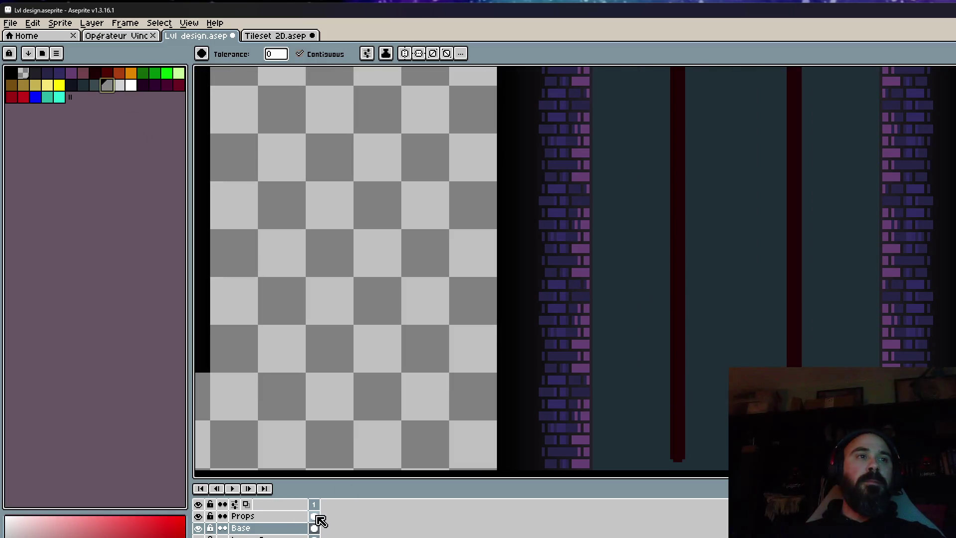
left_click(680, 374)
left_click(791, 359)
scroll(790, 362, "down", 3)
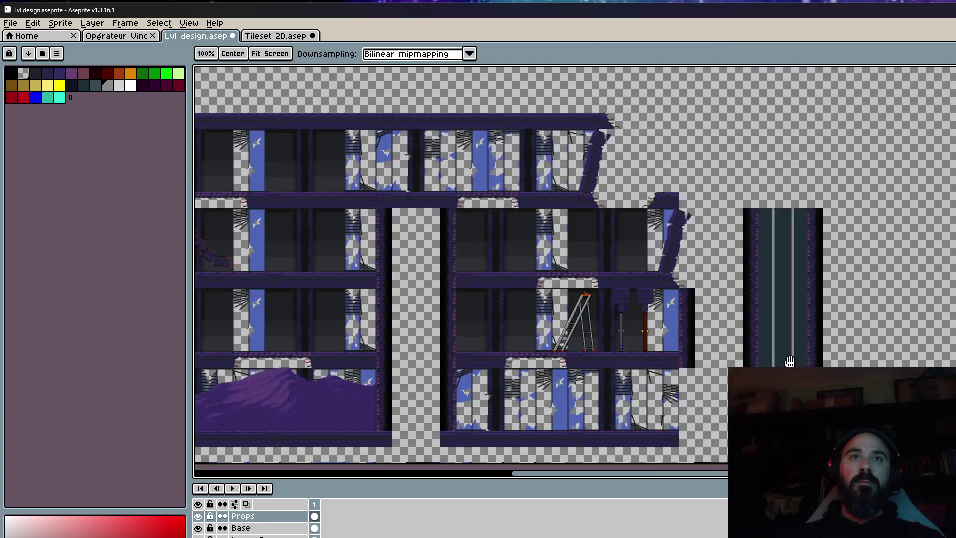
left_click_drag(790, 362, 765, 312)
key("ctrl+z")
key("ctrl+z")
scroll(783, 294, "up", 2)
scroll(732, 317, "up", 2)
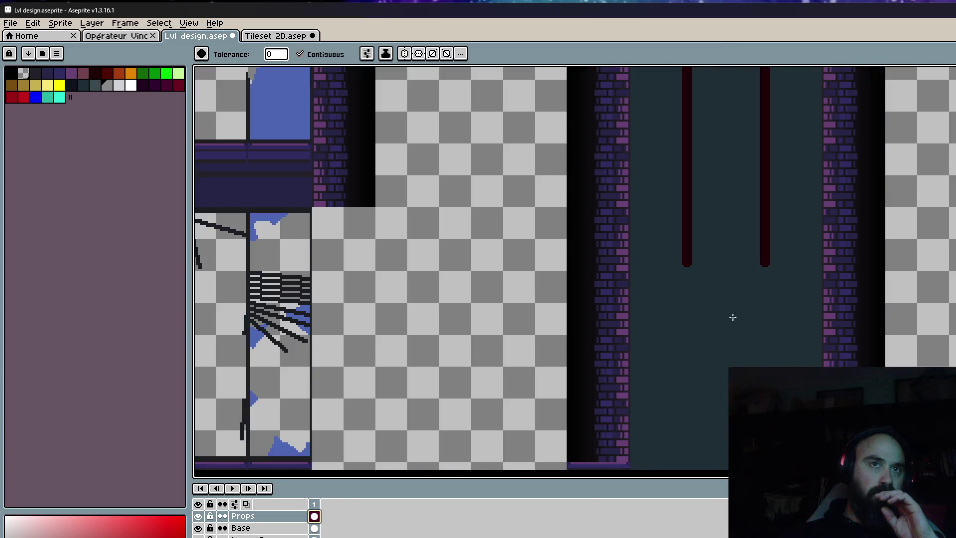
scroll(732, 331, "down", 2)
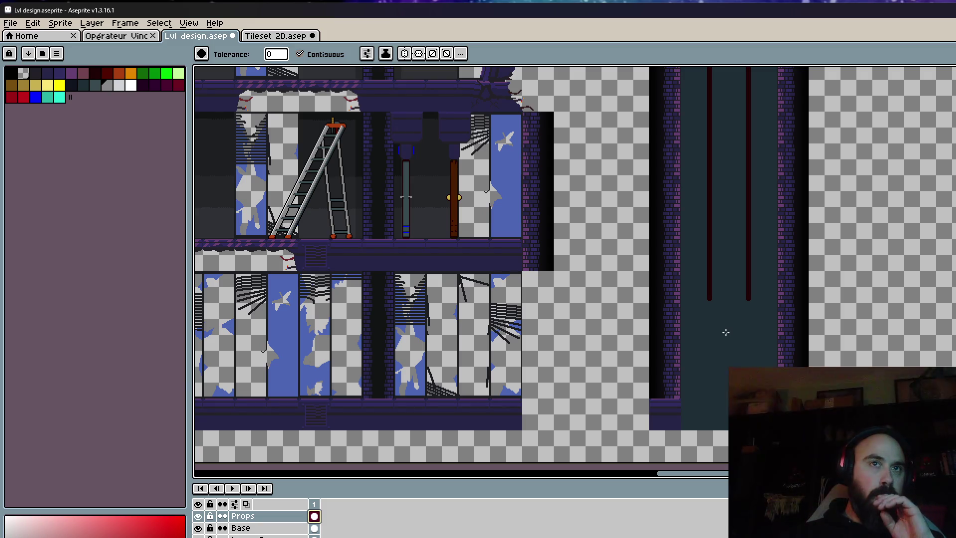
left_click_drag(420, 97, 418, 244)
key("ctrl+Tab")
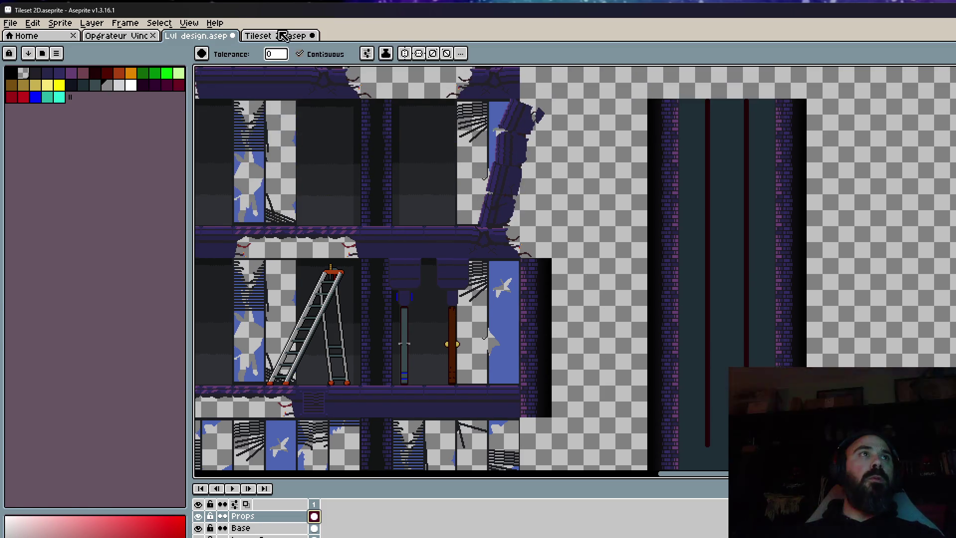
Pick the rectangular marquee and bring the tileset's platform pieces into view.
key("m")
scroll(673, 286, "down", 3)
left_click_drag(889, 314, 746, 268)
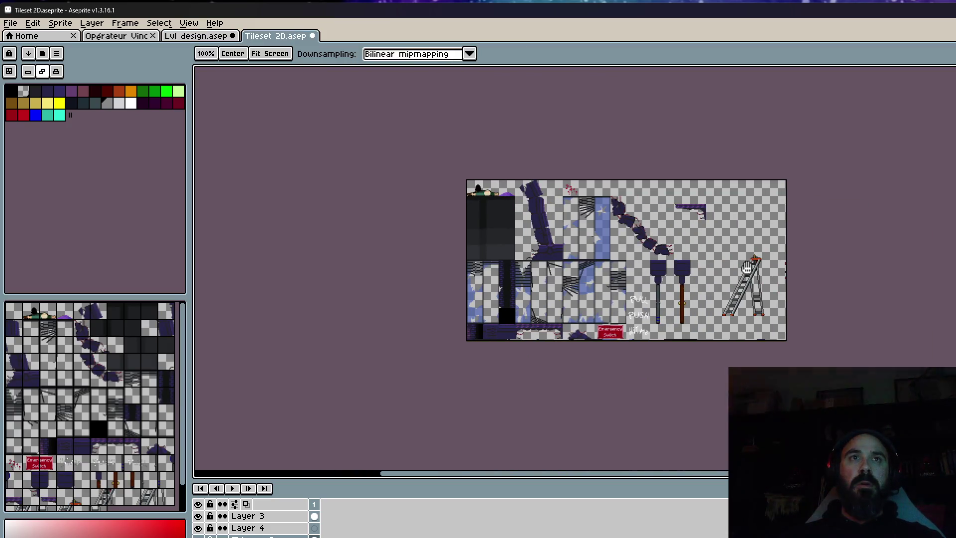
scroll(747, 268, "up", 2)
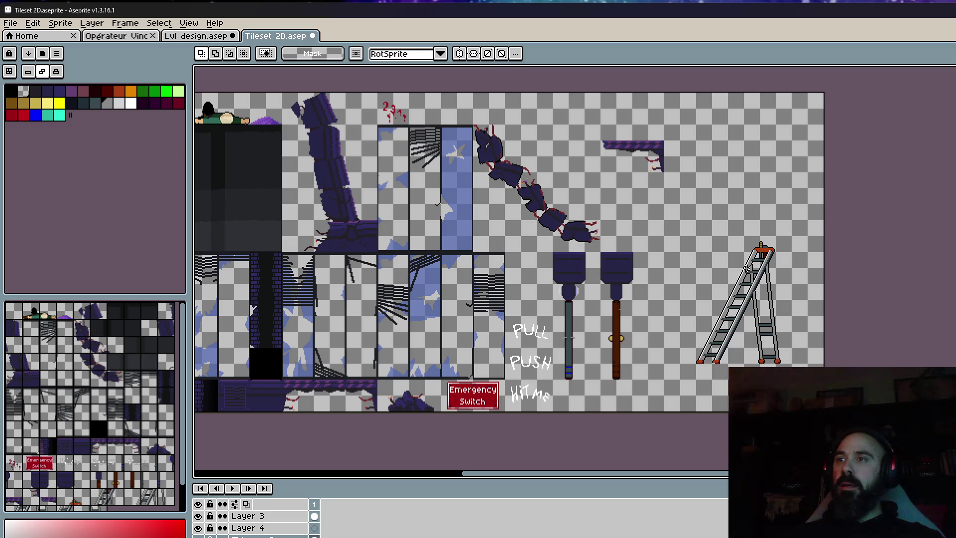
scroll(711, 227, "down", 1)
scroll(605, 154, "up", 2)
scroll(593, 320, "up", 1)
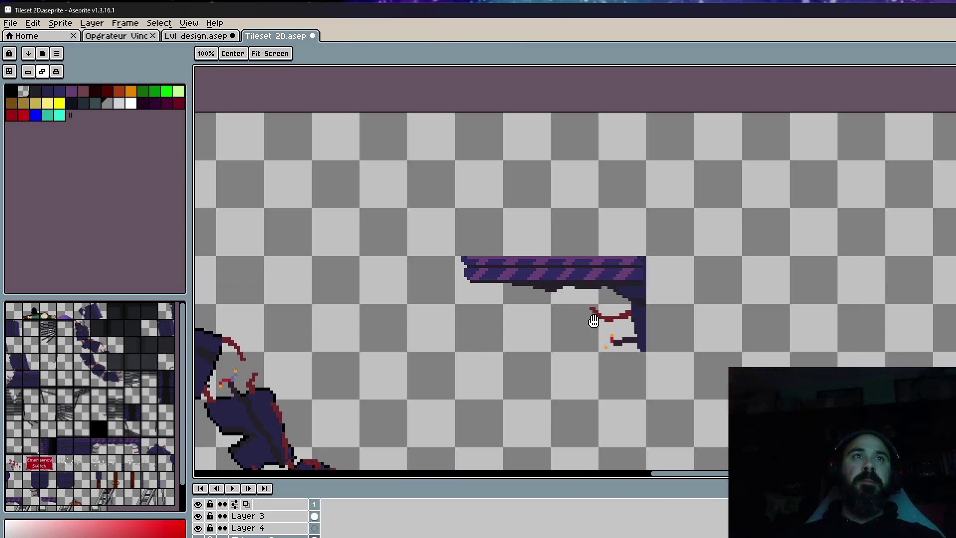
Select the broken purple ledge, copy it, and return to the level design sprite.
left_click_drag(414, 237, 752, 396)
mouse_move(643, 342)
left_mouse_down()
mouse_move(683, 306)
mouse_move(900, 305)
left_mouse_up()
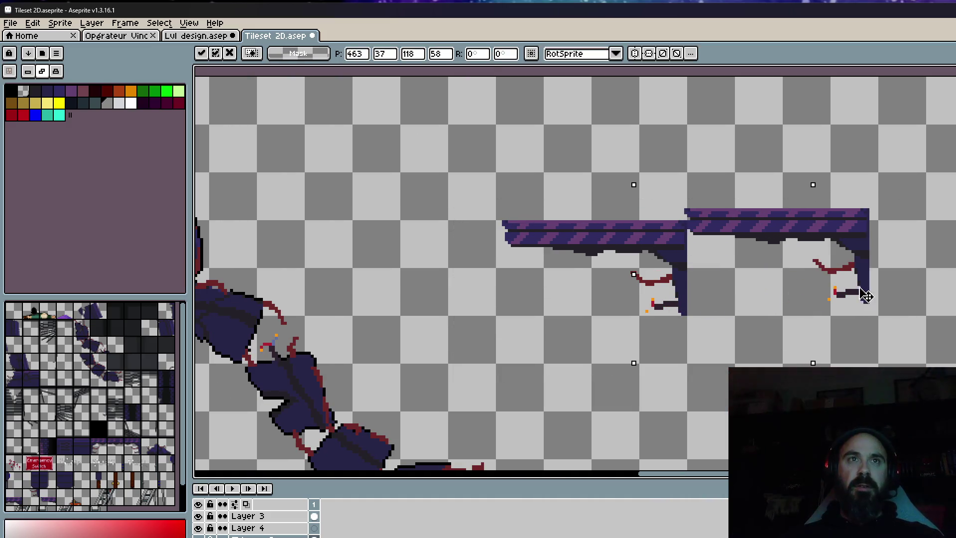
key("Escape")
left_click_drag(459, 168, 794, 367)
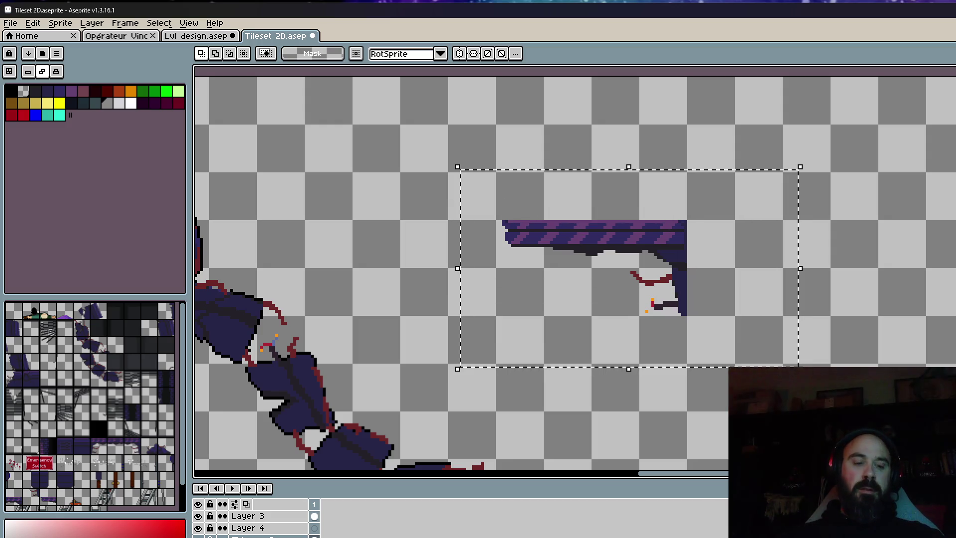
key("ctrl+c")
key("ctrl+shift+Tab")
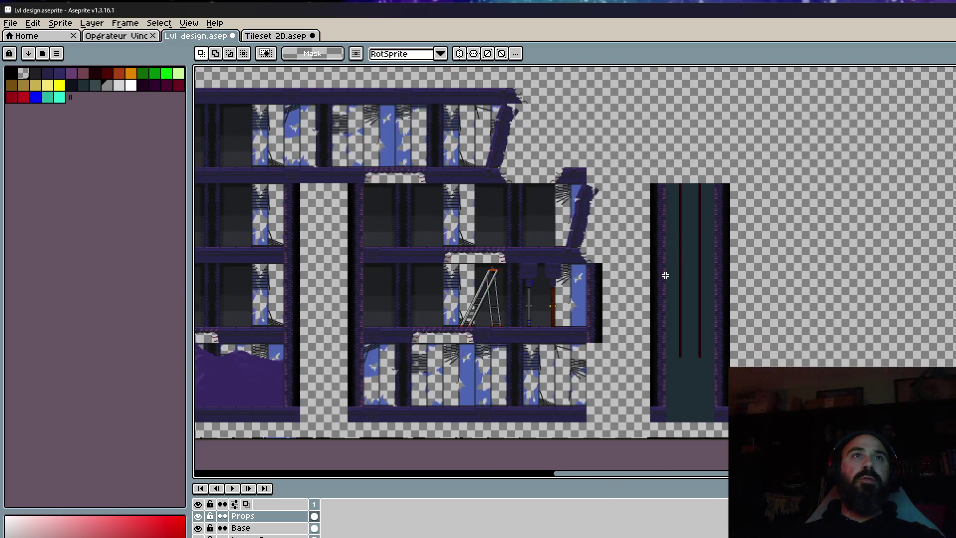
Paste the copied purple ledge into the level and drag it inside the elevator shaft.
scroll(676, 244, "up", 1)
key("ctrl+v")
scroll(690, 324, "up", 1)
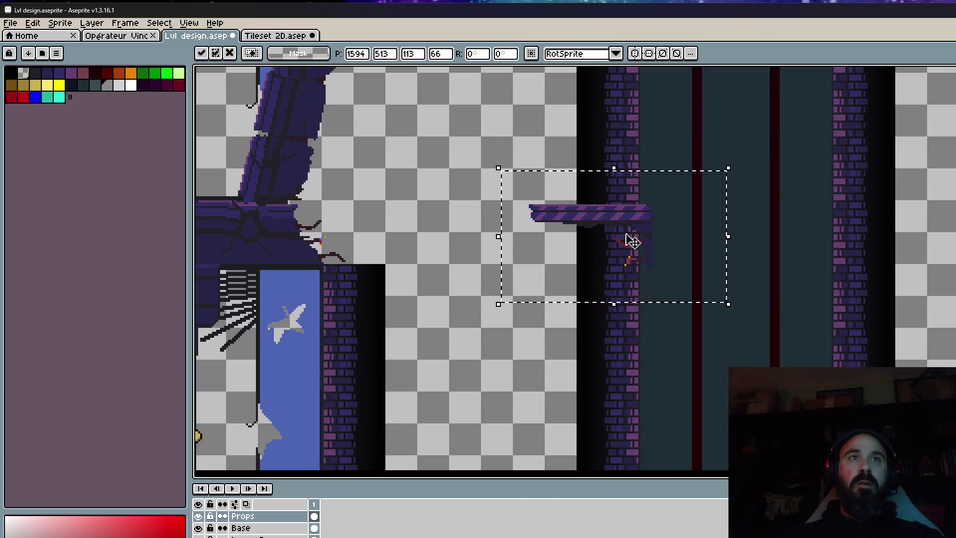
mouse_move(632, 242)
left_mouse_down()
mouse_move(812, 354)
mouse_move(840, 328)
left_mouse_up()
scroll(819, 343, "up", 1)
scroll(827, 329, "up", 1)
scroll(832, 321, "down", 1)
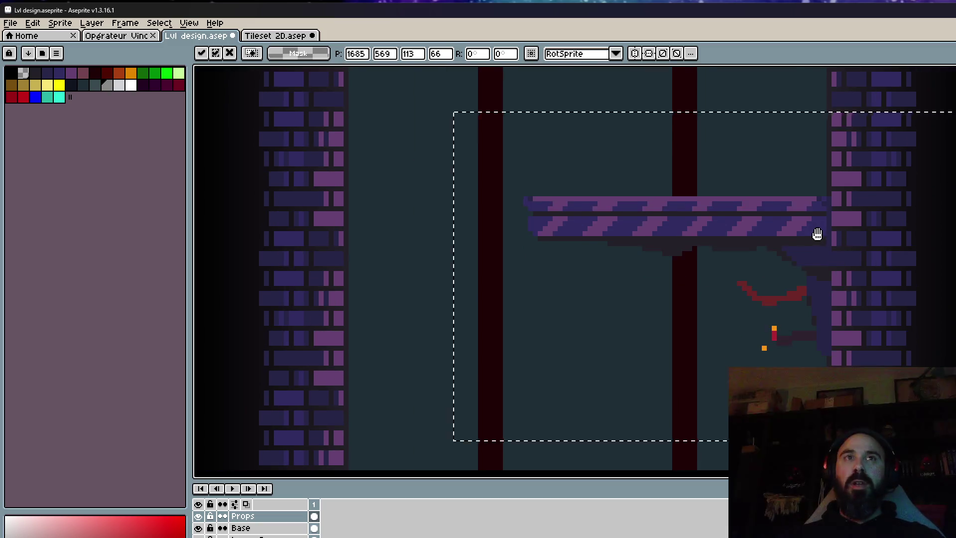
scroll(815, 235, "down", 1)
scroll(821, 239, "down", 2)
scroll(821, 239, "down", 5)
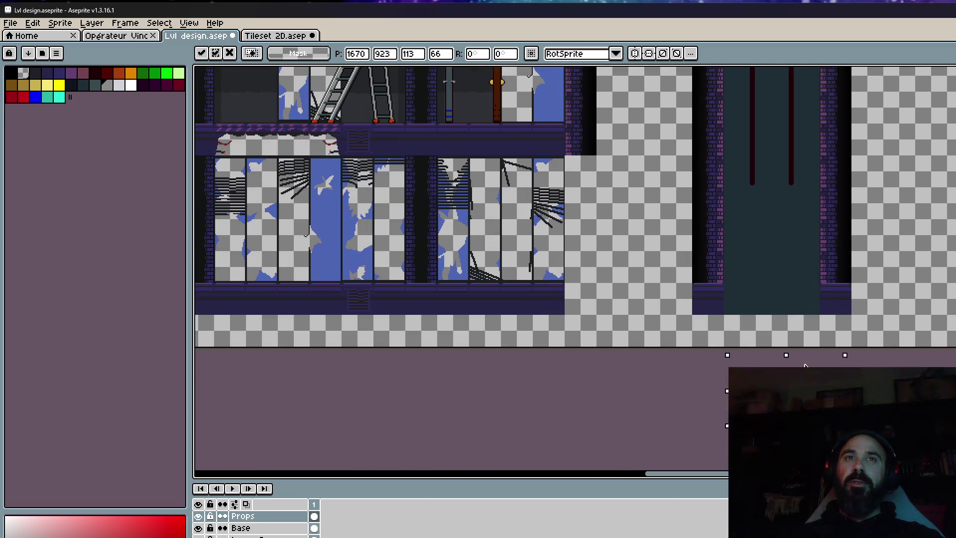
scroll(819, 237, "up", 2)
scroll(829, 235, "down", 1)
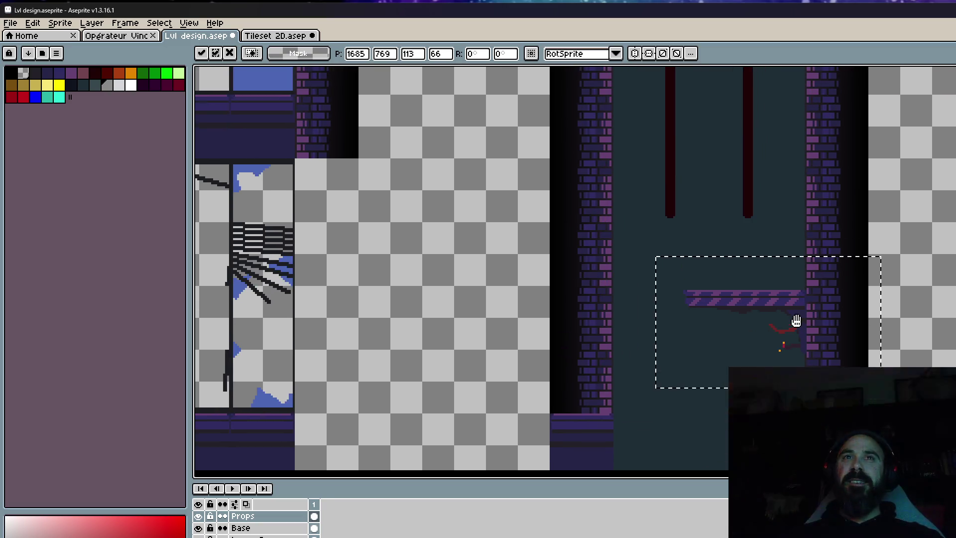
scroll(768, 298, "up", 2)
Reposition the floating platform piece up-left, then one pixel right in the shaft.
mouse_move(766, 324)
left_mouse_down()
mouse_move(675, 265)
mouse_move(669, 246)
left_mouse_up()
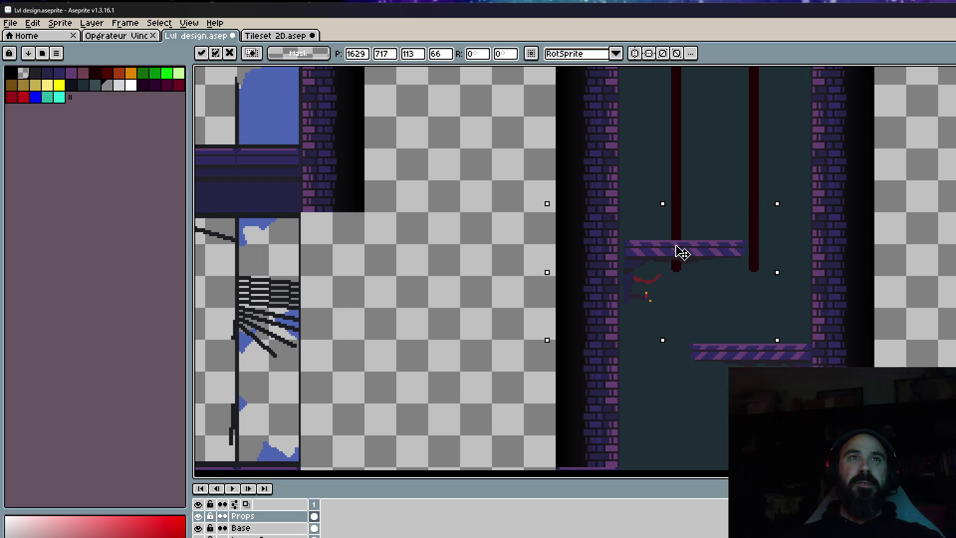
scroll(668, 251, "up", 2)
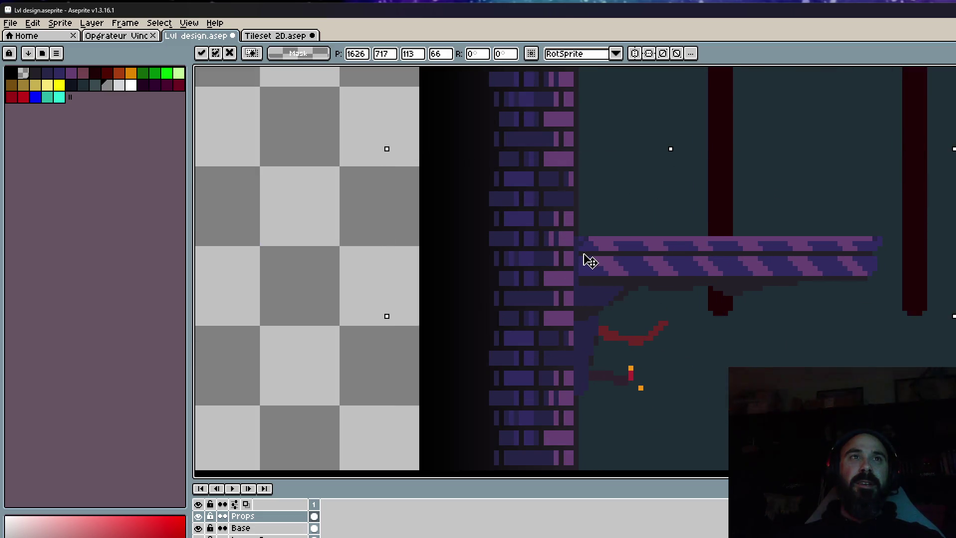
left_click_drag(583, 261, 593, 261)
scroll(598, 262, "down", 1)
scroll(647, 274, "down", 1)
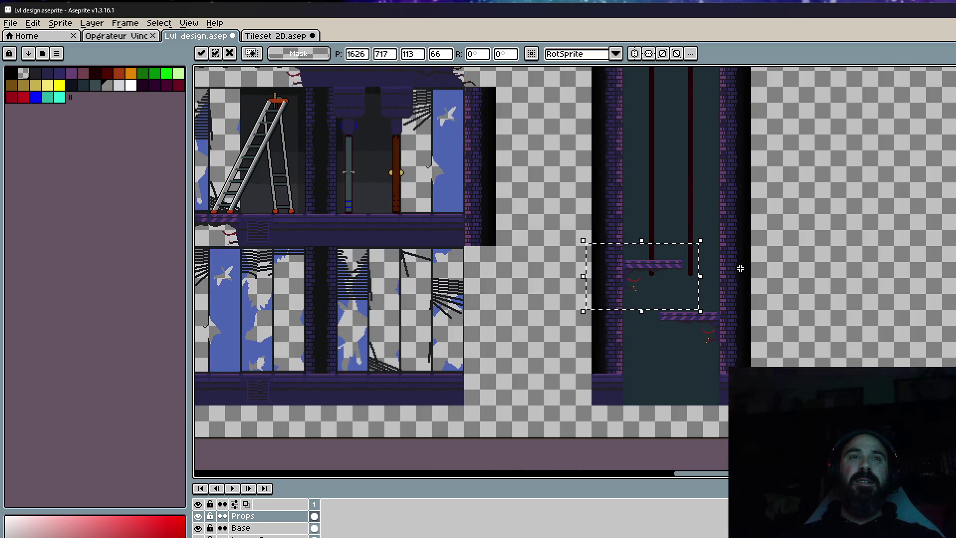
Discard the floating platform piece, deselect, and pan to the lower part of the level.
key("Return")
key("ctrl+d")
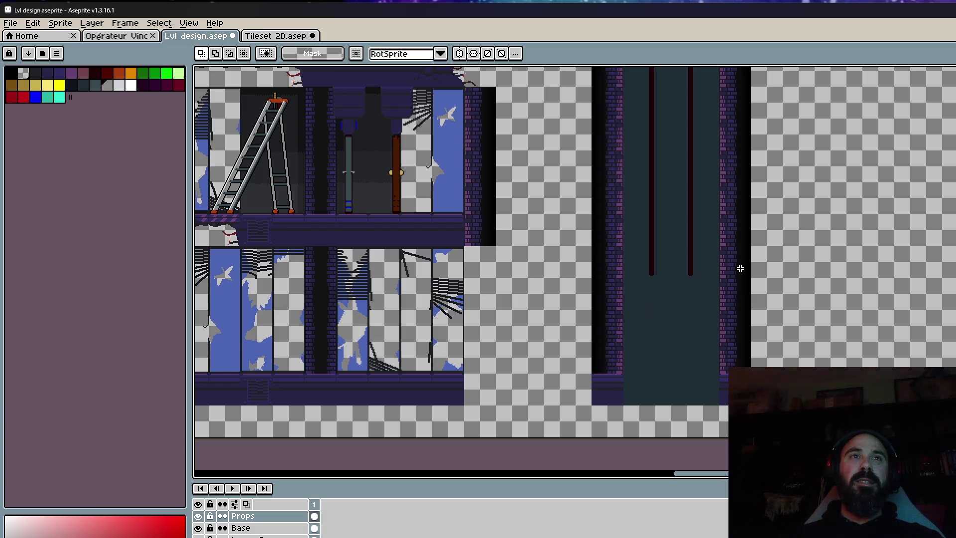
scroll(740, 267, "down", 2)
left_click_drag(740, 267, 688, 307)
key("m")
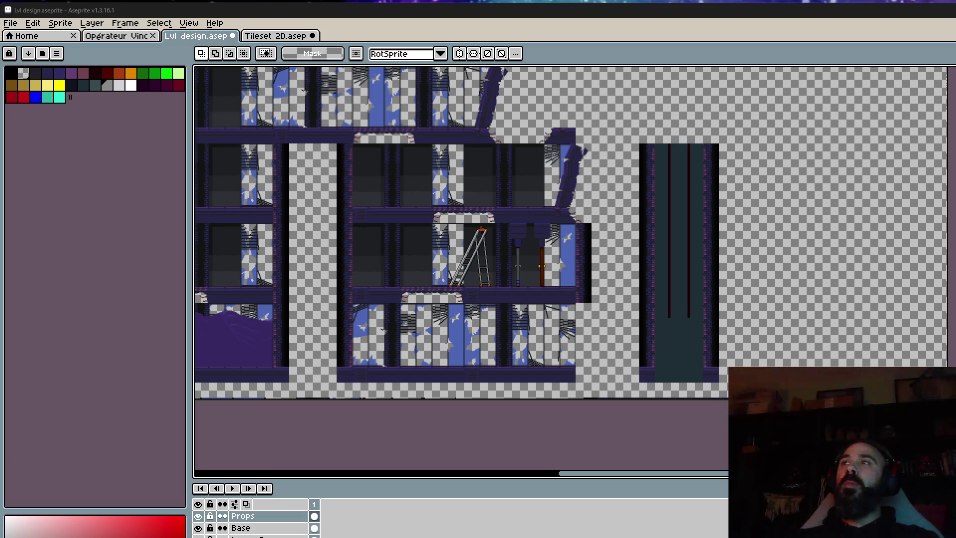
scroll(681, 301, "up", 2)
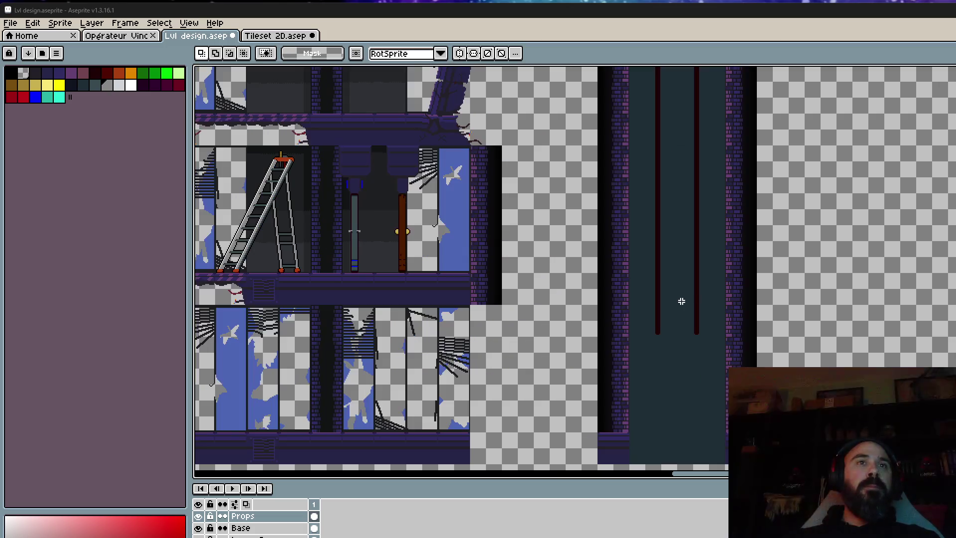
scroll(681, 302, "up", 2)
scroll(680, 301, "down", 2)
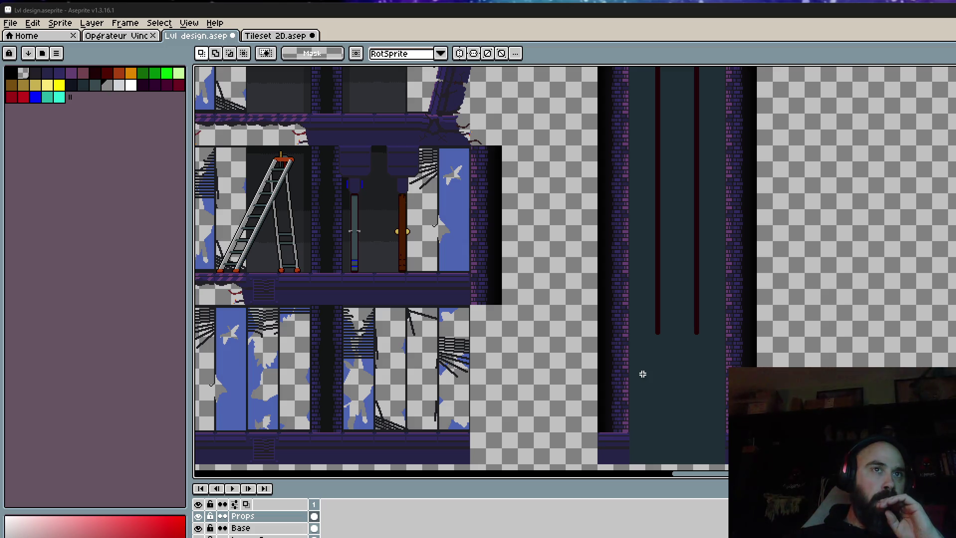
scroll(643, 374, "down", 2)
scroll(493, 277, "up", 2)
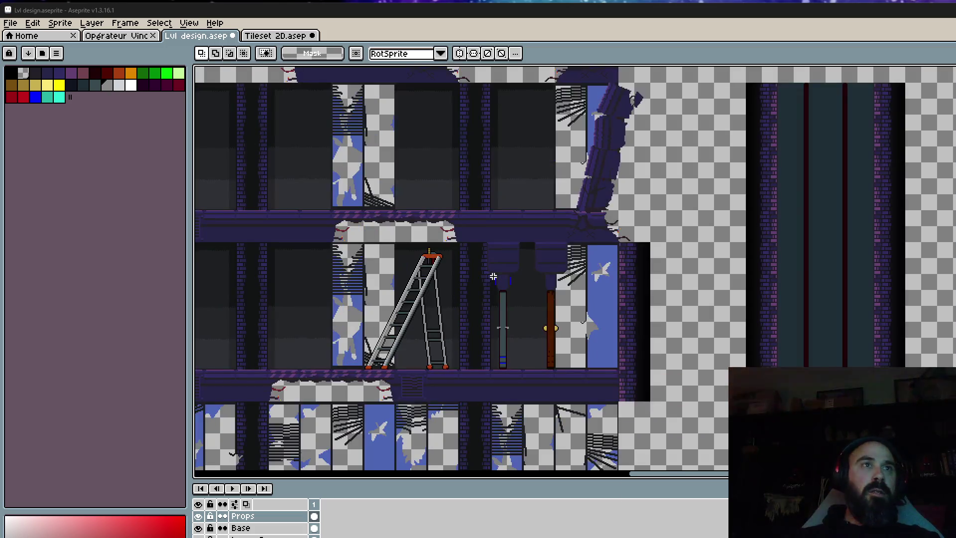
scroll(554, 198, "up", 2)
scroll(559, 207, "up", 2)
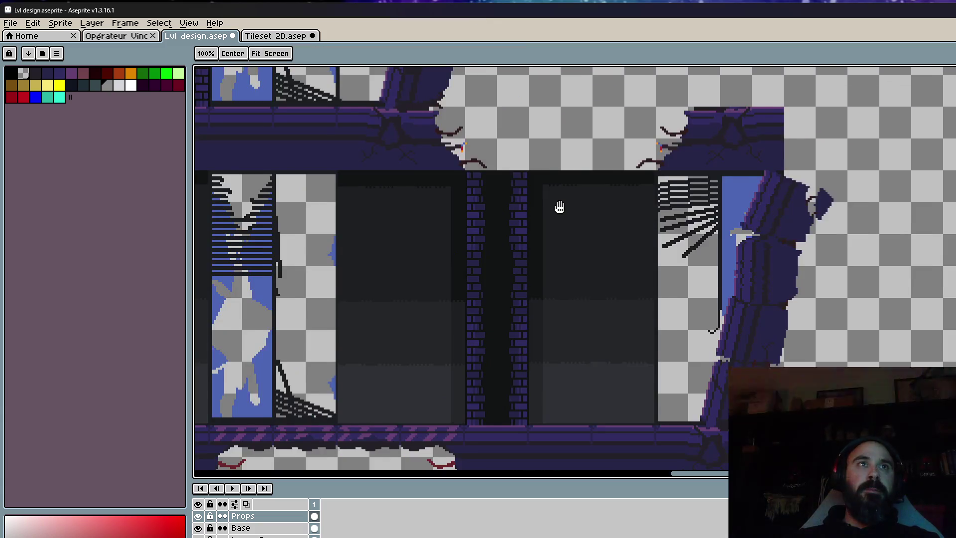
scroll(640, 197, "up", 1)
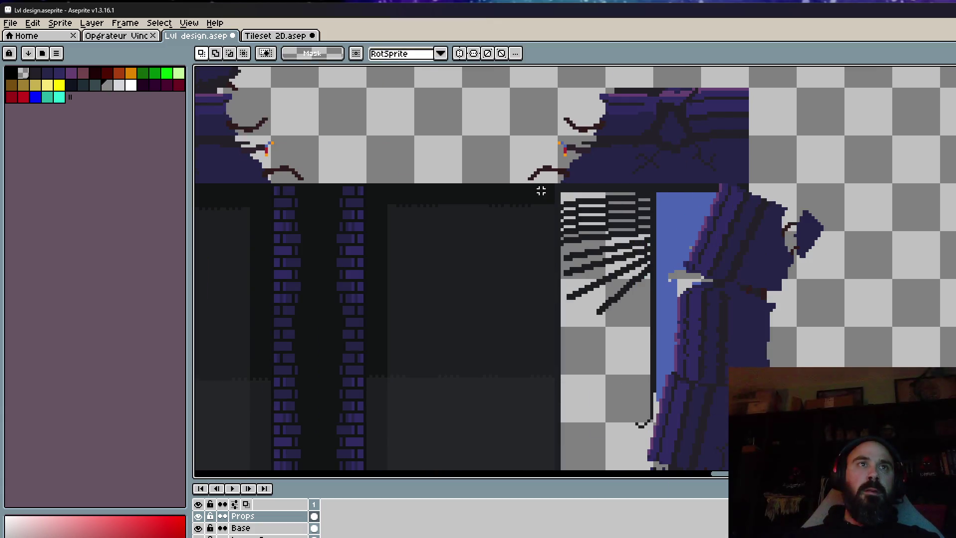
scroll(554, 184, "up", 1)
left_click_drag(539, 189, 377, 381)
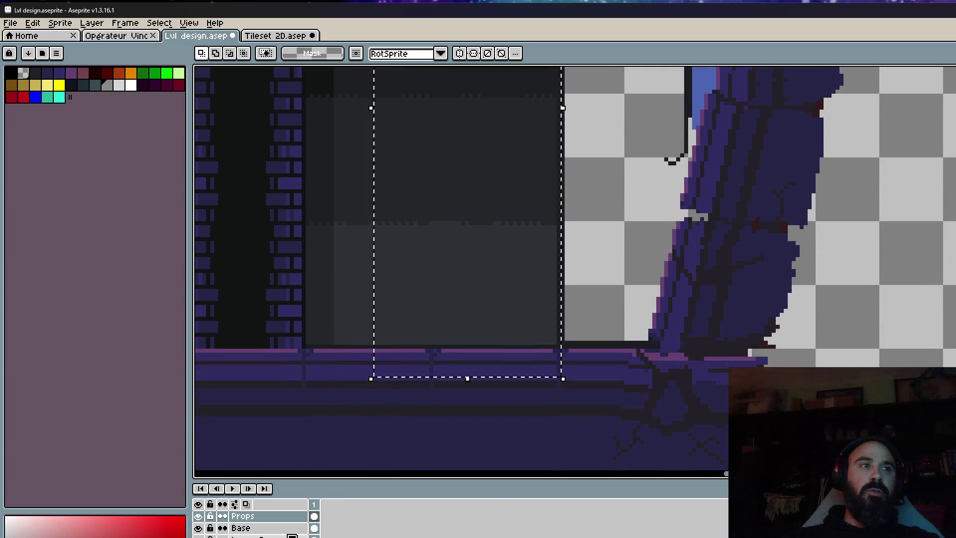
On the Base layer, move the dark wall block right toward the shaft and commit it.
left_click(269, 528)
left_click_drag(468, 290, 701, 303)
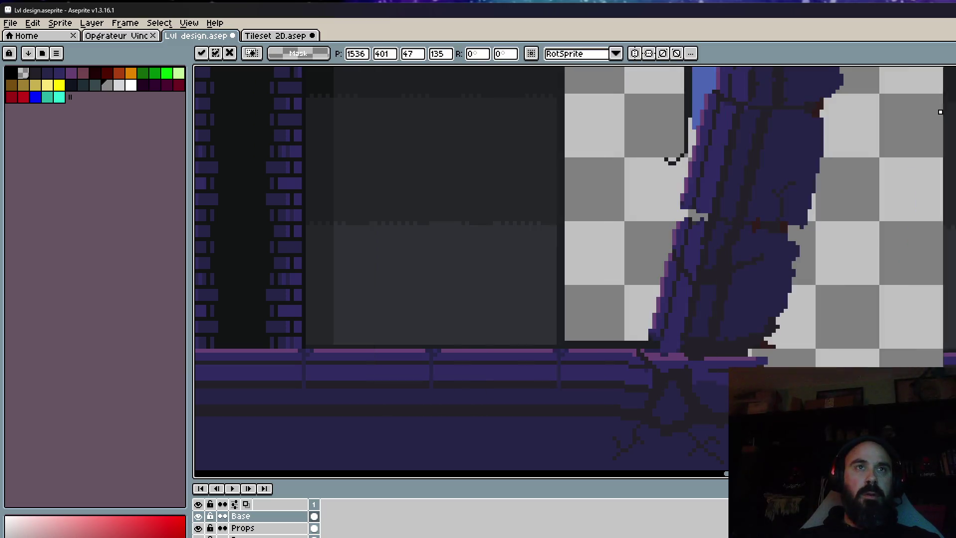
key("Return")
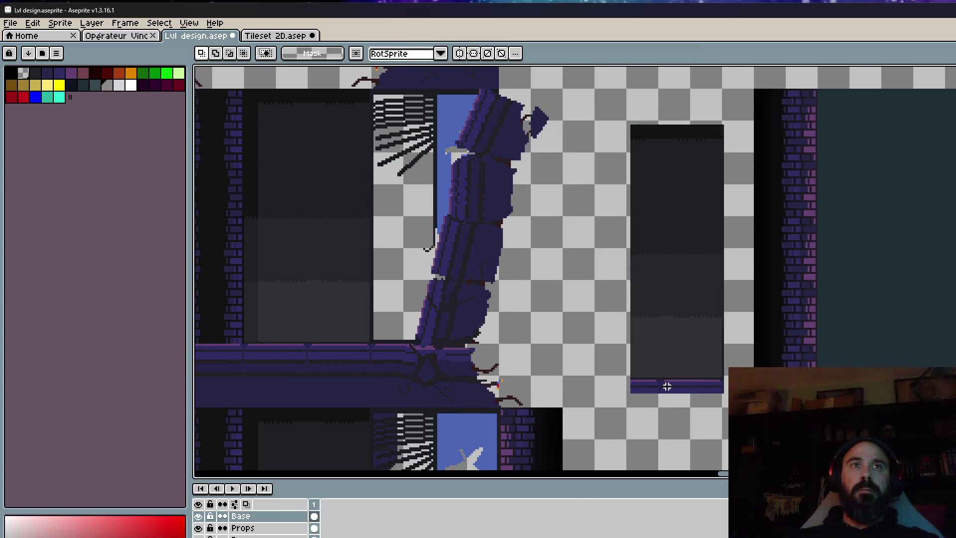
scroll(626, 365, "up", 2)
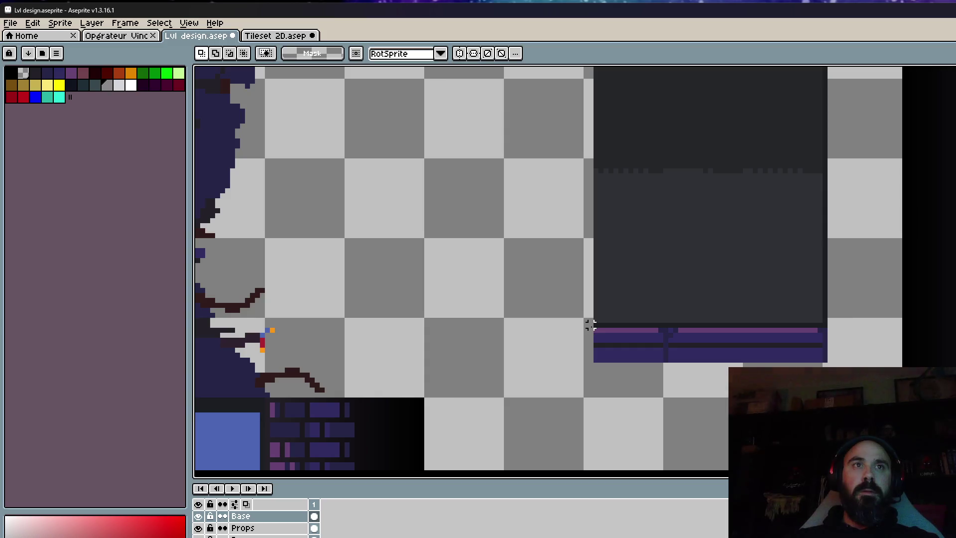
scroll(596, 325, "down", 2)
scroll(593, 182, "up", 1)
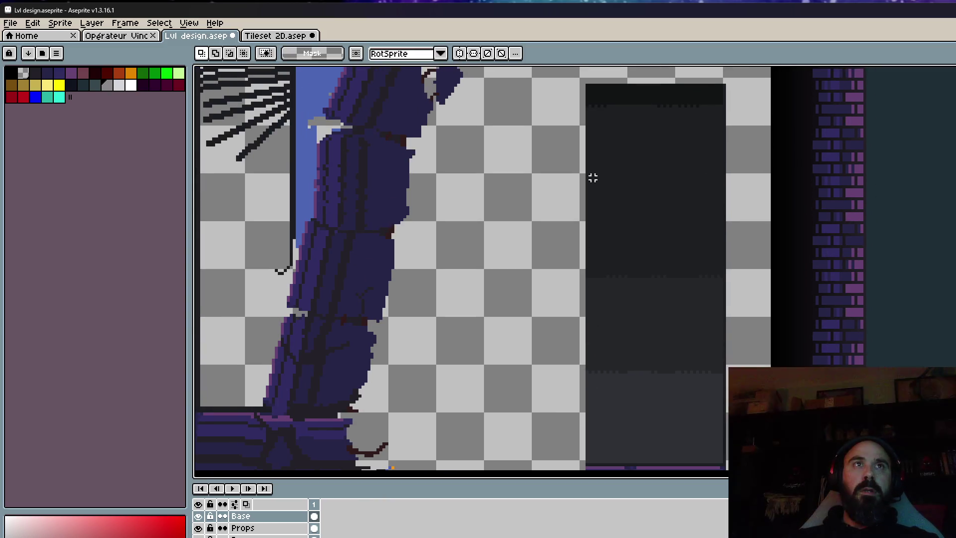
left_click_drag(709, 428, 709, 209)
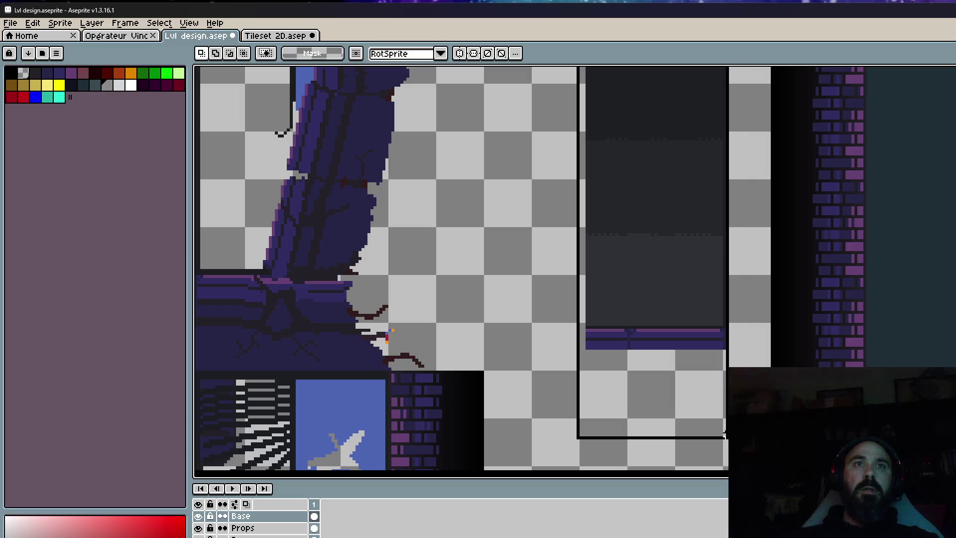
scroll(525, 271, "up", 2)
scroll(546, 299, "up", 1)
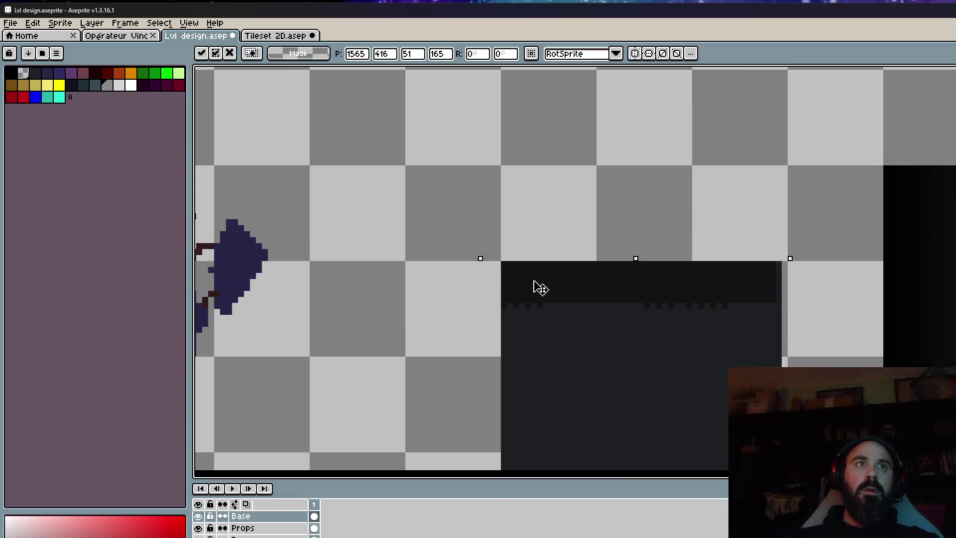
key("Return")
Select and delete the purple floor strip under the dark block.
scroll(546, 264, "down", 2)
scroll(518, 348, "up", 1)
scroll(508, 438, "up", 1)
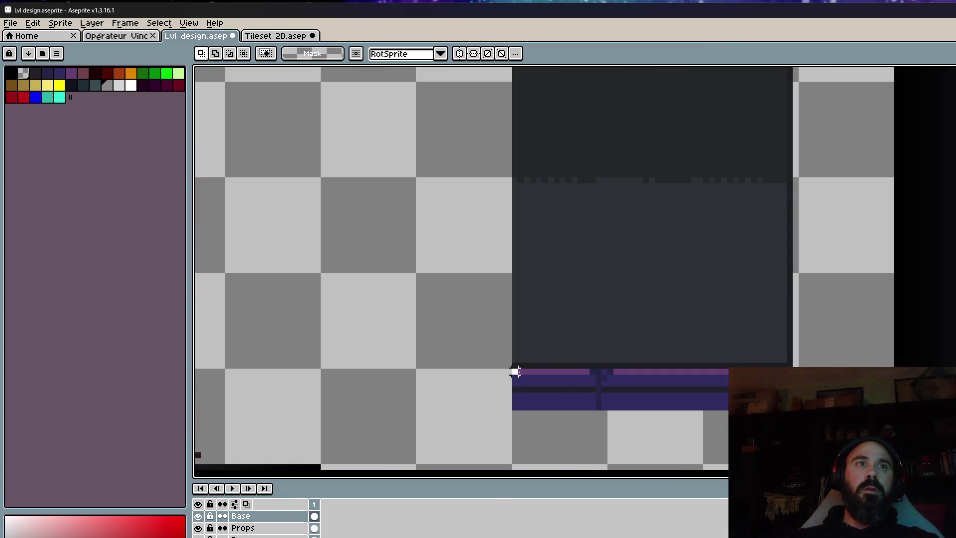
left_click_drag(516, 372, 726, 437)
key("Delete")
scroll(773, 300, "down", 1)
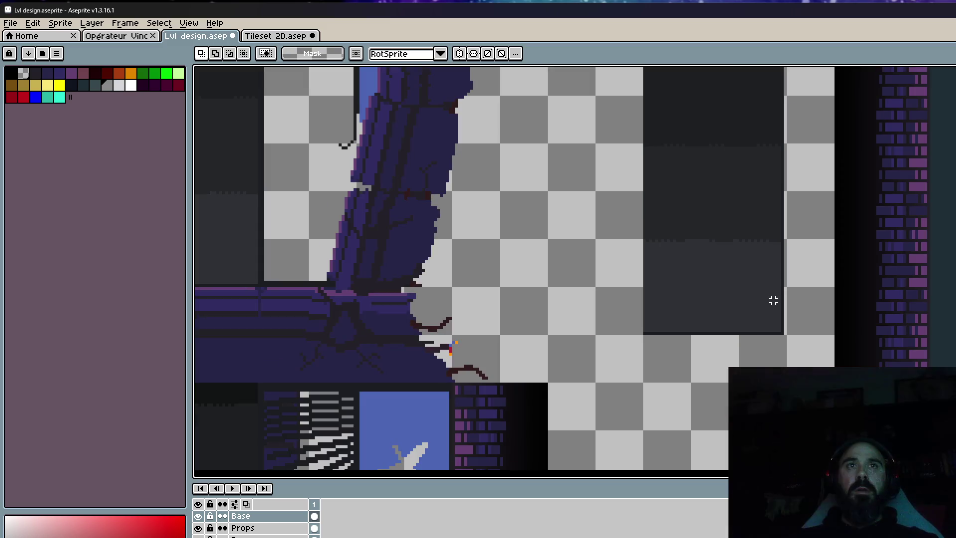
scroll(773, 300, "up", 2)
Nudge the dark block one pixel right and commit its new position.
left_click_drag(593, 124, 658, 175)
scroll(657, 175, "down", 2)
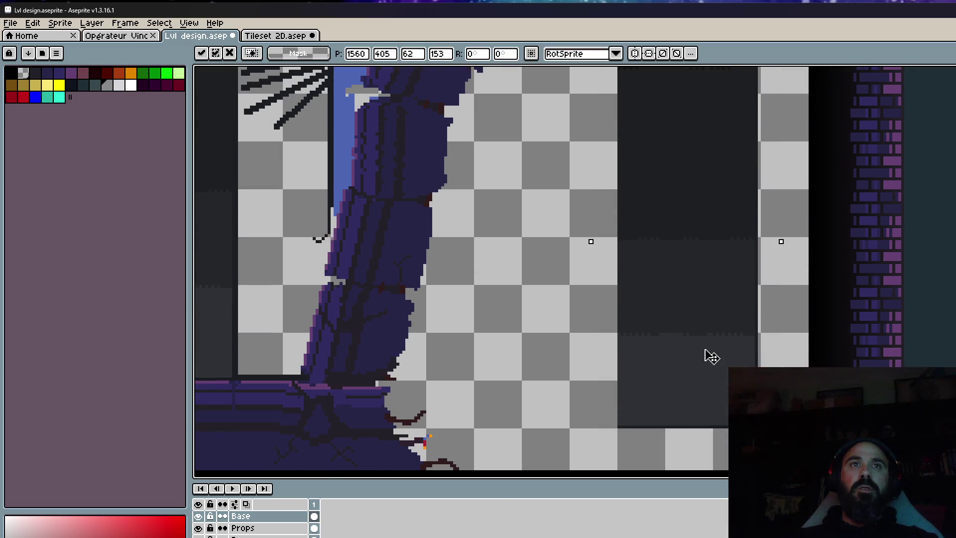
left_click_drag(712, 357, 714, 357)
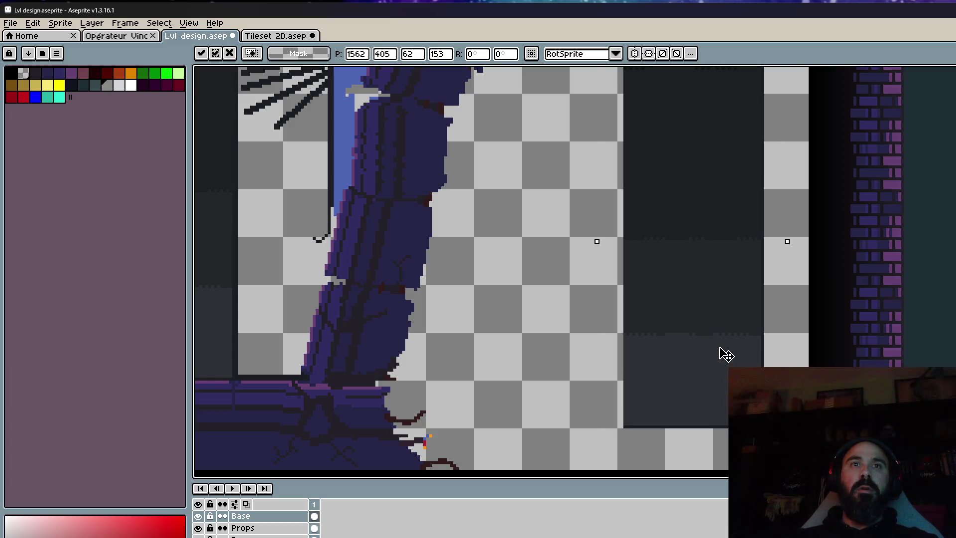
key("Return")
scroll(782, 431, "up", 1)
scroll(732, 139, "down", 1)
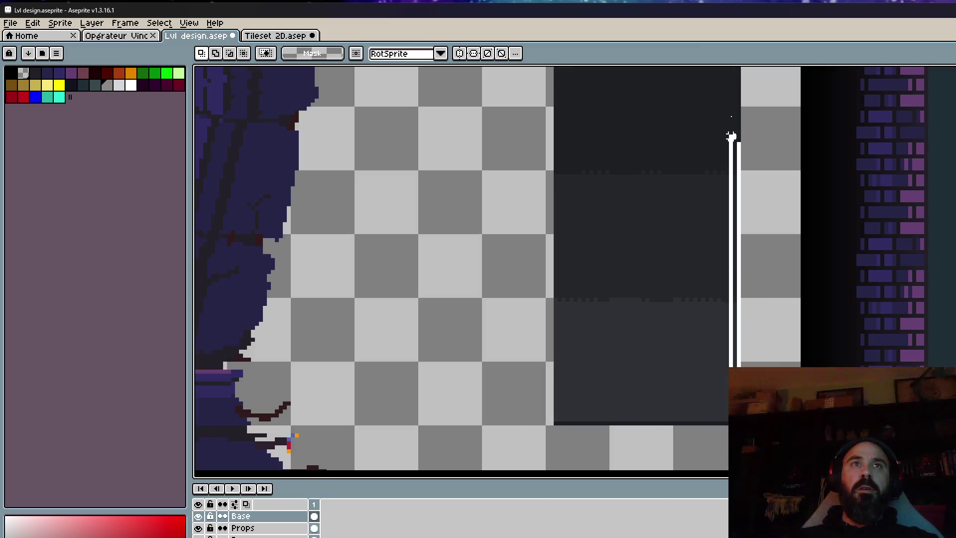
scroll(737, 139, "up", 2)
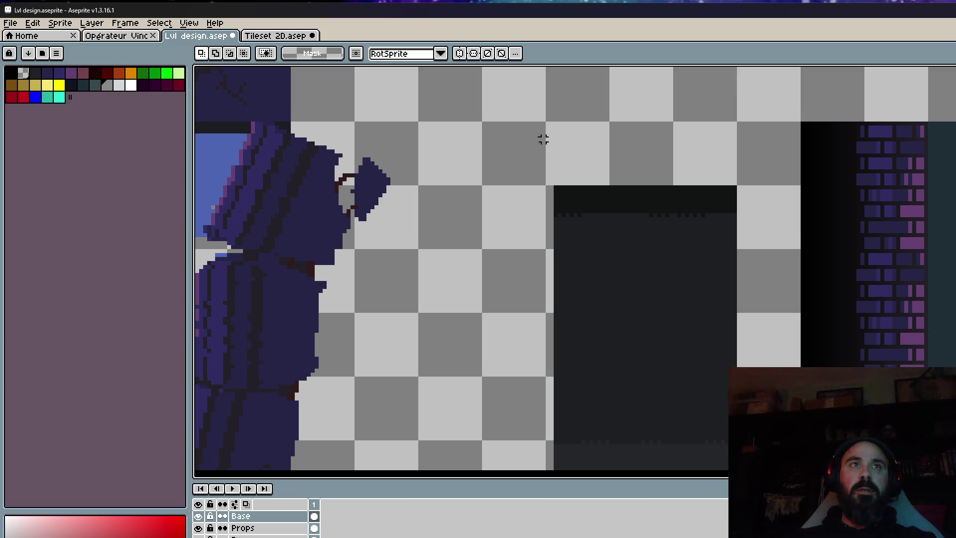
Select the tall dark block, then deselect and pan it into view.
left_click_drag(527, 135, 629, 408)
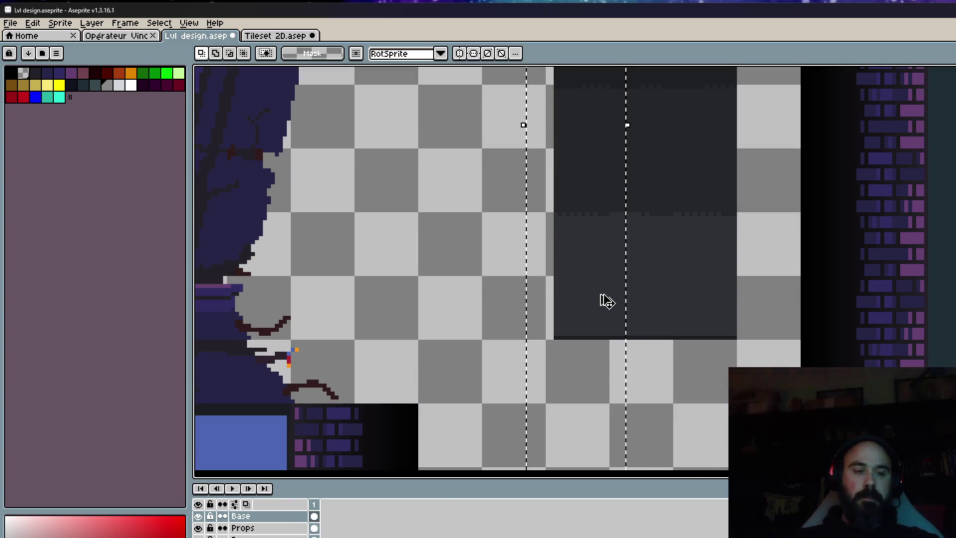
scroll(607, 302, "up", 1)
scroll(604, 279, "up", 1)
key("ctrl+d")
scroll(597, 218, "down", 3)
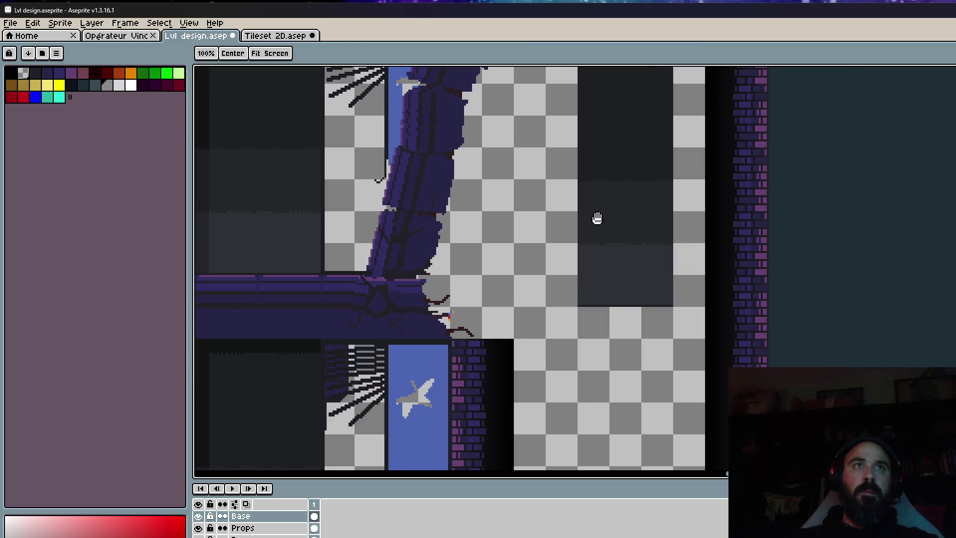
left_click_drag(597, 218, 605, 318)
Select the dark block and move it up and right toward the shaft.
left_click_drag(566, 96, 706, 454)
mouse_move(665, 371)
left_mouse_down()
mouse_move(835, 340)
mouse_move(828, 269)
left_mouse_up()
scroll(780, 133, "up", 3)
mouse_move(775, 127)
left_mouse_down()
mouse_move(785, 124)
mouse_move(669, 227)
mouse_move(843, 238)
left_mouse_up()
scroll(790, 124, "down", 1)
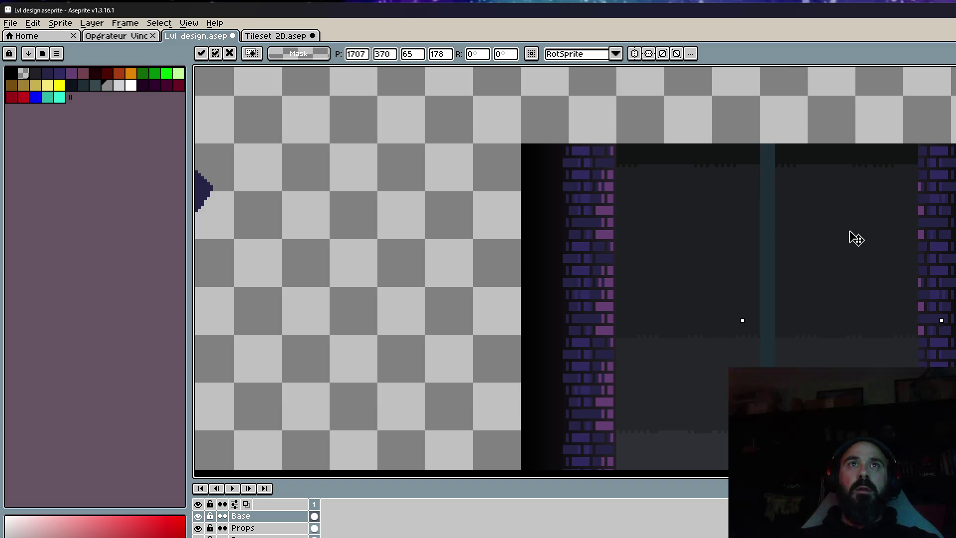
Drop the dark block into its place inside the elevator shaft.
scroll(877, 150, "up", 2)
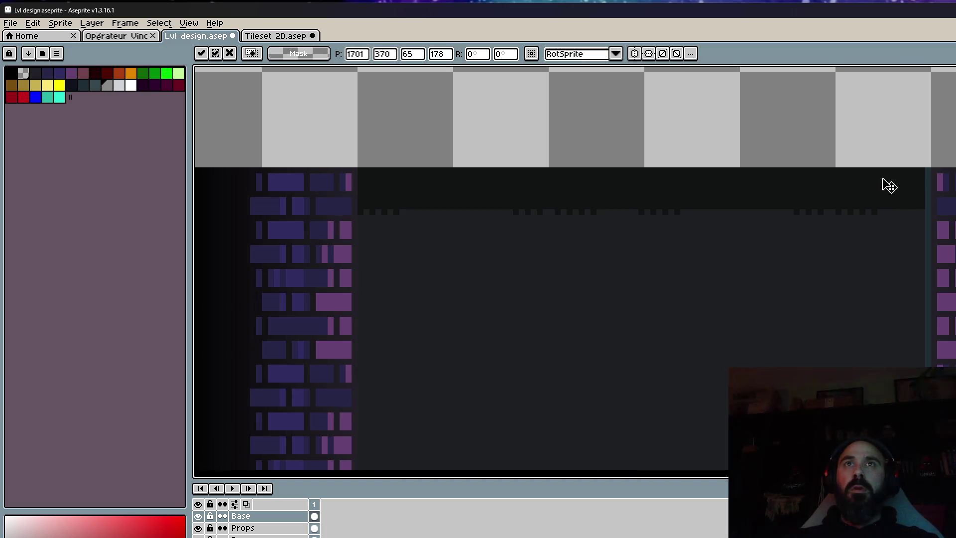
scroll(893, 187, "down", 2)
scroll(825, 205, "down", 1)
key("Return")
scroll(731, 160, "up", 4)
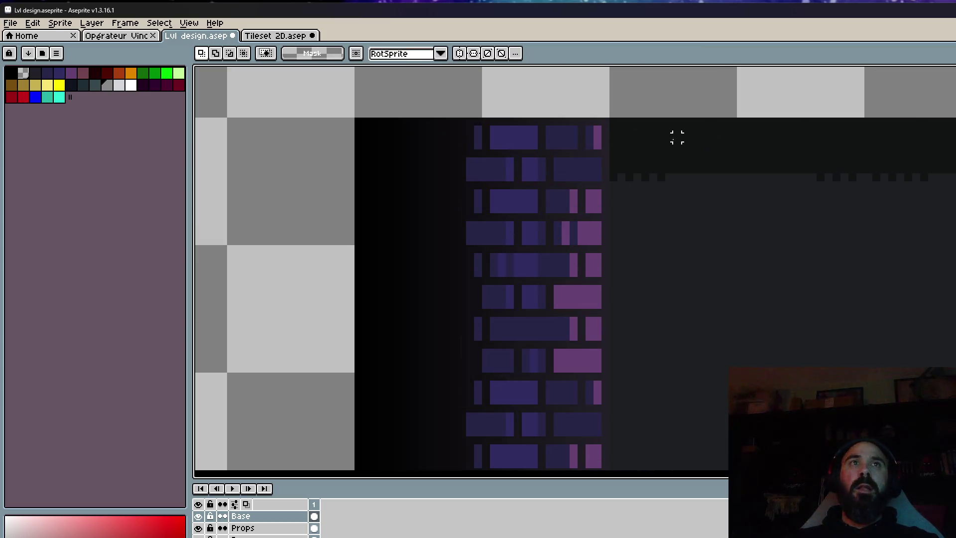
scroll(621, 122, "down", 2)
scroll(613, 121, "down", 1)
scroll(946, 224, "up", 1)
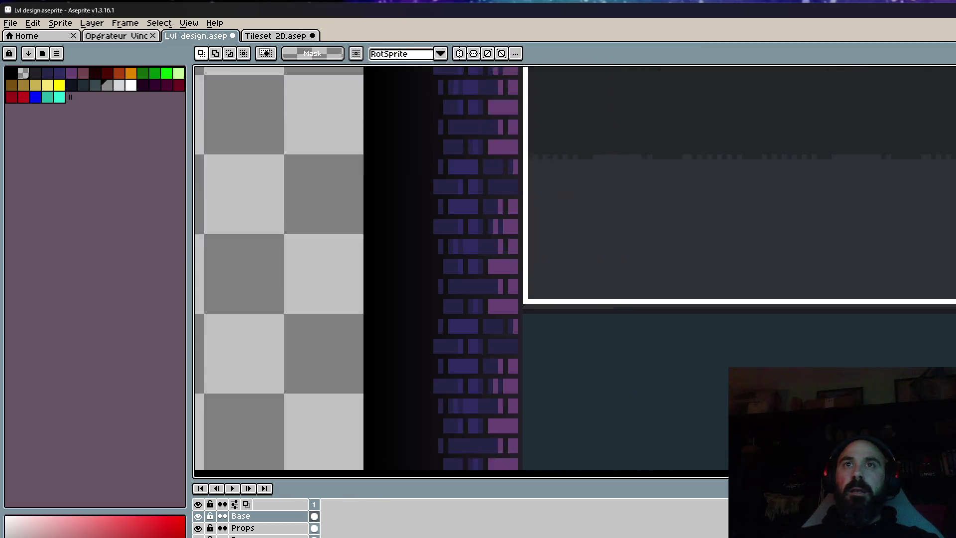
scroll(946, 224, "up", 1)
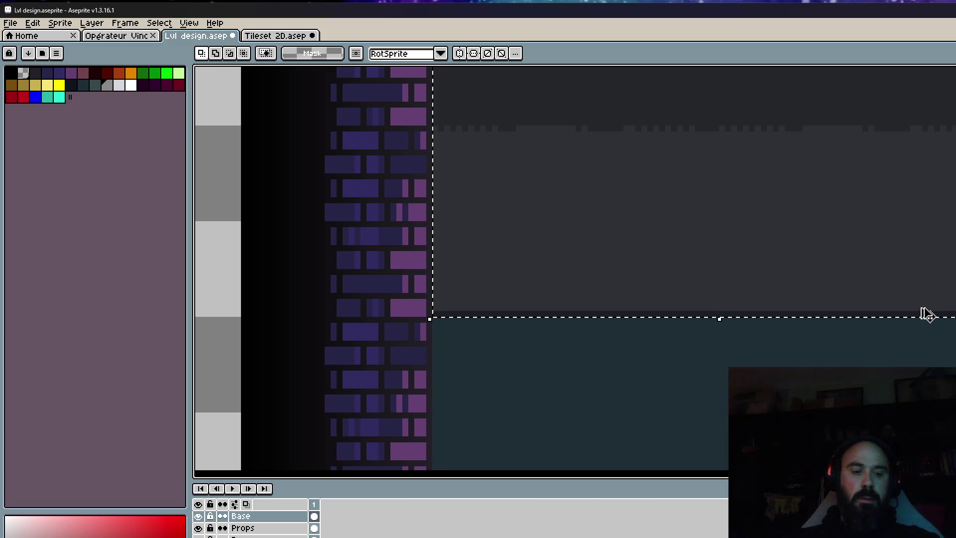
Move the dark panel down the shaft, lined up under the one above, and commit it.
left_click(927, 315)
scroll(828, 349, "down", 2)
scroll(711, 290, "down", 1)
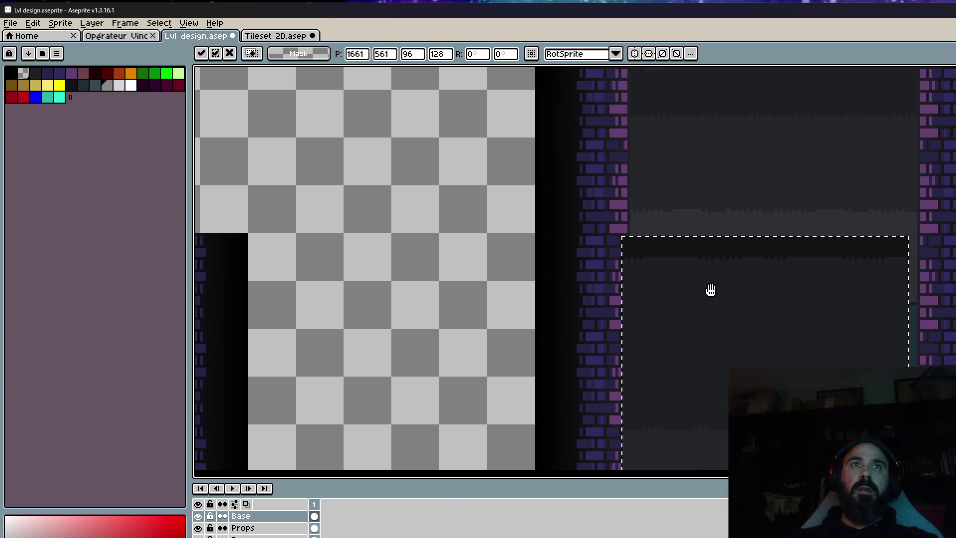
left_click_drag(711, 290, 704, 328)
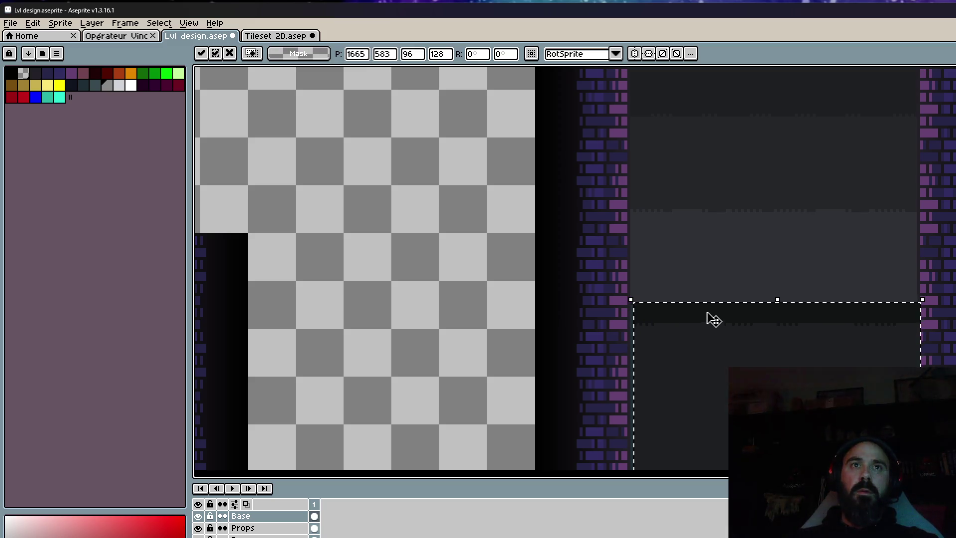
left_click_drag(699, 322, 712, 327)
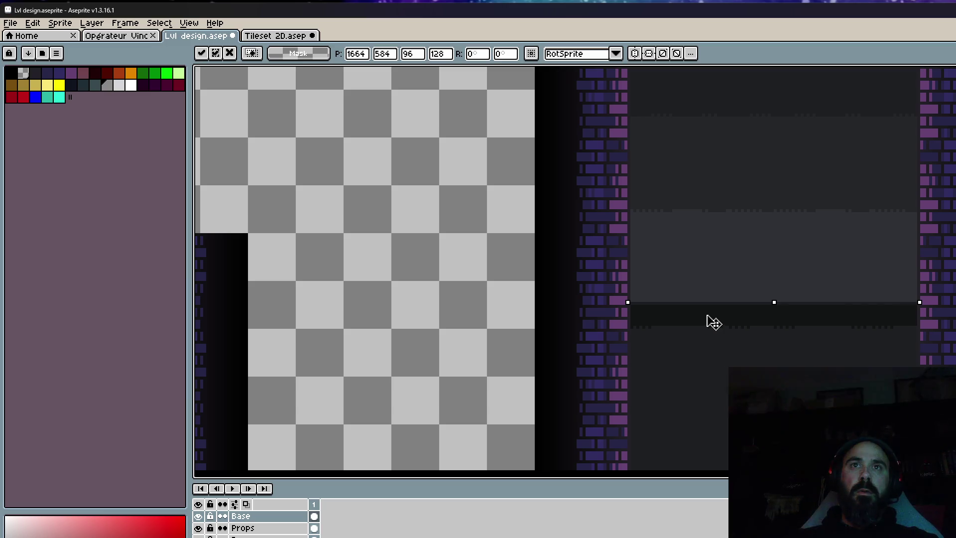
scroll(713, 319, "down", 3)
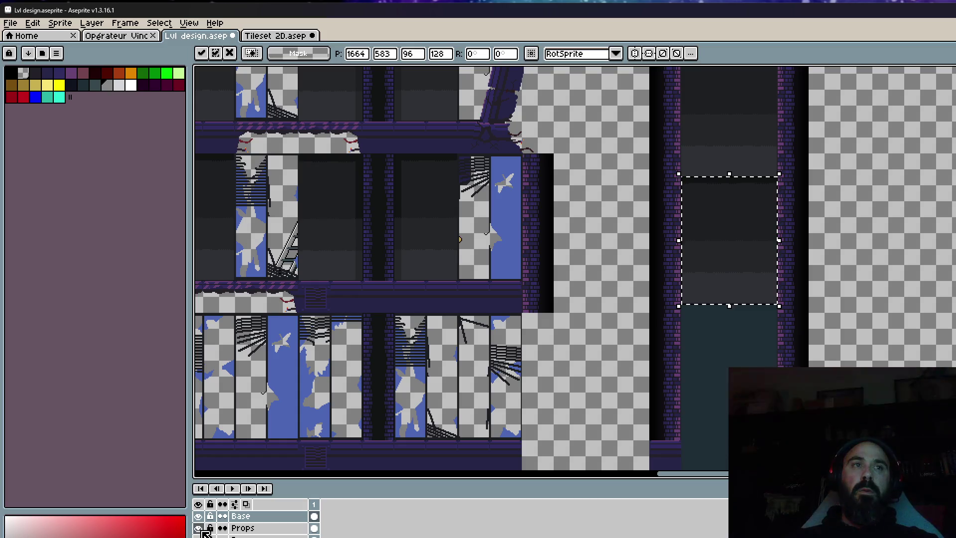
scroll(701, 369, "up", 2)
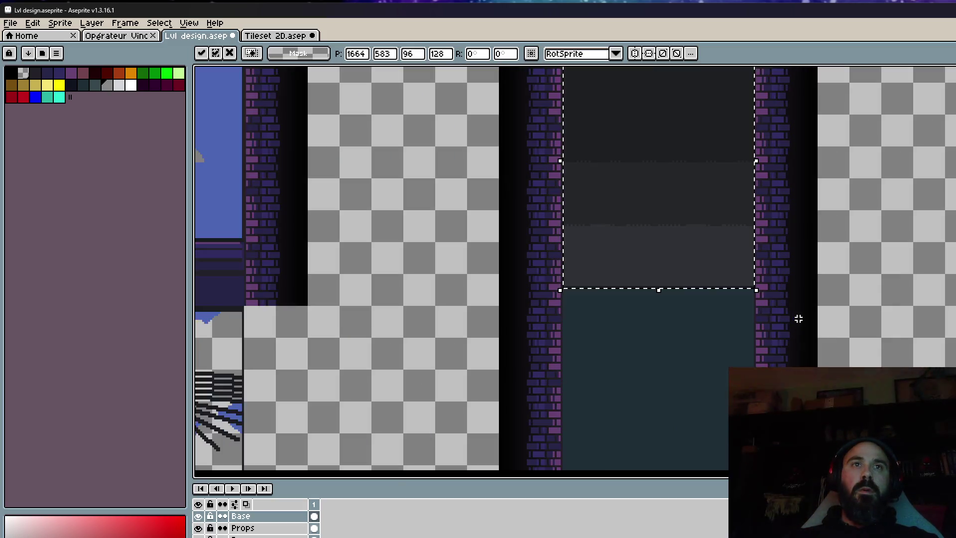
mouse_move(796, 317)
left_mouse_down()
mouse_move(736, 225)
mouse_move(700, 412)
left_mouse_up()
left_click_drag(694, 263, 687, 375)
mouse_move(680, 333)
left_mouse_down()
mouse_move(816, 355)
mouse_move(927, 324)
left_mouse_up()
scroll(881, 252, "down", 2)
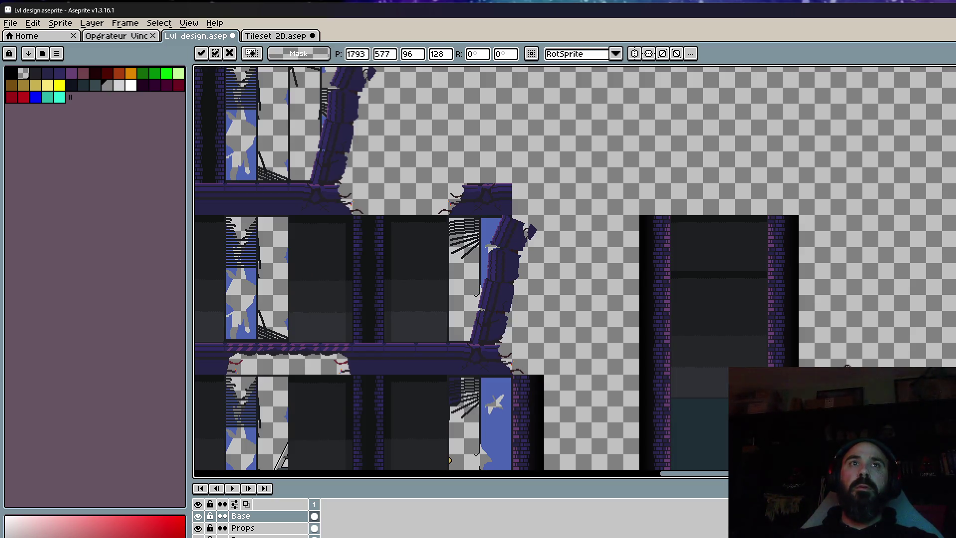
key("Return")
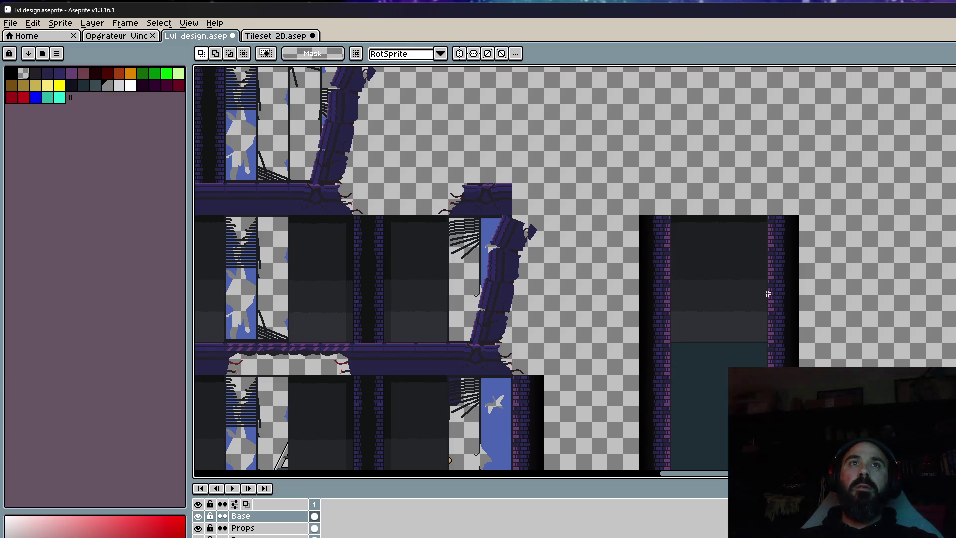
Lift a section of panel pixels and reposition it within the shaft.
scroll(768, 294, "up", 3)
scroll(725, 262, "down", 1)
scroll(798, 265, "down", 1)
scroll(881, 312, "up", 3)
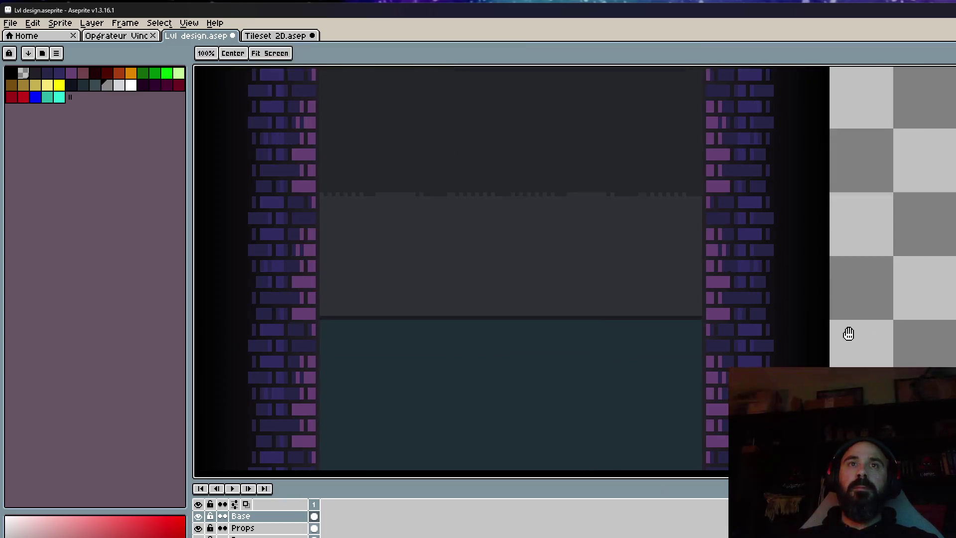
scroll(848, 334, "up", 1)
scroll(829, 325, "down", 2)
scroll(797, 311, "down", 2)
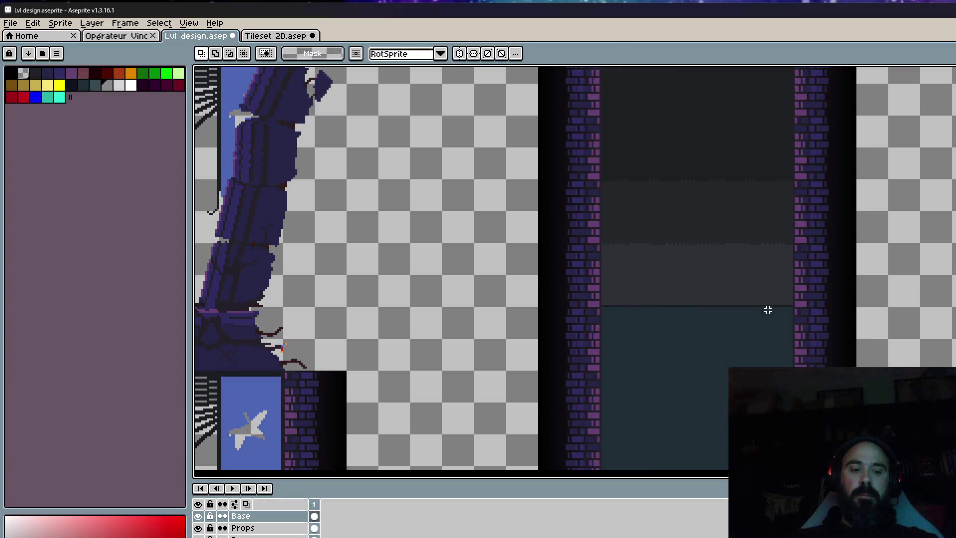
mouse_move(767, 310)
left_mouse_down()
mouse_move(916, 357)
mouse_move(902, 333)
mouse_move(471, 324)
mouse_move(637, 315)
left_mouse_up()
scroll(847, 309, "up", 1)
scroll(689, 305, "up", 1)
scroll(699, 313, "up", 1)
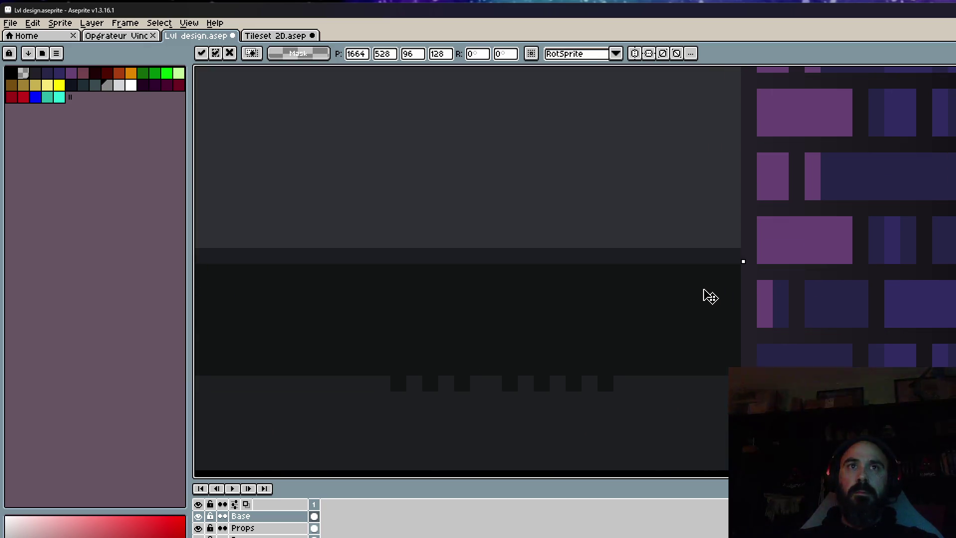
scroll(687, 291, "down", 2)
scroll(680, 234, "down", 4)
scroll(671, 227, "up", 5)
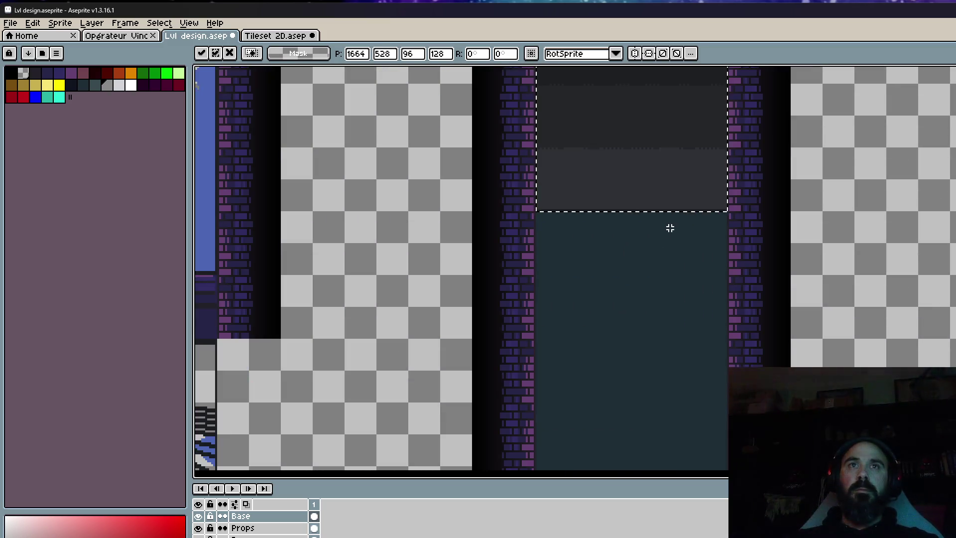
key("Return")
Align the copied panel beneath the previous one and deselect.
mouse_move(664, 227)
left_mouse_down()
mouse_move(662, 207)
mouse_move(683, 234)
left_mouse_up()
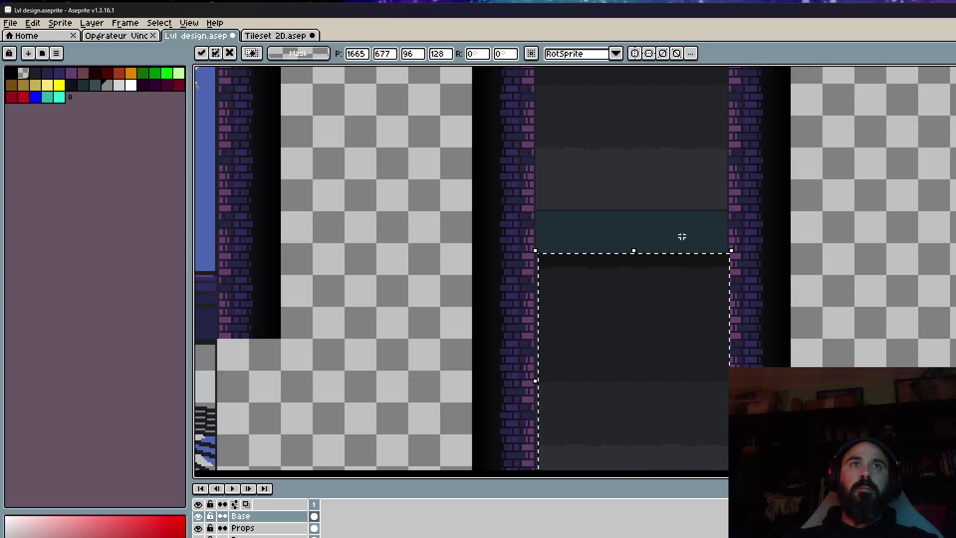
scroll(683, 235, "up", 2)
left_click_drag(695, 294, 689, 204)
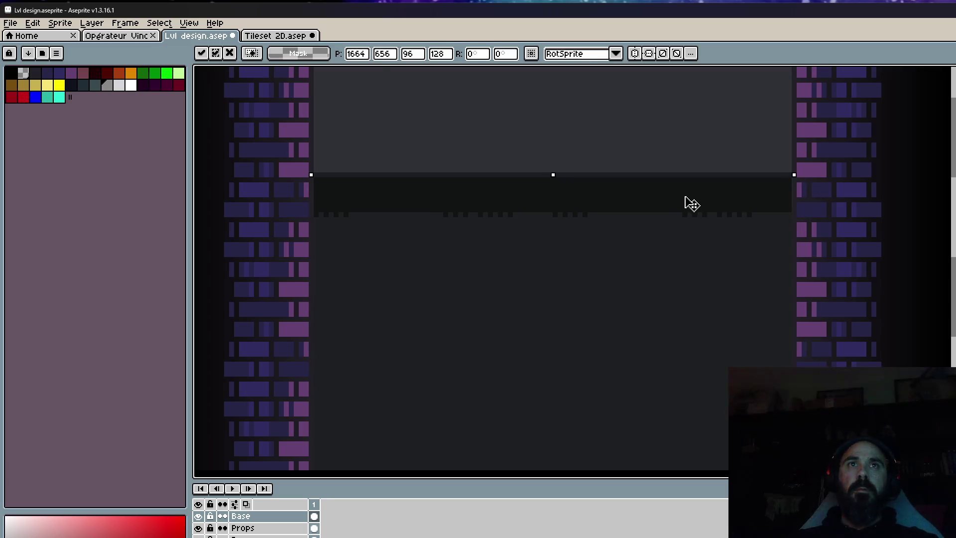
scroll(691, 204, "down", 3)
key("ctrl+d")
scroll(651, 305, "up", 1)
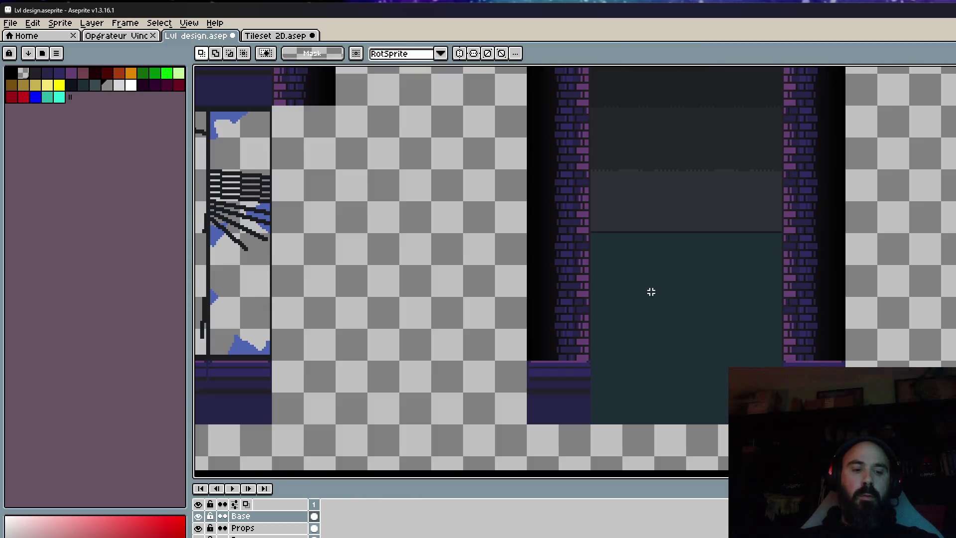
Paste another dark panel at the bottom of the stack, aligned to the pixel.
key("ctrl+v")
mouse_move(663, 302)
left_mouse_down()
mouse_move(700, 353)
mouse_move(710, 320)
left_mouse_up()
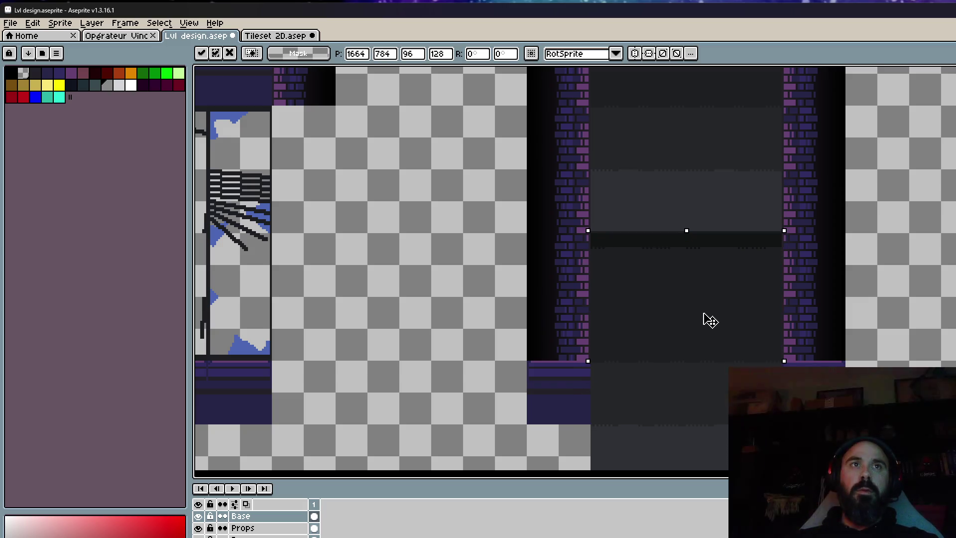
scroll(710, 320, "down", 2)
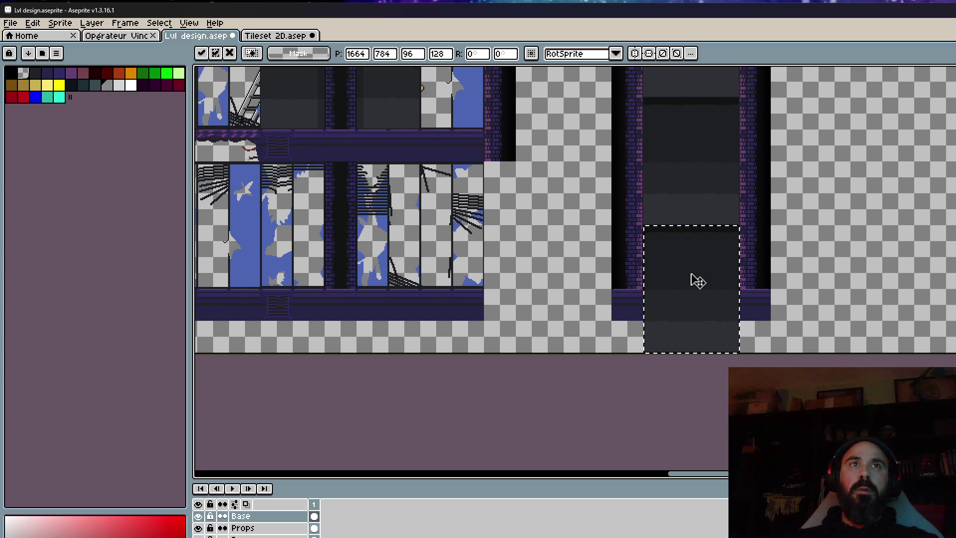
left_click_drag(697, 282, 720, 254)
scroll(696, 277, "up", 3)
scroll(720, 254, "down", 2)
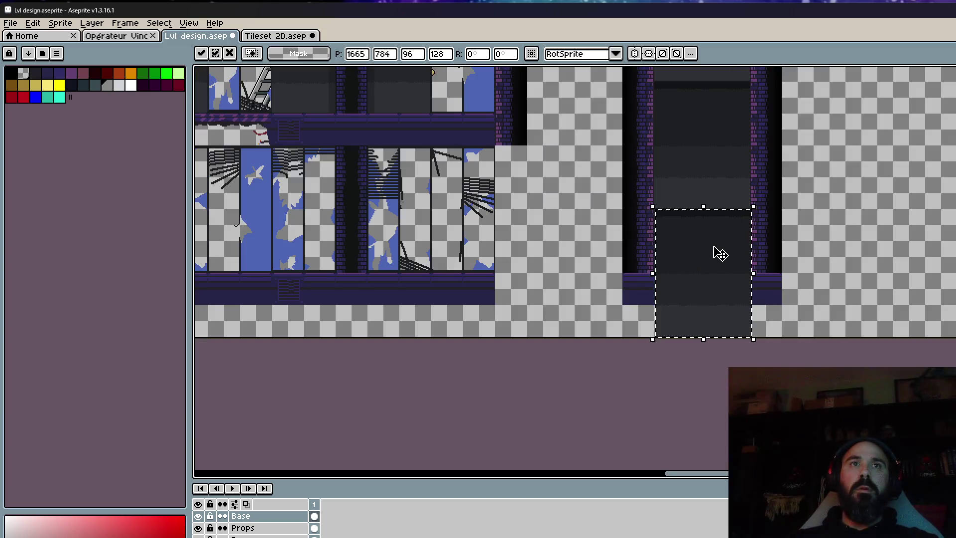
scroll(715, 252, "up", 2)
left_click_drag(634, 198, 629, 198)
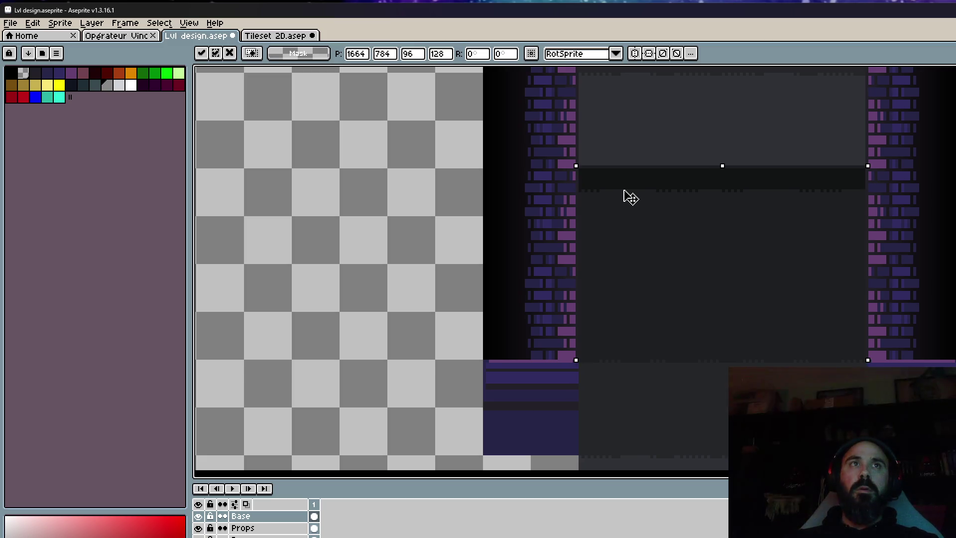
key("Return")
Raise the stacked panel column into position, deselect, and switch to the Tileset 2D file.
scroll(647, 224, "down", 2)
scroll(706, 310, "up", 2)
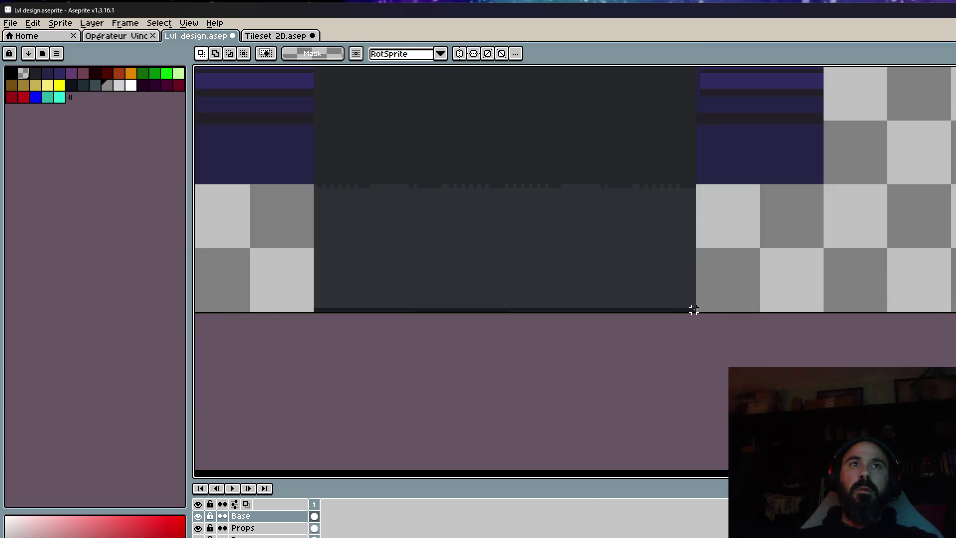
scroll(694, 310, "down", 3)
scroll(647, 199, "up", 2)
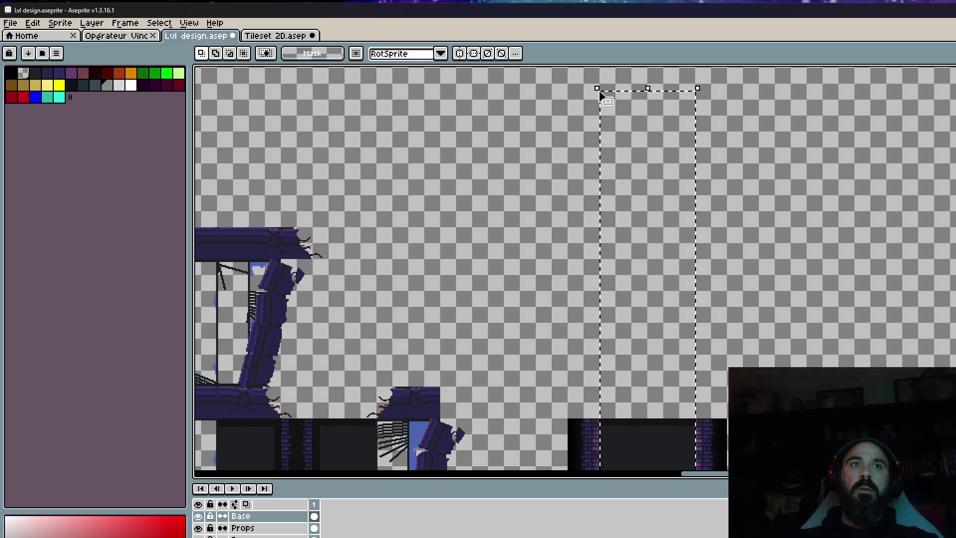
scroll(601, 95, "up", 3)
scroll(666, 278, "up", 1)
left_click_drag(667, 277, 686, 145)
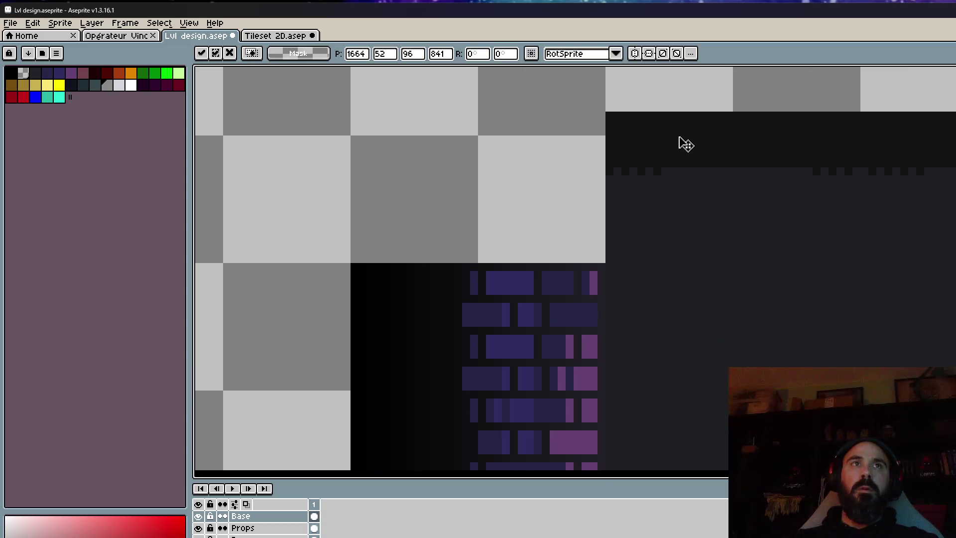
scroll(686, 144, "down", 3)
scroll(683, 141, "up", 1)
scroll(697, 249, "up", 3)
mouse_move(679, 352)
left_mouse_down()
mouse_move(711, 362)
mouse_move(715, 373)
mouse_move(717, 248)
left_mouse_up()
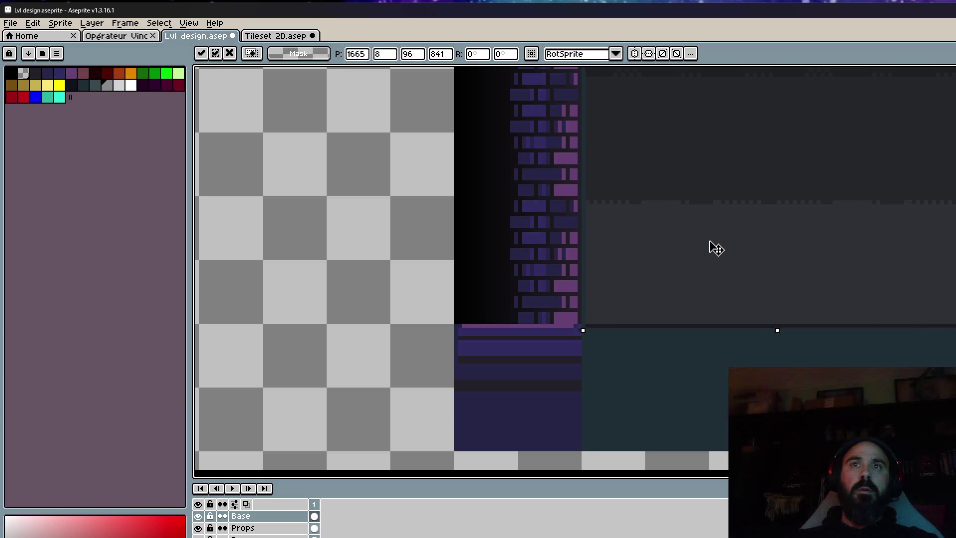
scroll(712, 249, "down", 3)
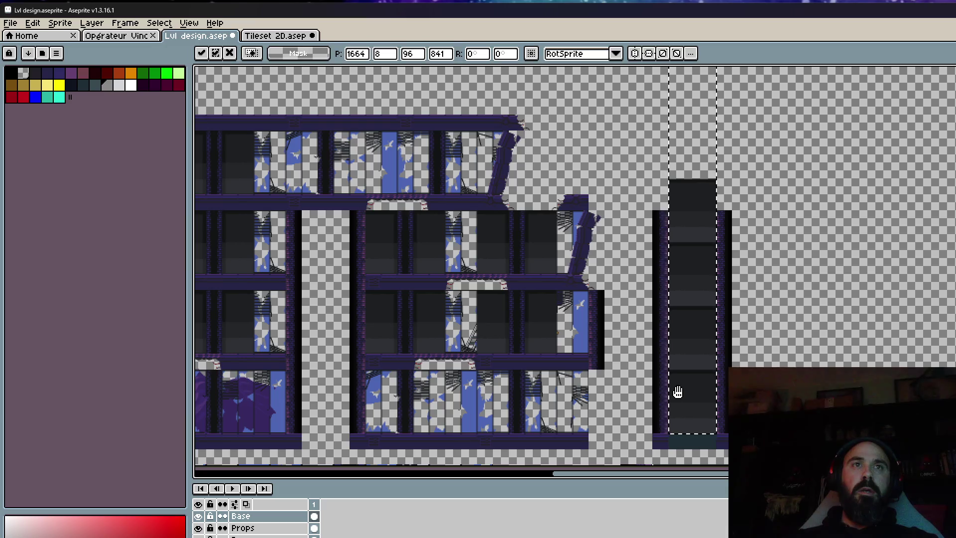
scroll(694, 394, "up", 2)
scroll(693, 393, "up", 2)
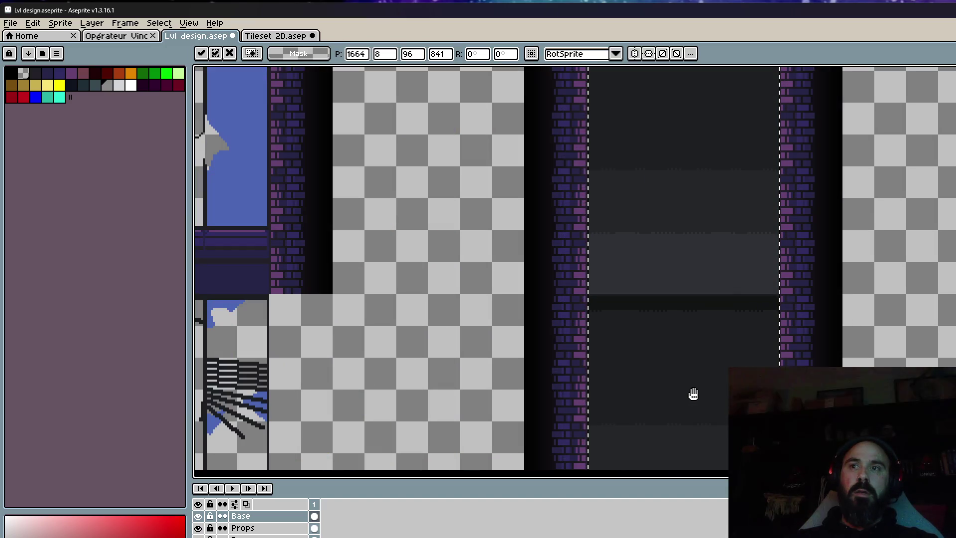
key("ctrl+d")
scroll(700, 401, "down", 3)
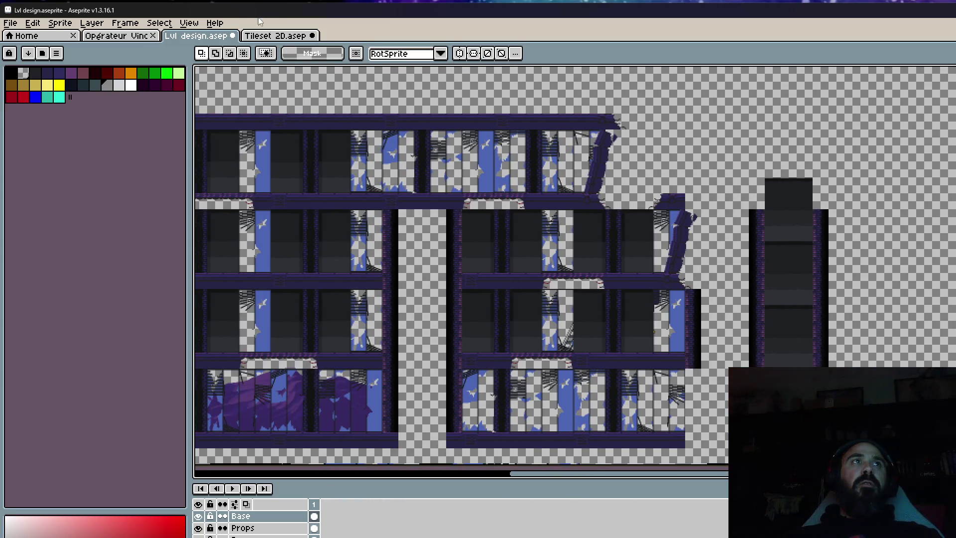
left_click(277, 36)
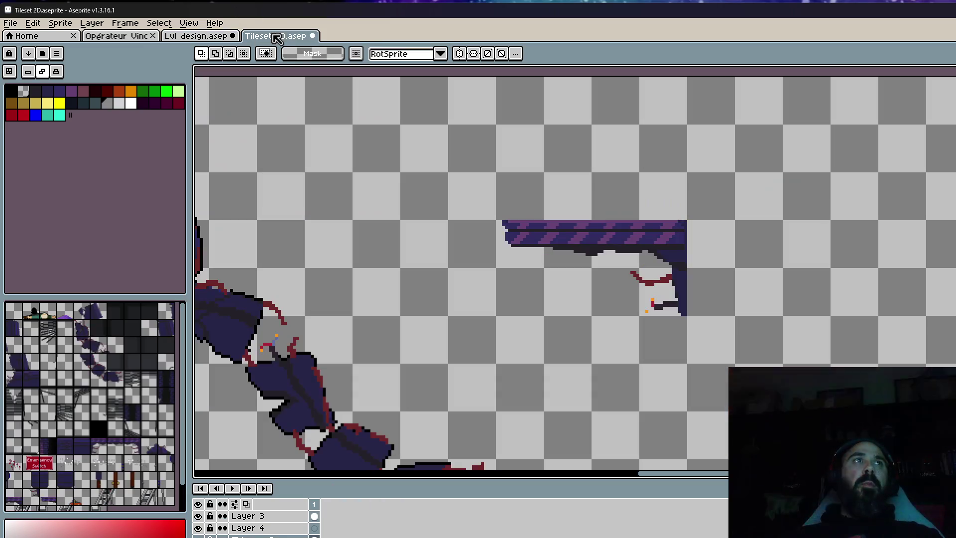
Look over the soldier character sprite file.
left_click(117, 38)
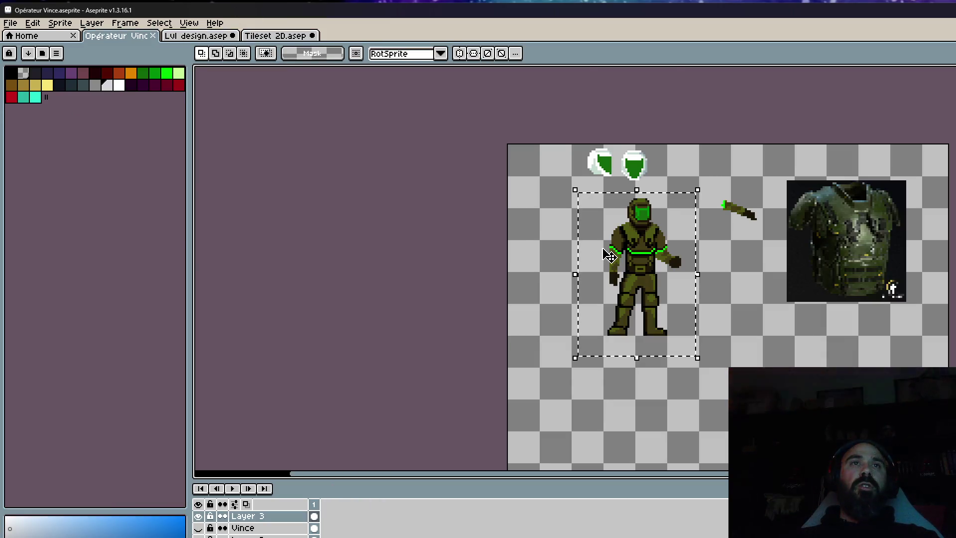
scroll(608, 244, "up", 3)
scroll(594, 247, "down", 1)
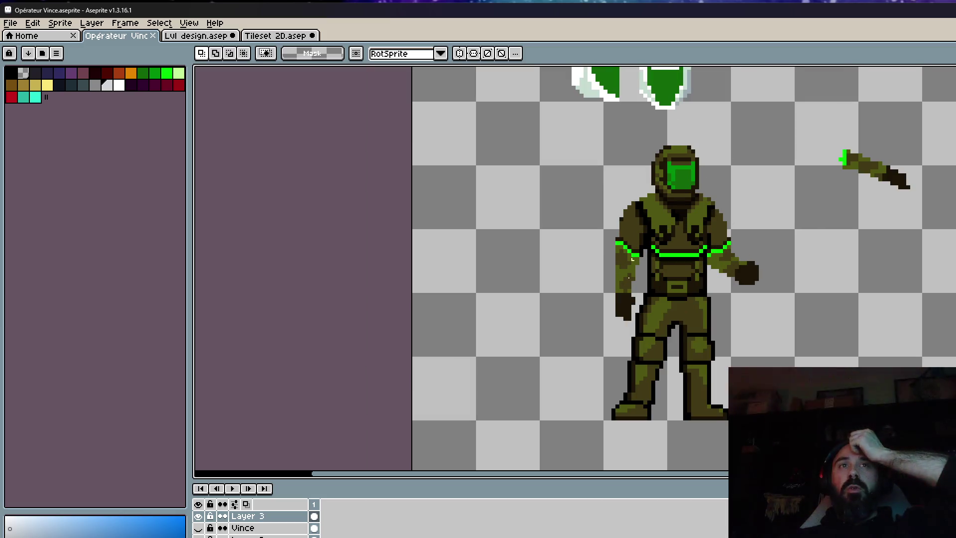
scroll(681, 312, "down", 1)
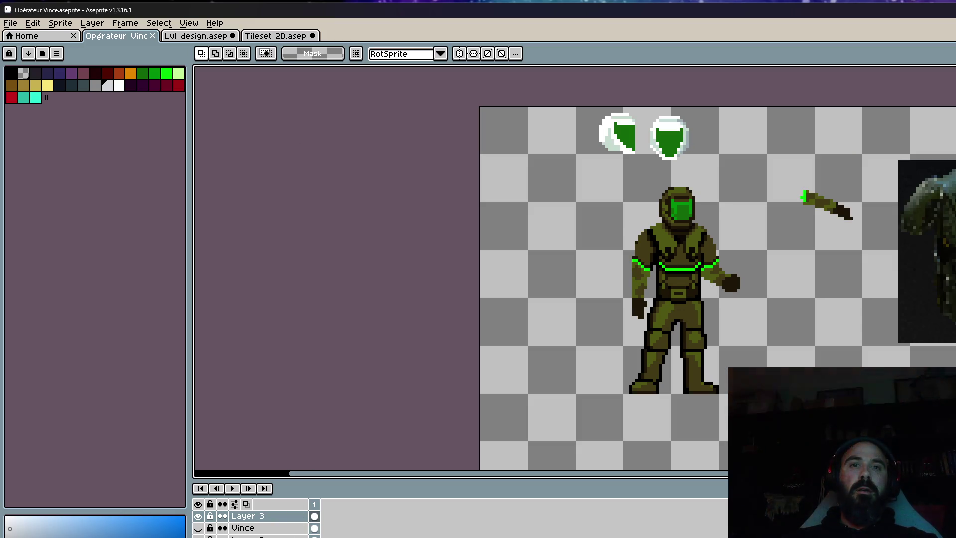
Glance at Lvl design, then minimize Aseprite and shift the Firefox image results right.
left_click(188, 40)
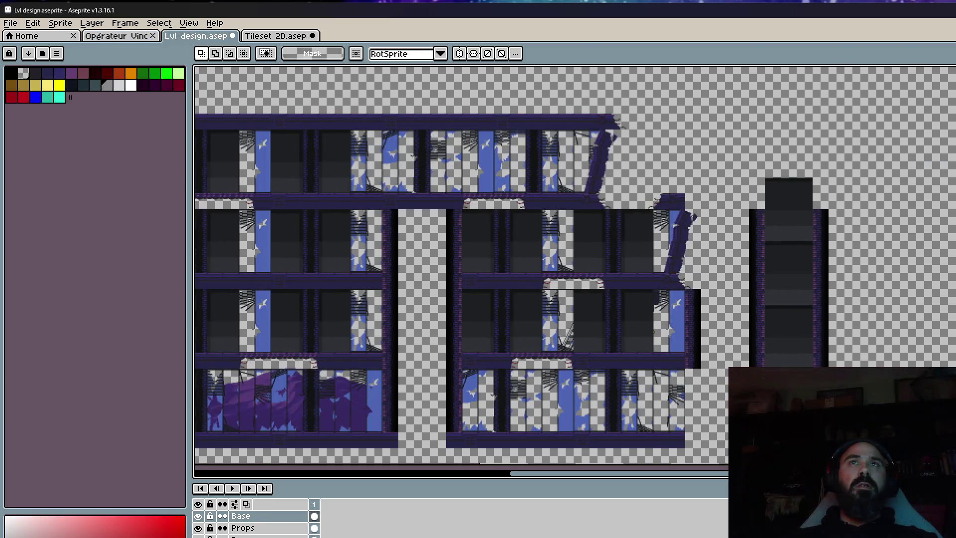
left_click(912, 9)
left_click_drag(758, 92, 947, 157)
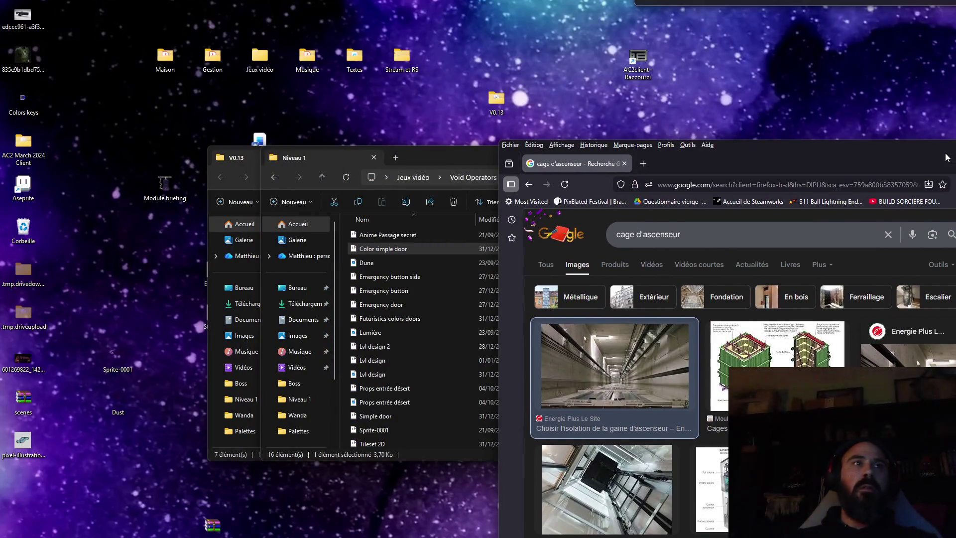
Bring the Niveau 1 Explorer window forward and pick the Simple door sprite file.
left_click(399, 278)
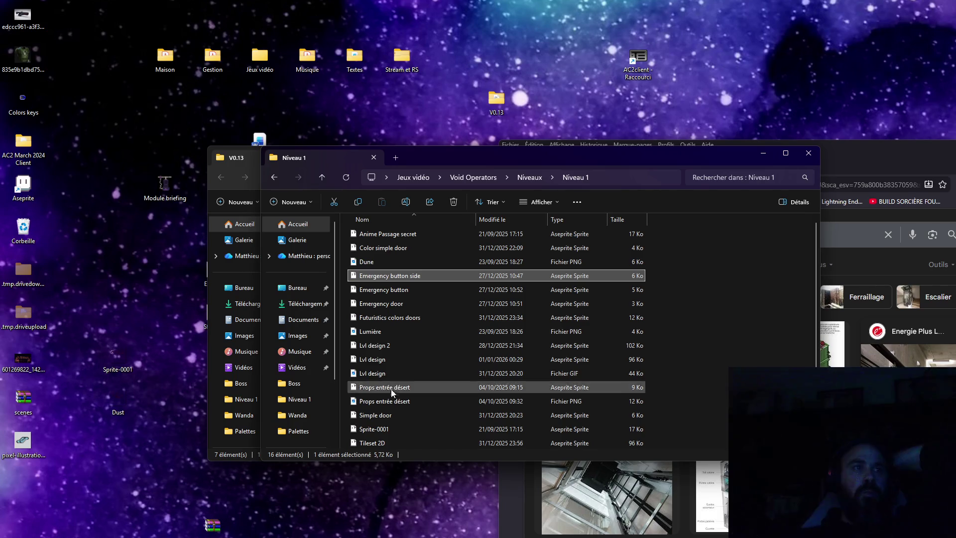
left_click(389, 415)
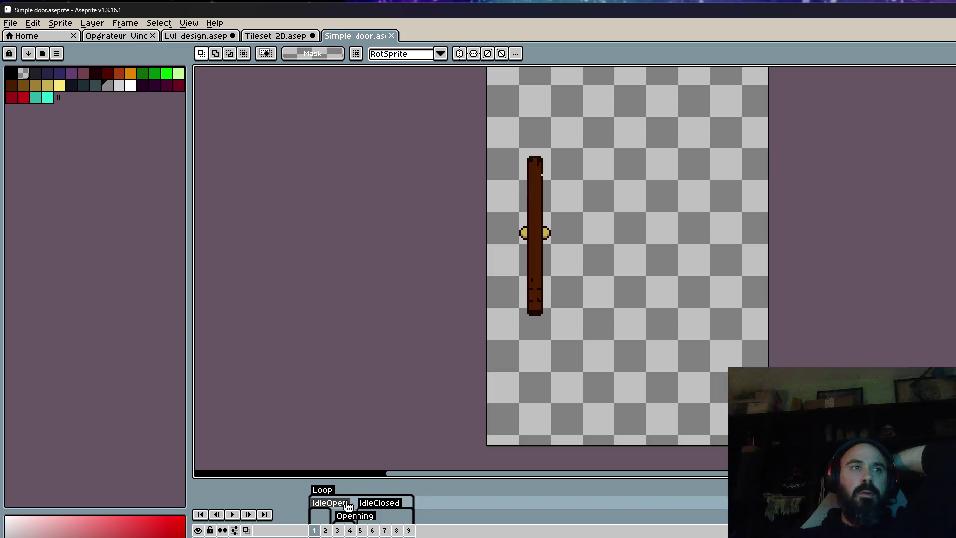
Play the Simple door opening animation and stop it.
left_click(232, 490)
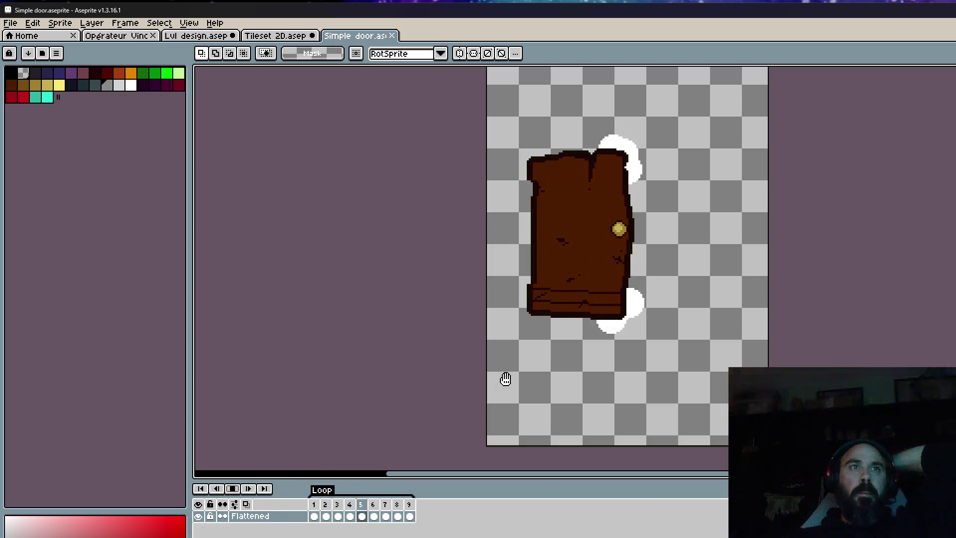
scroll(593, 202, "up", 1)
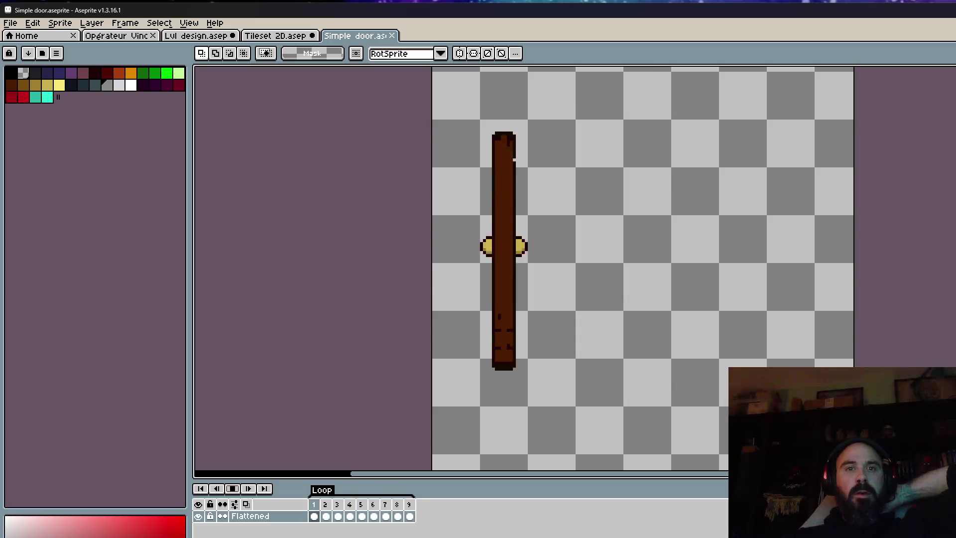
left_click(233, 489)
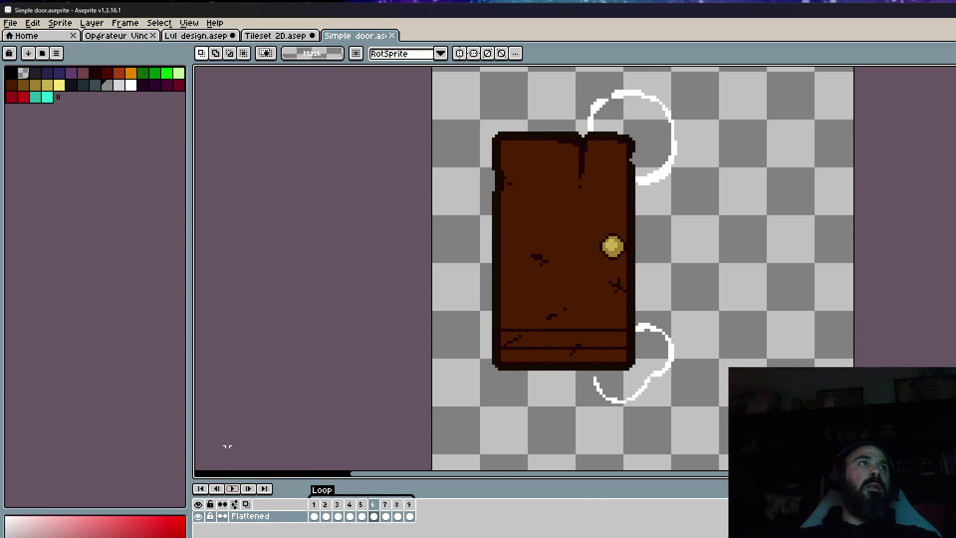
Switch to the soldier sprite, minimize Aseprite, and go up to the Niveaux folder.
left_click(118, 38)
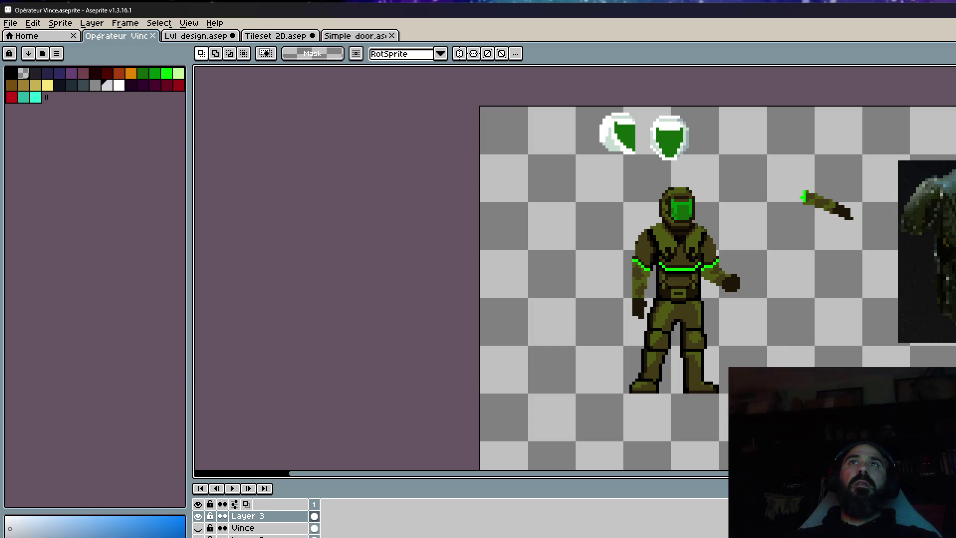
key("super+Down")
left_click(274, 174)
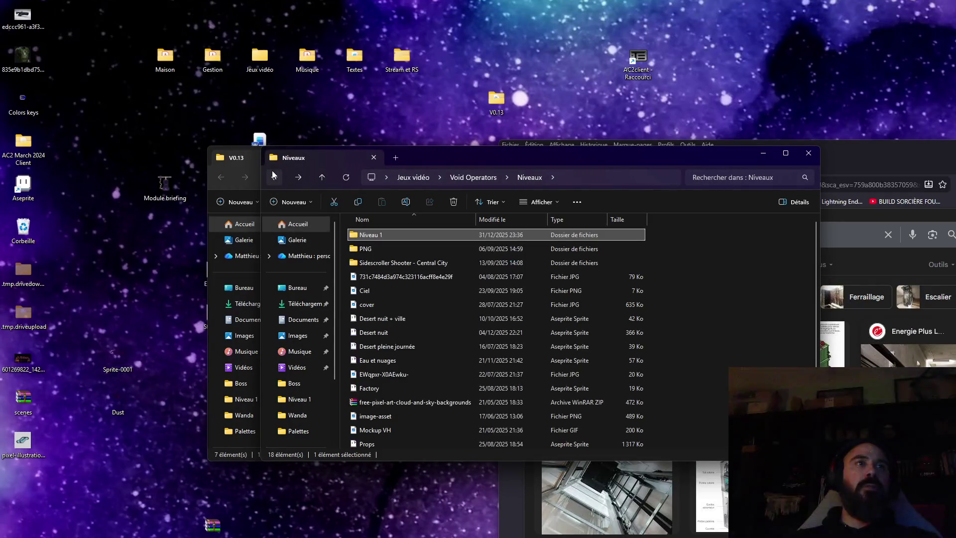
Preview Flamesthrower.gif from the Void Operators folder, then close the preview.
left_click(272, 173)
left_click(641, 285)
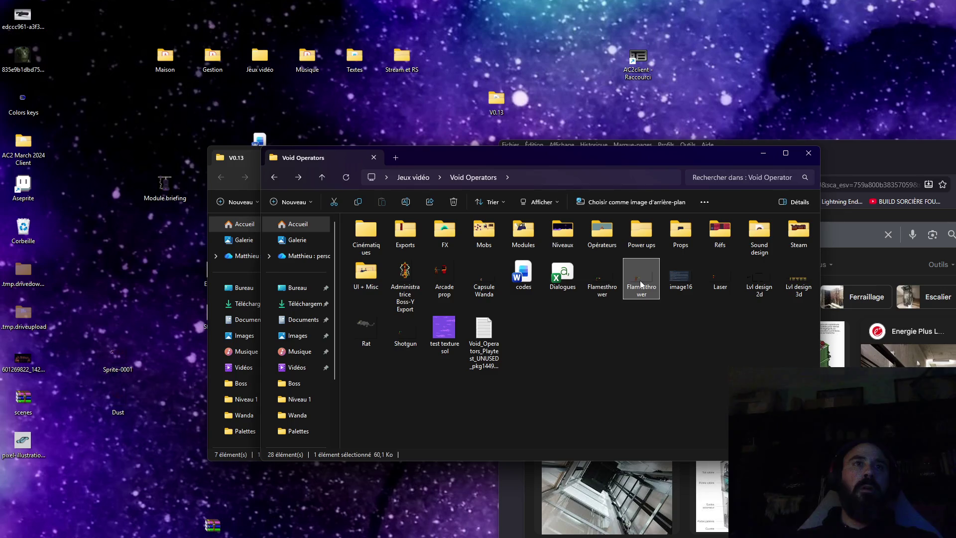
double_click(641, 284)
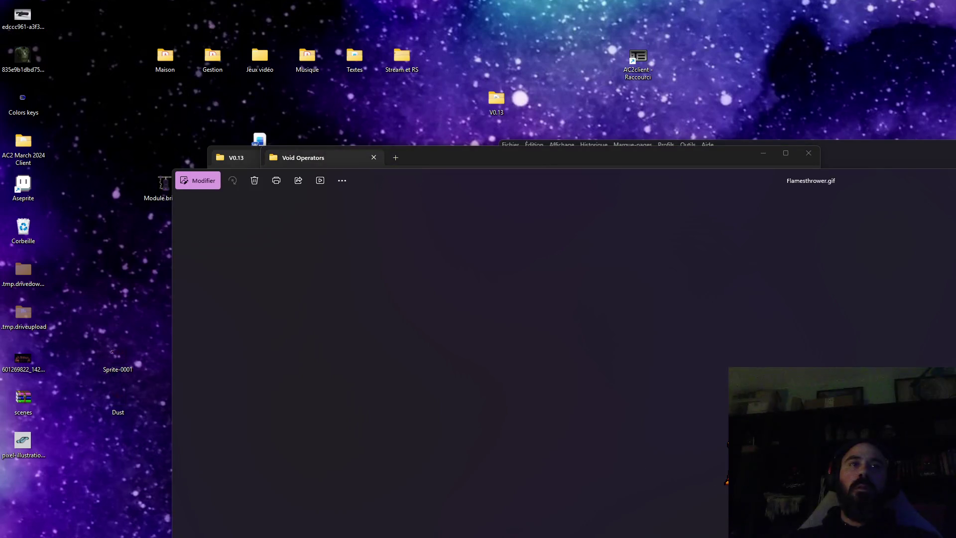
left_click_drag(927, 180, 760, 62)
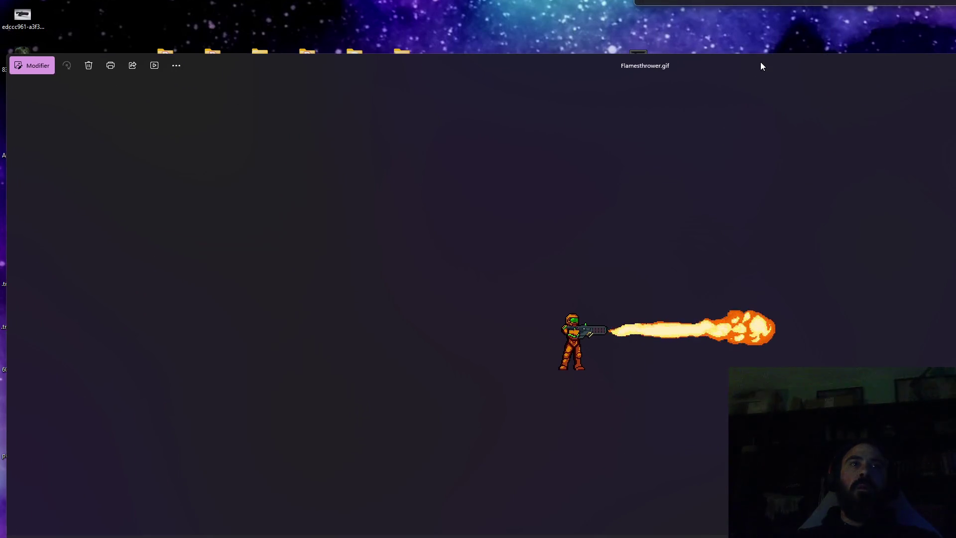
key("alt+F4")
Open Flamesthrower.aseprite in Aseprite.
left_click(614, 275)
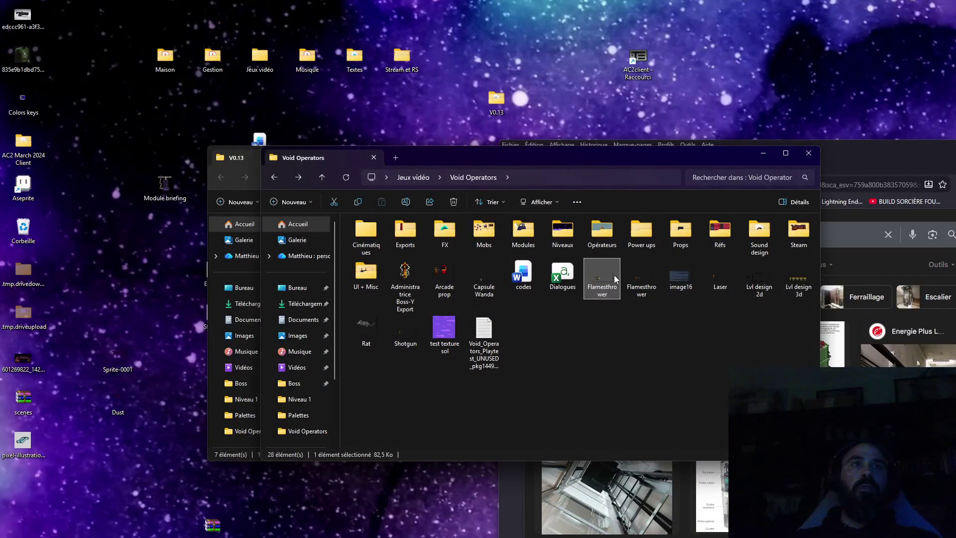
double_click(614, 276)
scroll(453, 324, "up", 2)
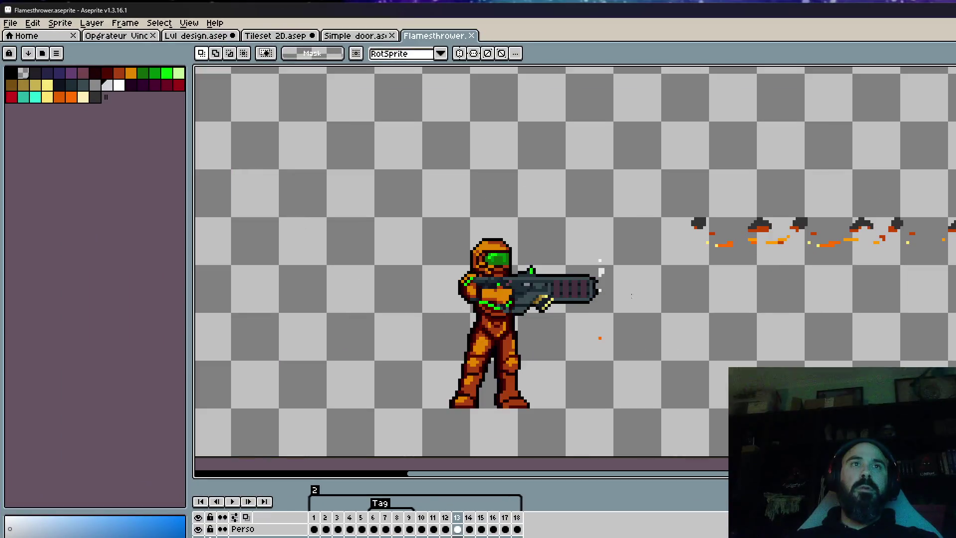
Play the Flamesthrower firing animation from frame 1, then return to the Simple door sprite.
left_click(316, 518)
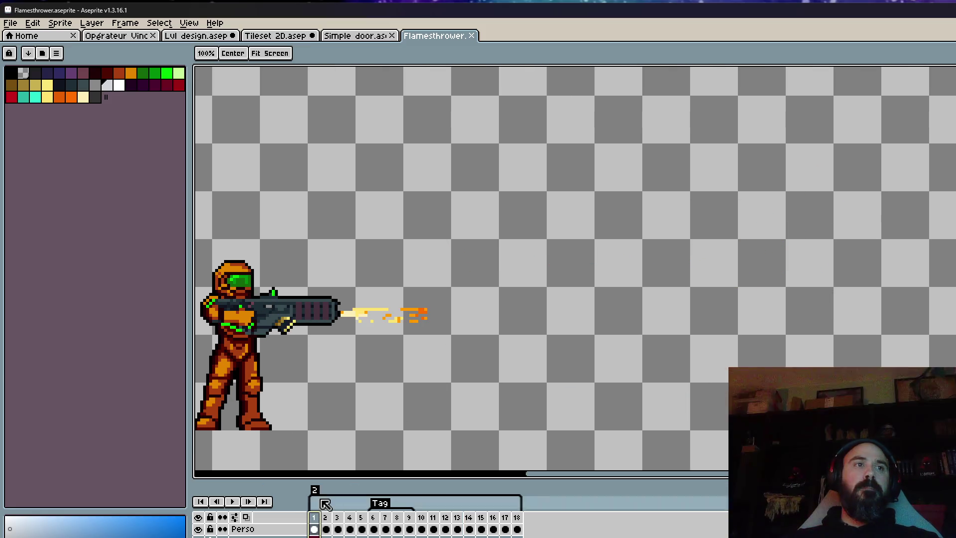
scroll(330, 498, "down", 1)
scroll(326, 508, "up", 1)
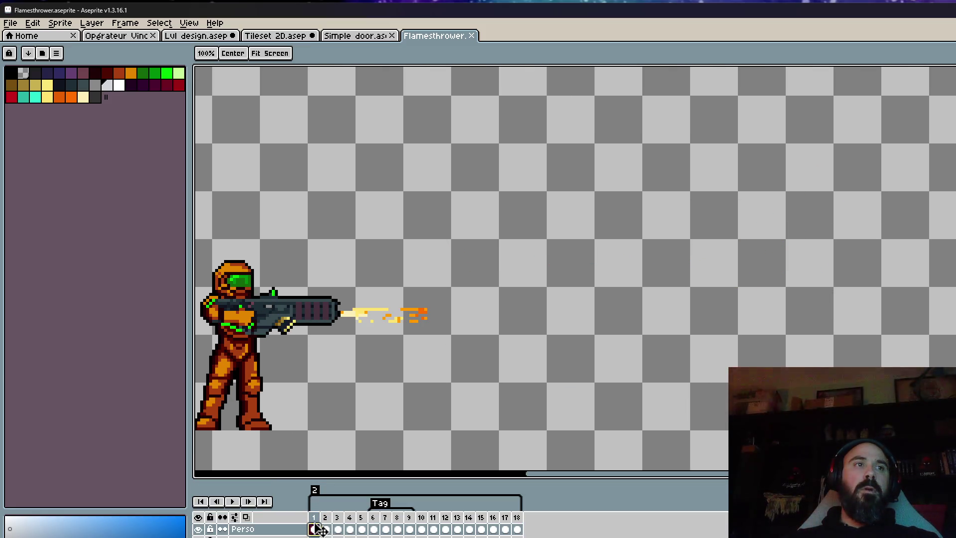
left_click(238, 502)
scroll(393, 391, "down", 1)
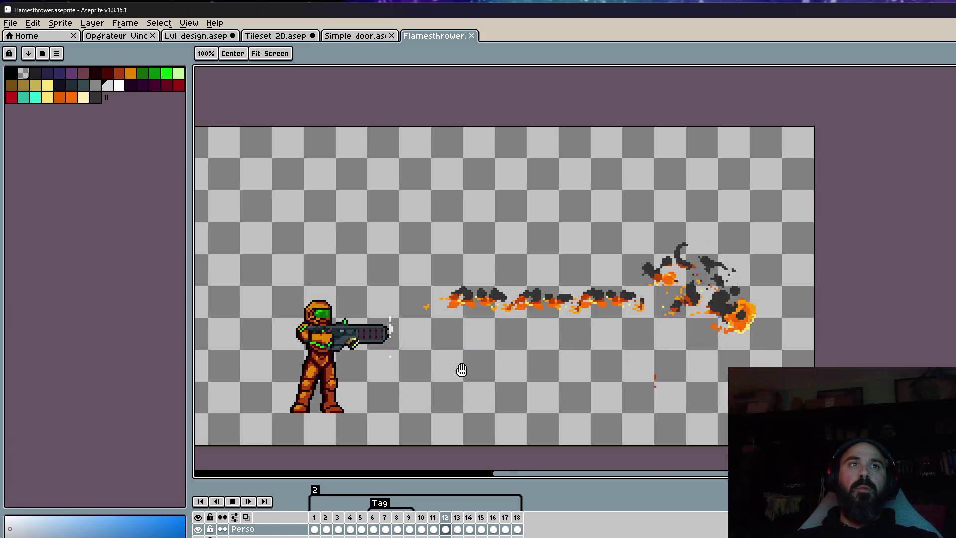
scroll(459, 369, "up", 1)
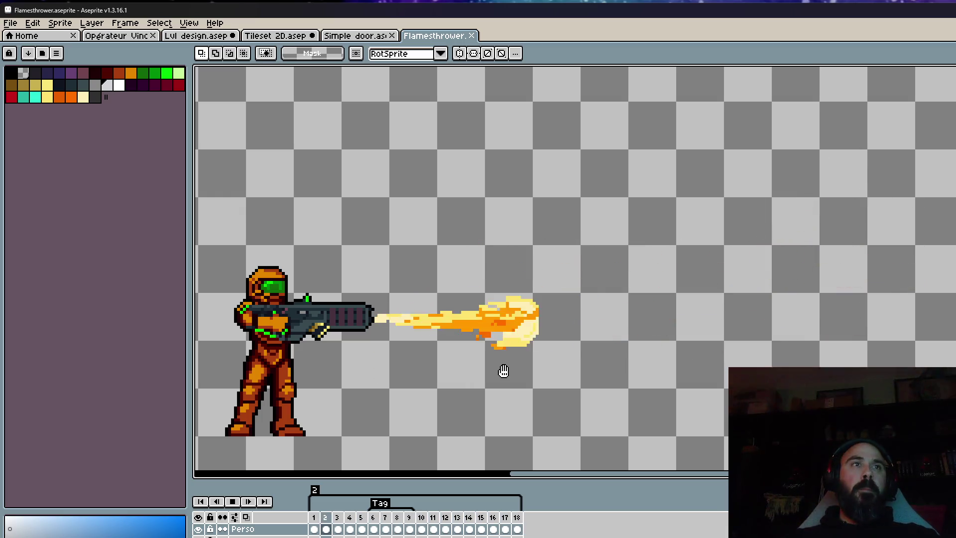
scroll(630, 299, "down", 1)
scroll(688, 321, "down", 1)
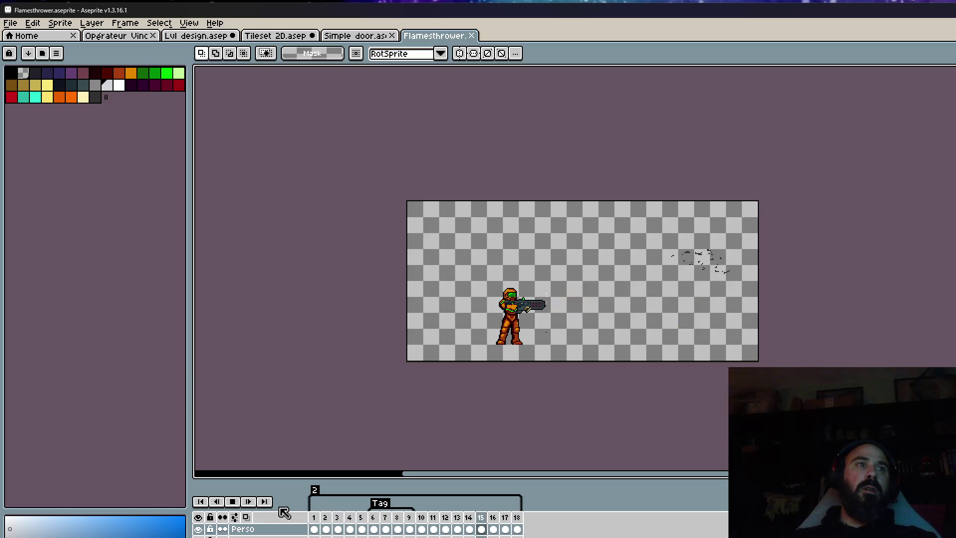
left_click(230, 502)
left_click(358, 37)
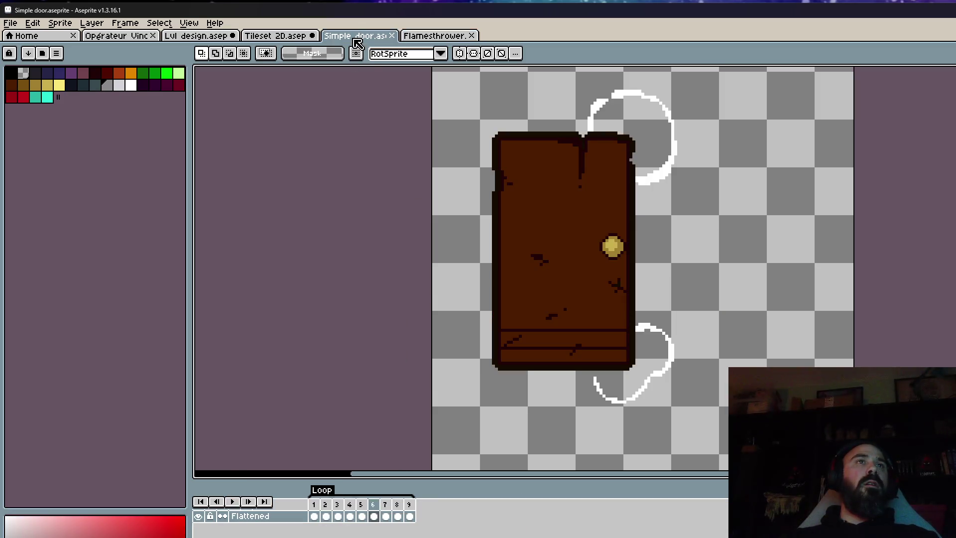
In Tileset 2D, marquee-select the two levers, the ladder and the broken purple platform.
left_click(267, 39)
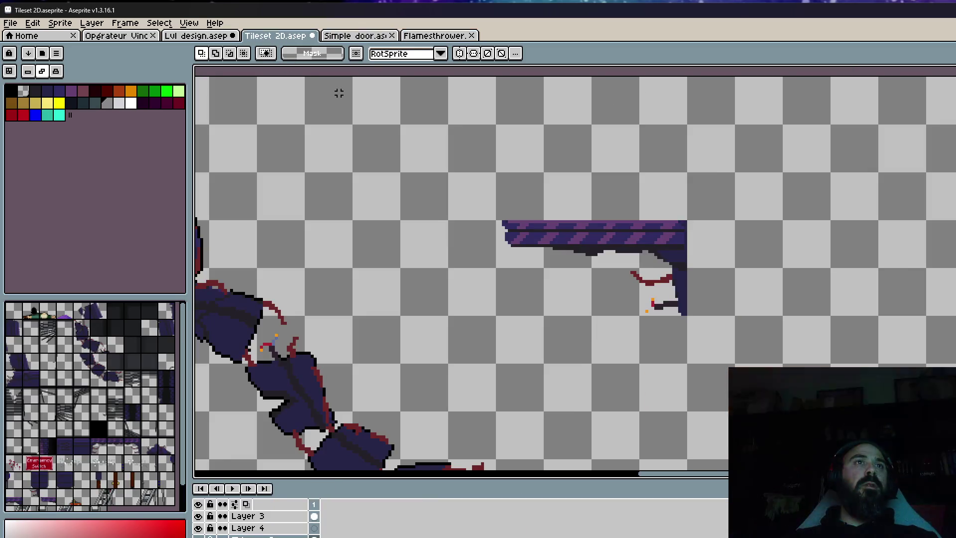
scroll(339, 93, "down", 4)
scroll(596, 284, "up", 3)
left_click_drag(584, 333, 596, 284)
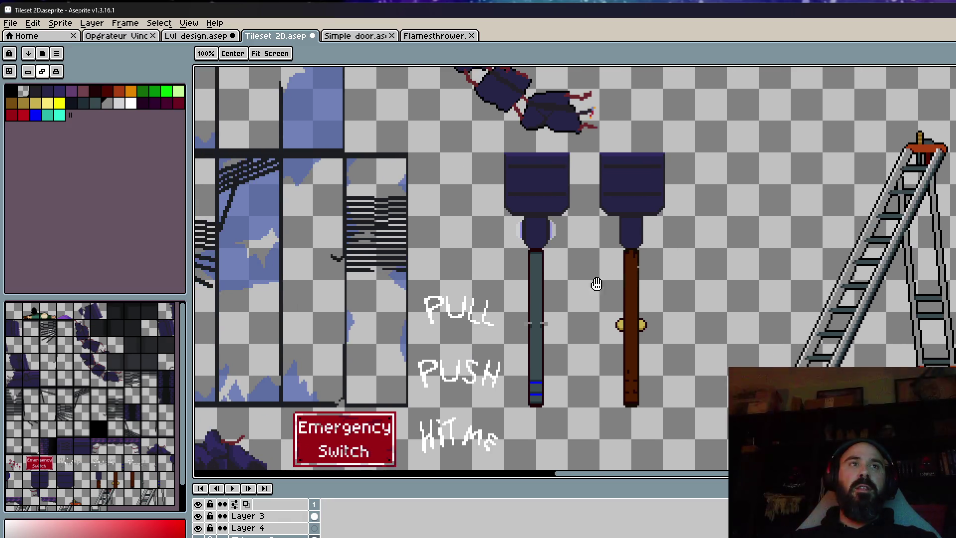
scroll(597, 284, "up", 1)
scroll(573, 181, "down", 1)
left_click_drag(453, 116, 731, 273)
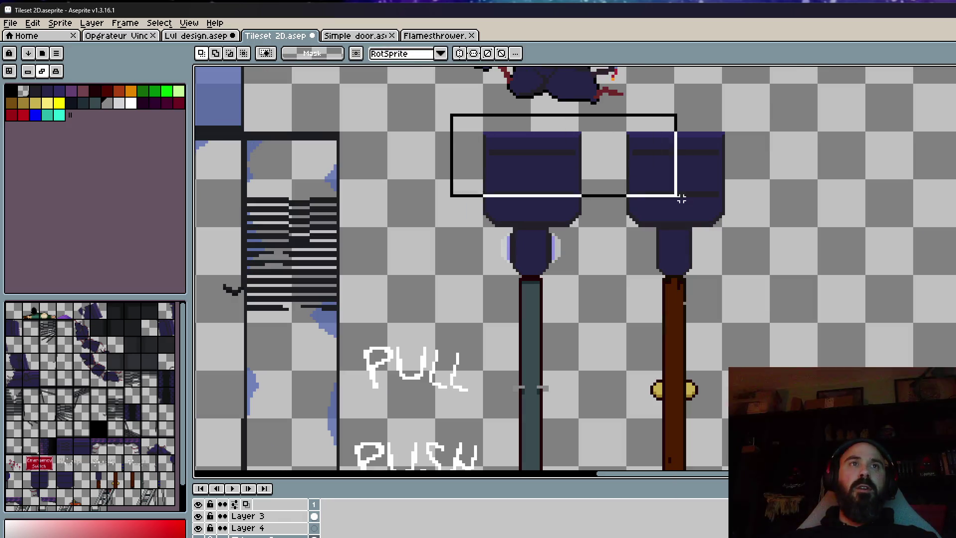
scroll(719, 262, "down", 1)
scroll(720, 262, "right", 2)
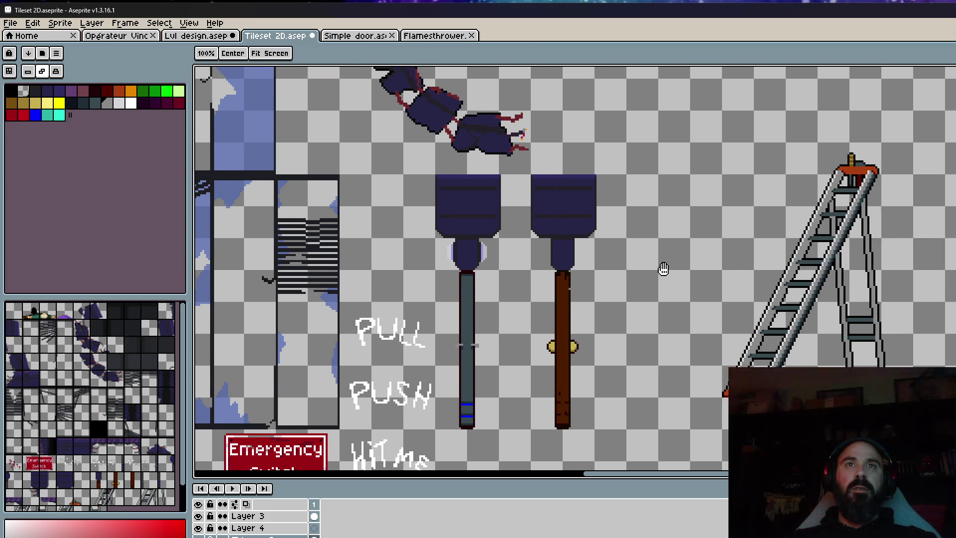
left_click_drag(694, 113, 905, 369)
scroll(904, 369, "down", 1)
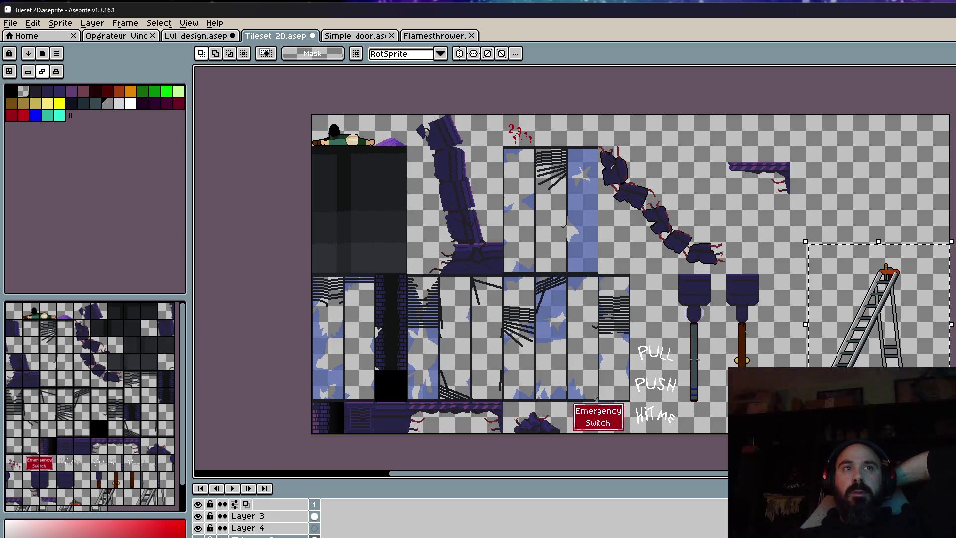
scroll(738, 117, "up", 2)
left_click_drag(664, 215, 955, 387)
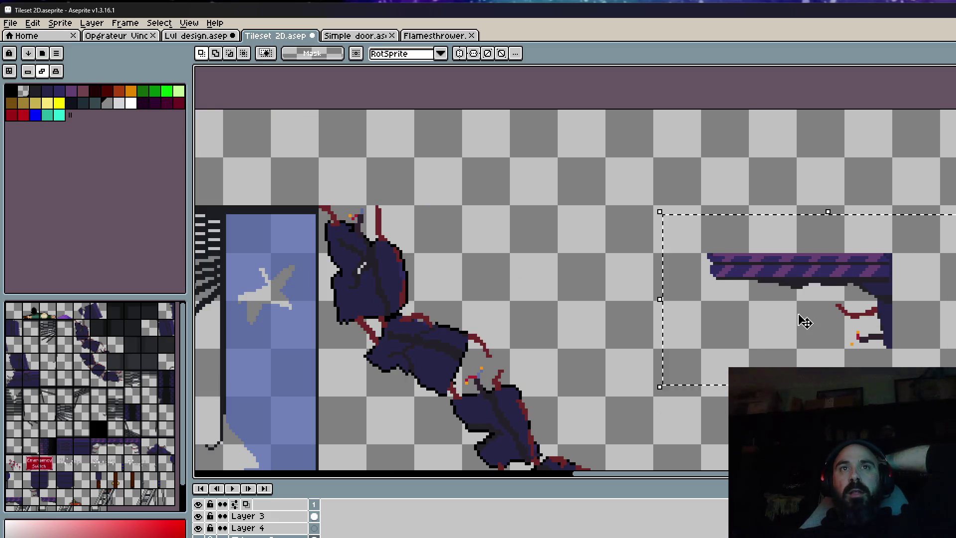
Cycle through the Simple door, Flamesthrower and Tileset 2D tabs to reach Lvl design.
left_click(368, 37)
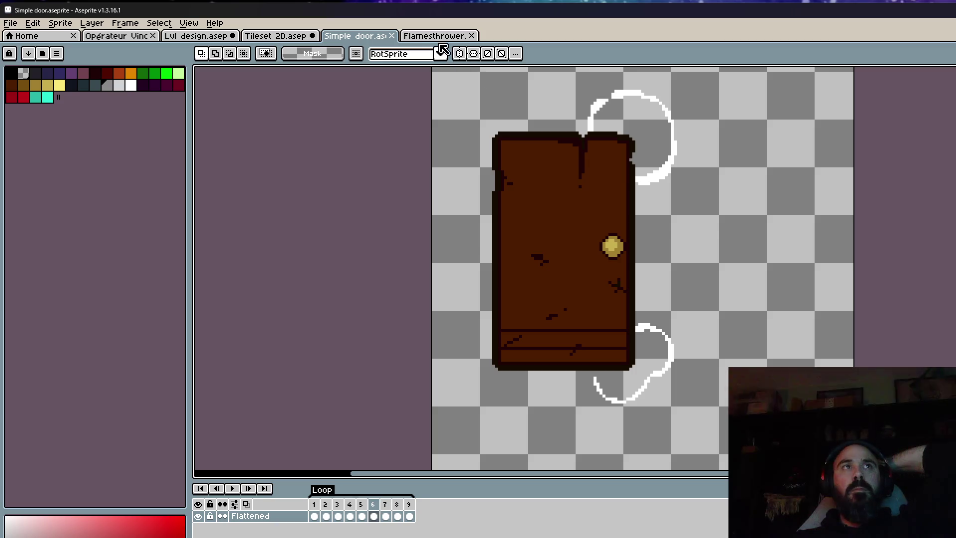
left_click(441, 37)
left_click(269, 37)
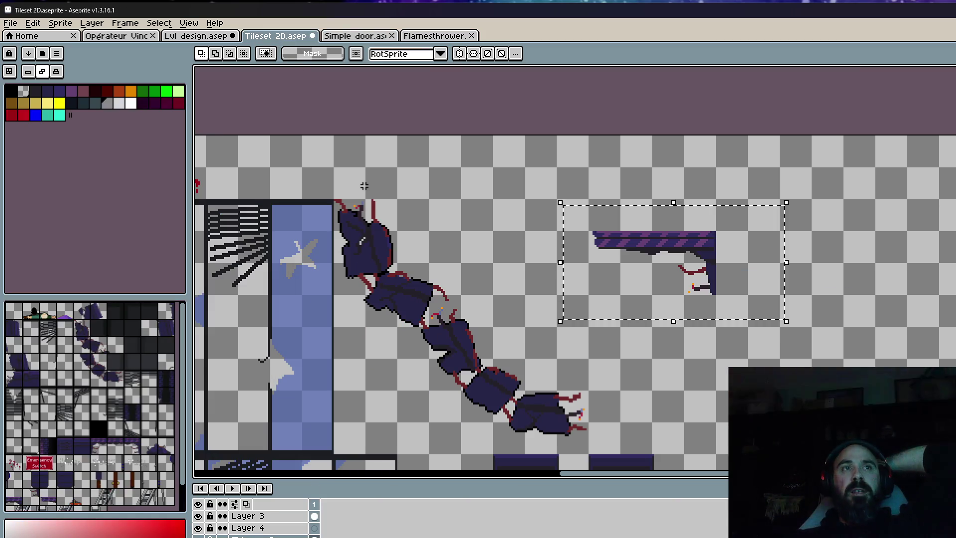
left_click(207, 37)
scroll(757, 277, "down", 1)
scroll(773, 297, "up", 1)
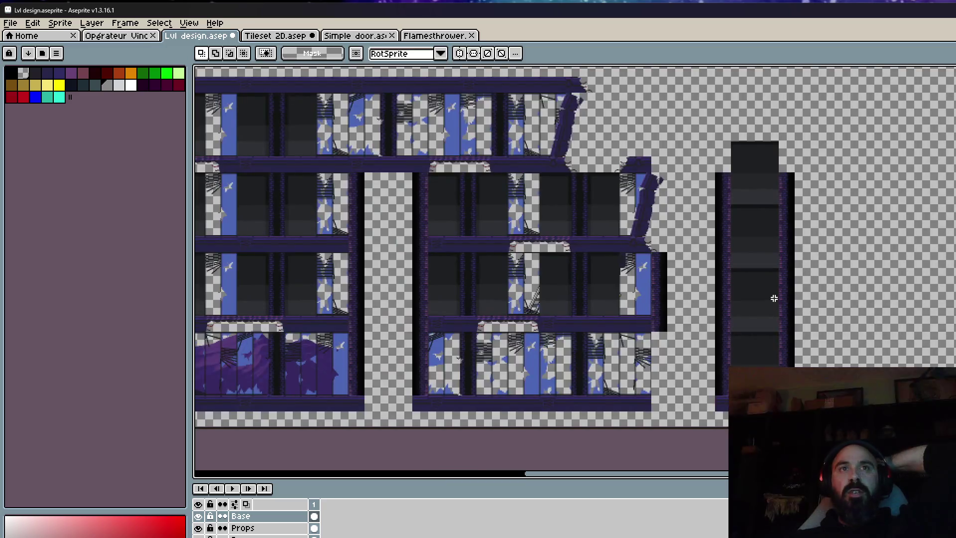
scroll(774, 298, "up", 2)
scroll(774, 298, "down", 1)
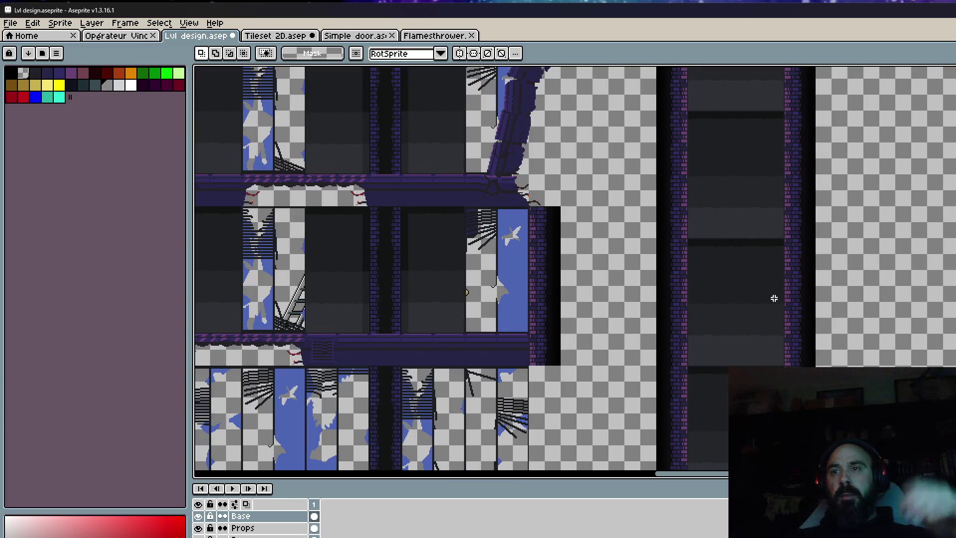
Zoom around the level to inspect the building and the elevator shaft.
scroll(774, 298, "down", 1)
scroll(741, 361, "up", 1)
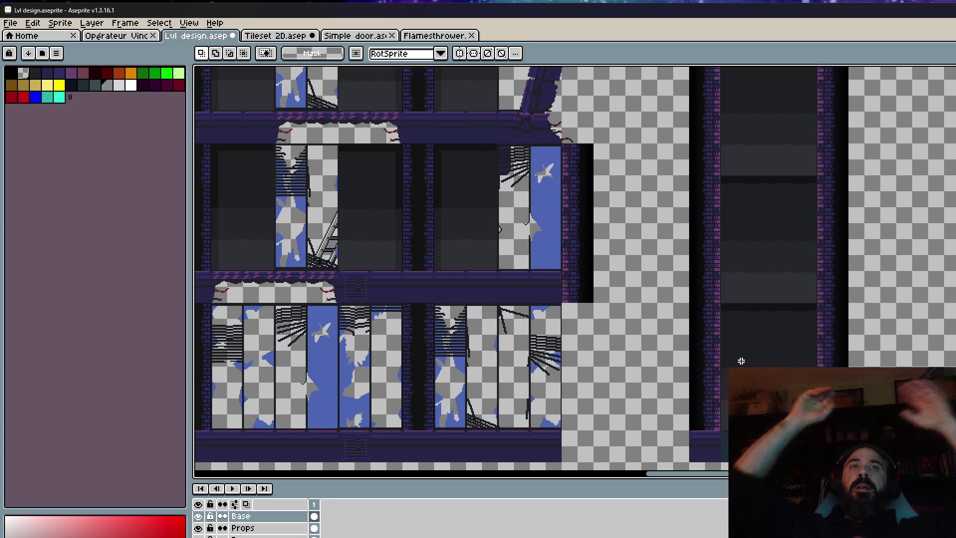
scroll(773, 75, "down", 1)
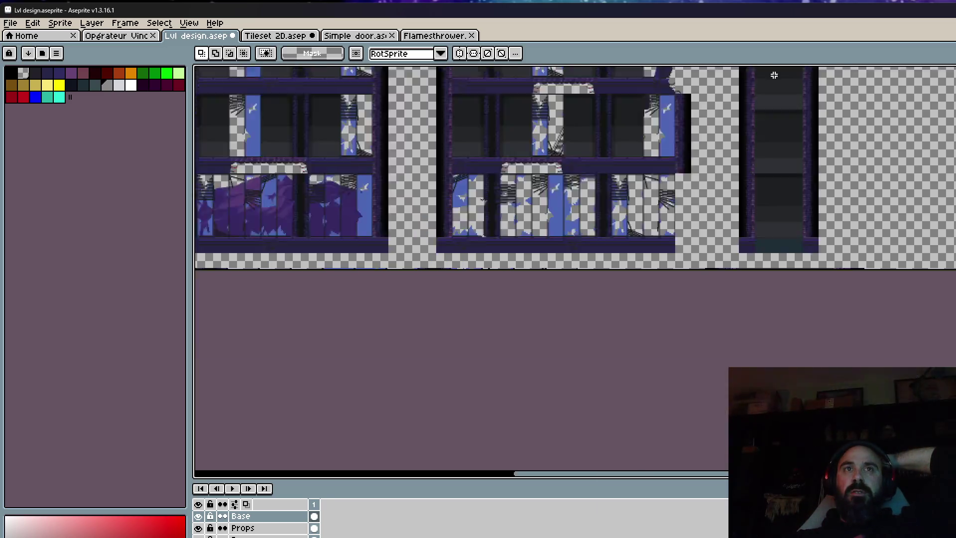
scroll(772, 199, "up", 1)
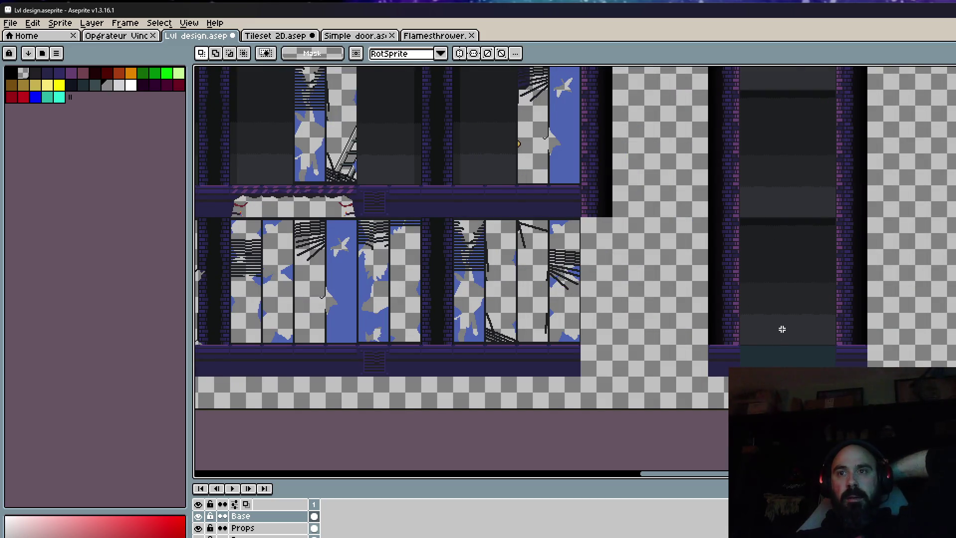
scroll(737, 291, "up", 2)
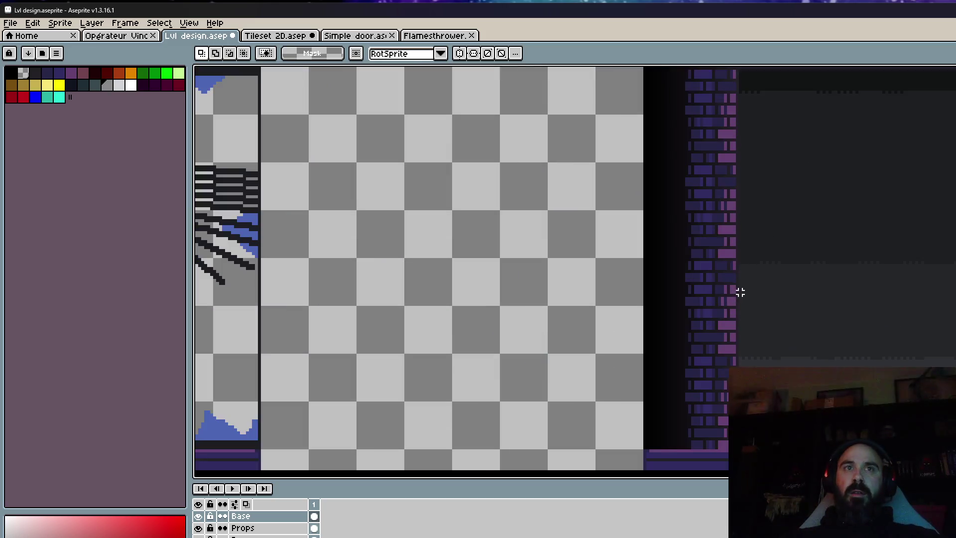
scroll(717, 271, "down", 2)
scroll(706, 294, "down", 1)
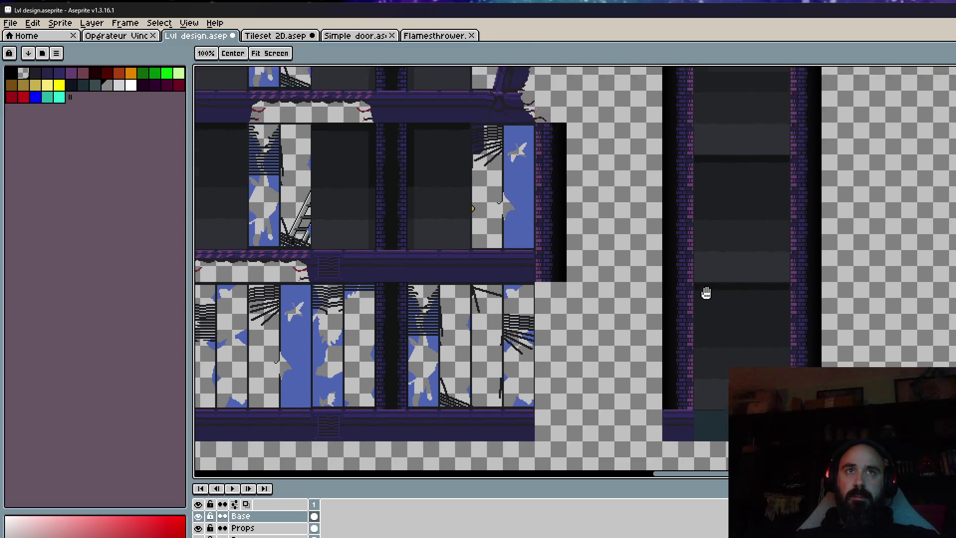
scroll(706, 294, "down", 1)
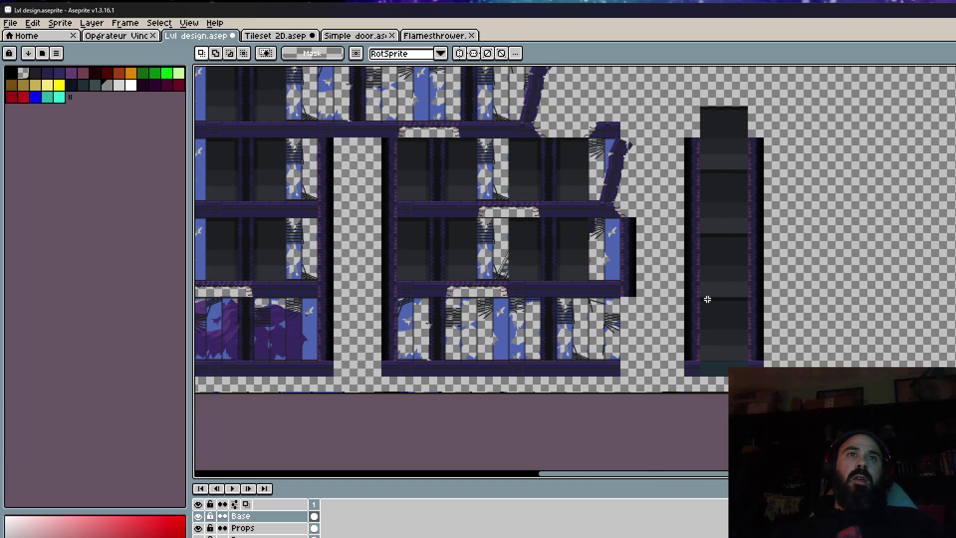
scroll(707, 299, "up", 2)
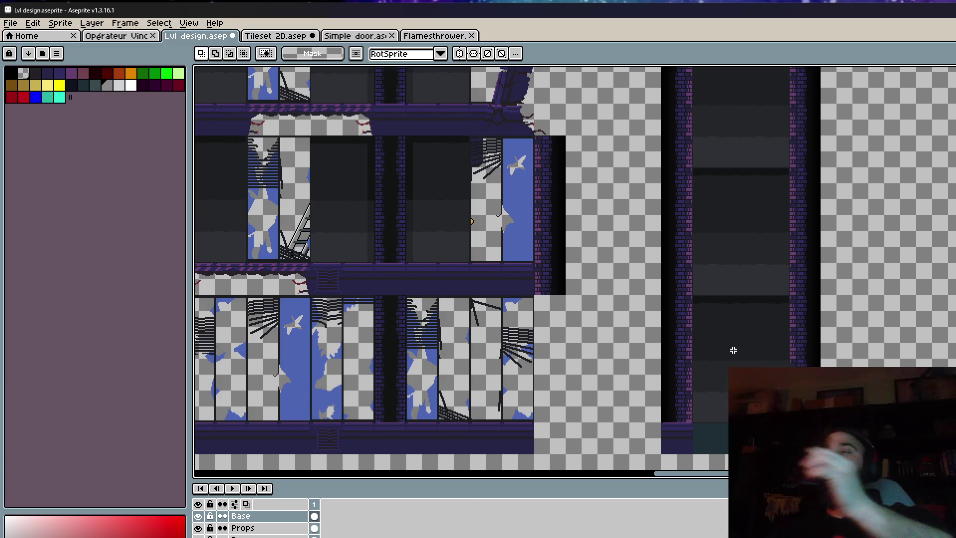
scroll(731, 344, "down", 3)
scroll(640, 249, "up", 2)
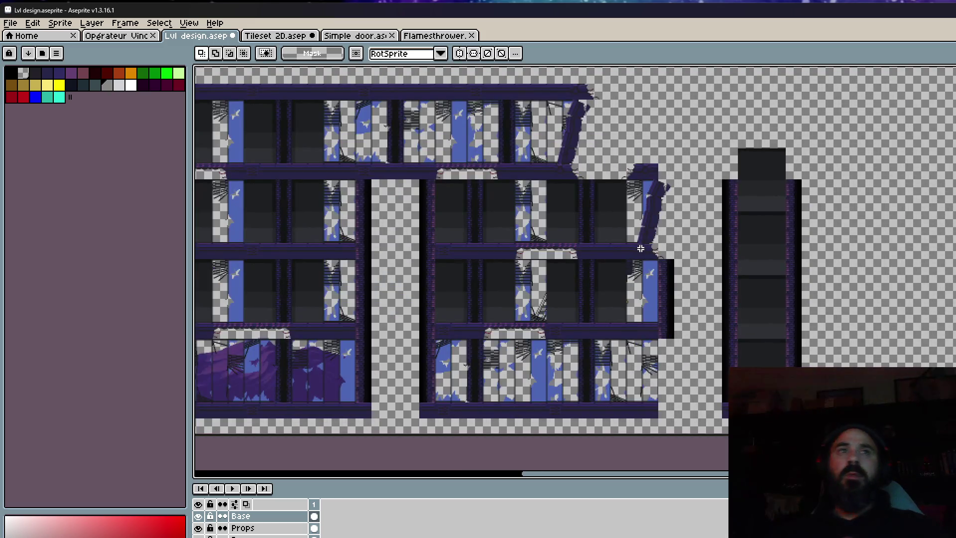
scroll(756, 233, "up", 1)
scroll(762, 228, "up", 1)
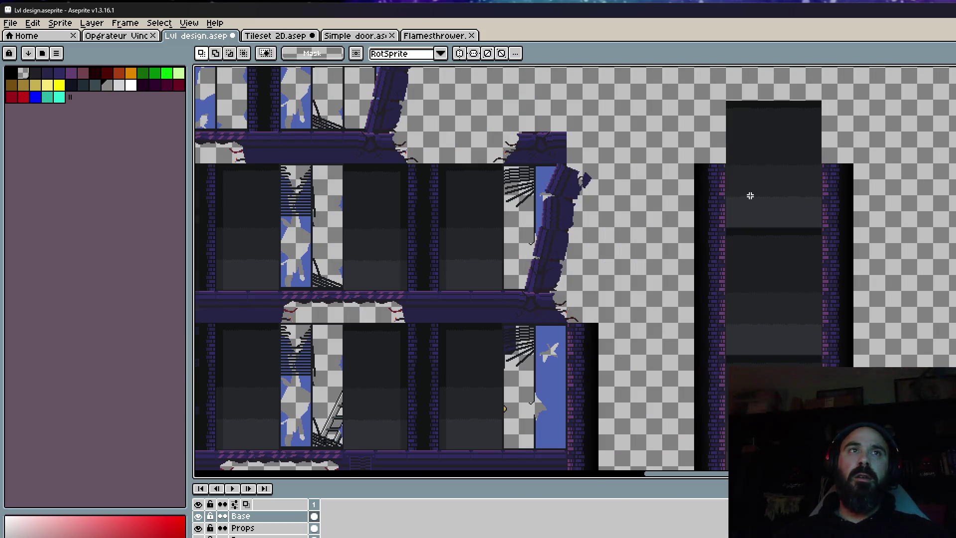
scroll(750, 195, "down", 1)
Try shifting the dark panel column, cancel the move, and switch to Opérateur Vince.
left_click_drag(700, 132, 857, 433)
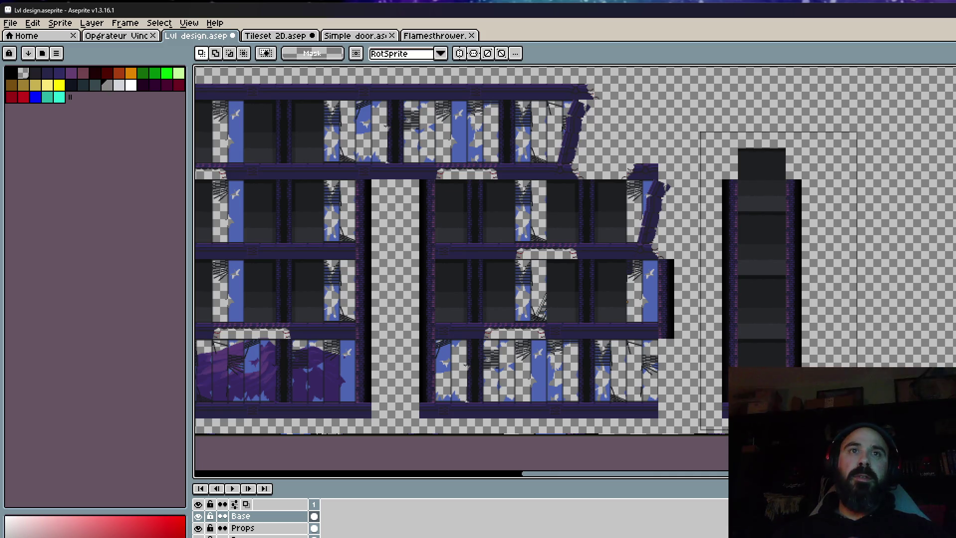
left_click_drag(804, 380, 910, 358)
key("Escape")
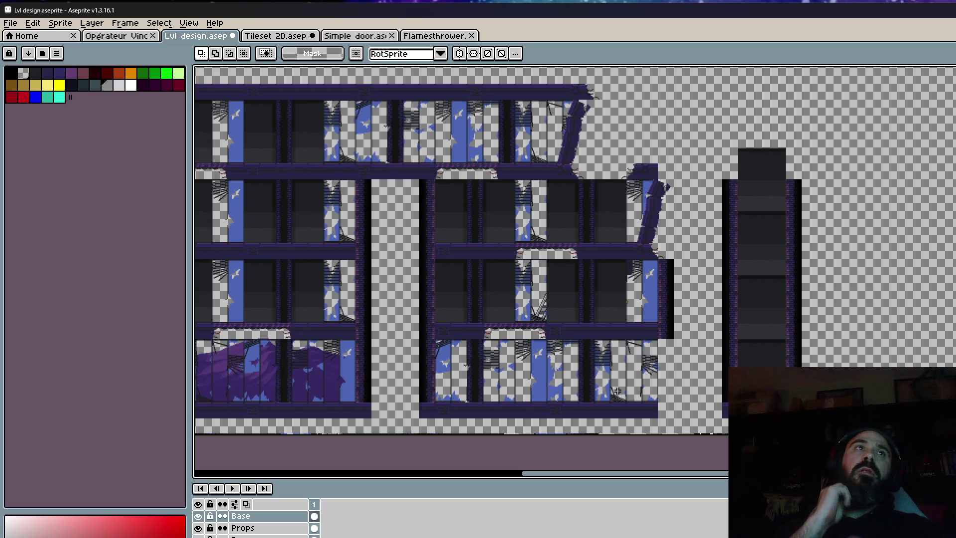
left_click(135, 36)
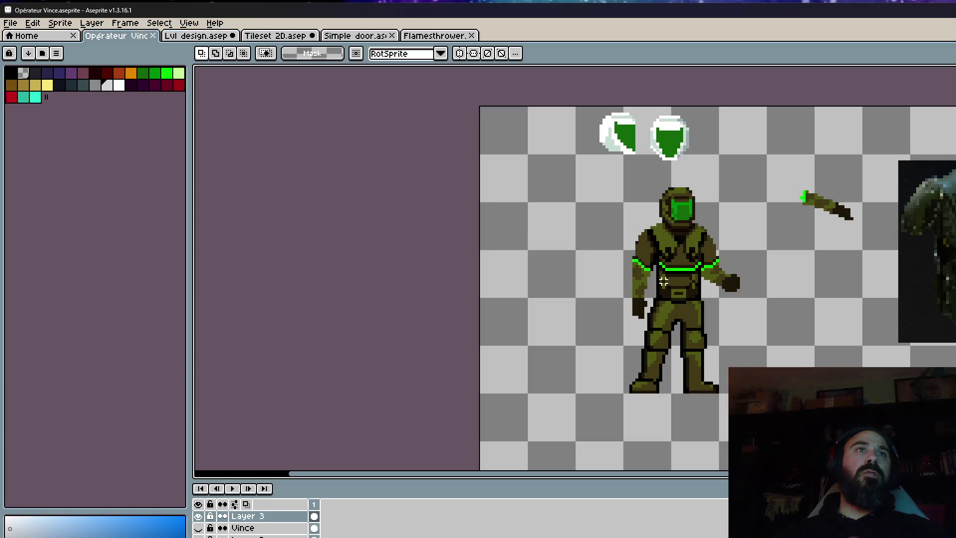
Toggle Layer 3 and the lower layers' visibility to compare the armoured and bald figures.
scroll(696, 247, "up", 1)
left_click(199, 515)
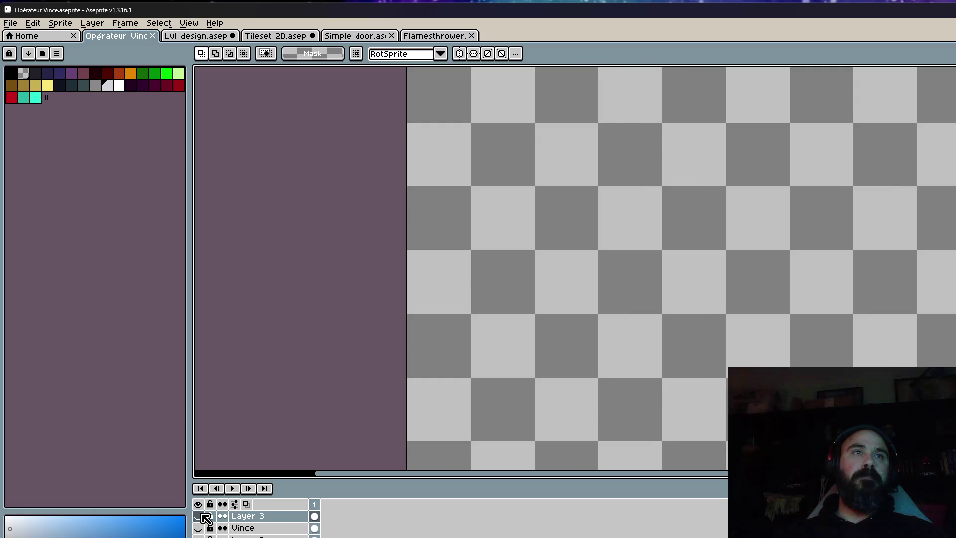
left_click(199, 515)
left_click(199, 536)
left_click(200, 537)
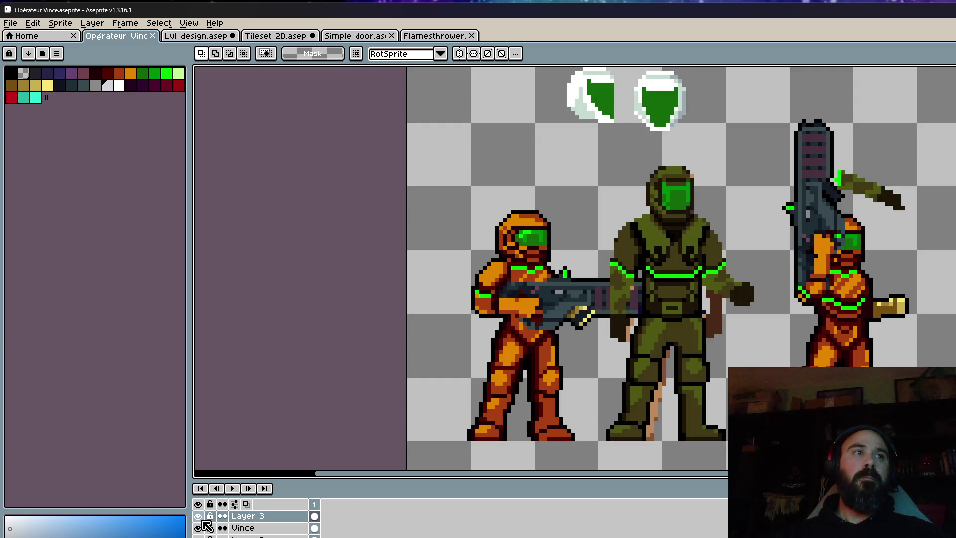
left_click(198, 528)
left_click(198, 527)
left_click(199, 536)
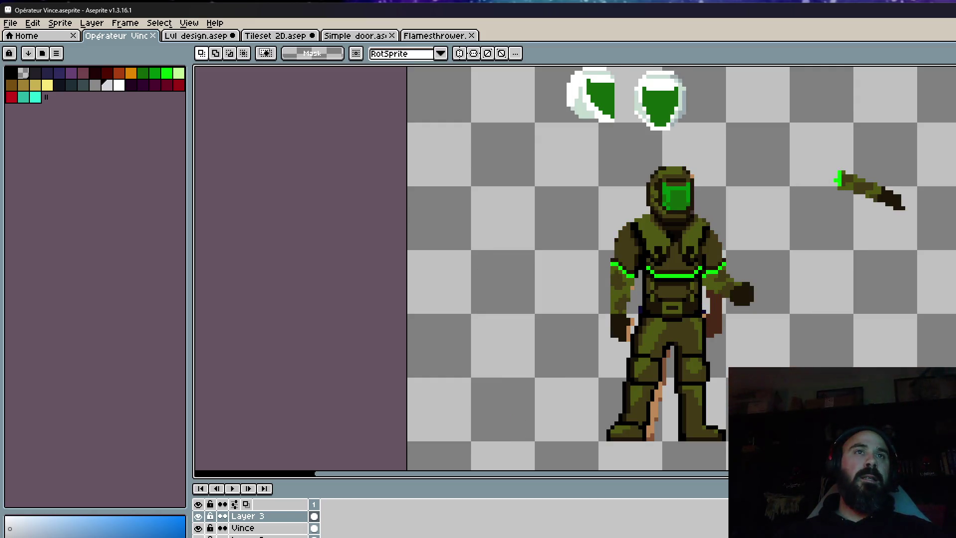
scroll(633, 321, "up", 1)
left_click(199, 516)
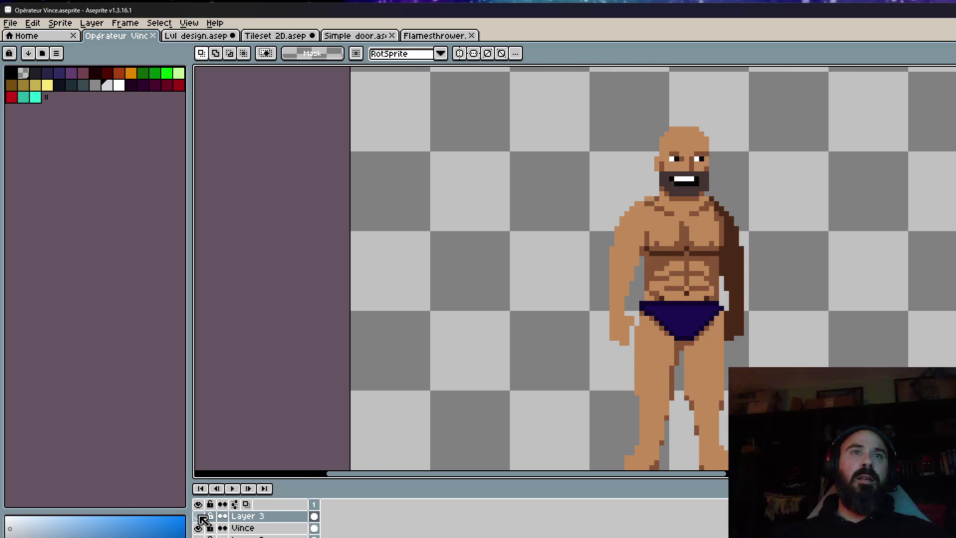
left_click(199, 516)
left_click(200, 516)
left_click(200, 516)
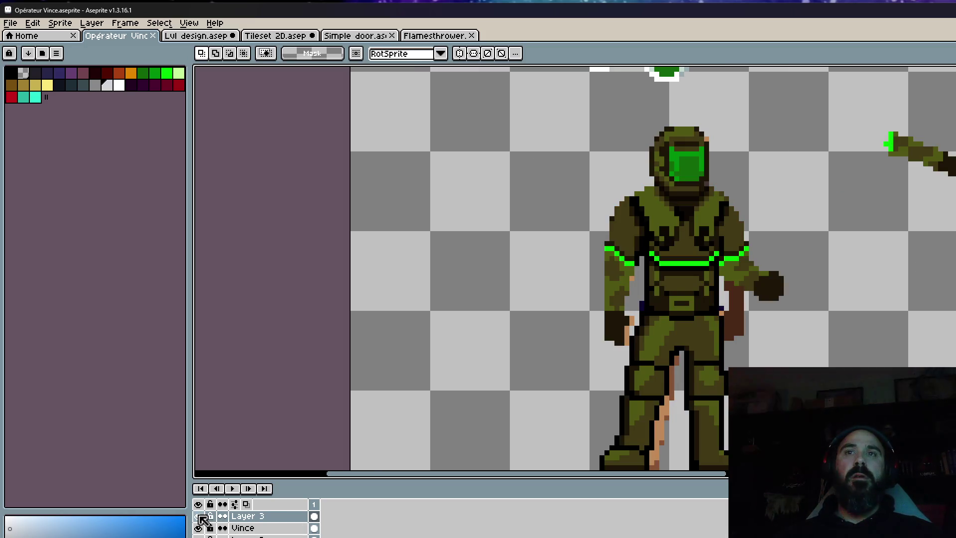
left_click(200, 517)
left_click(199, 516)
Close the Flamesthrower and Simple door files, leaving Tileset 2D showing.
scroll(687, 333, "down", 1)
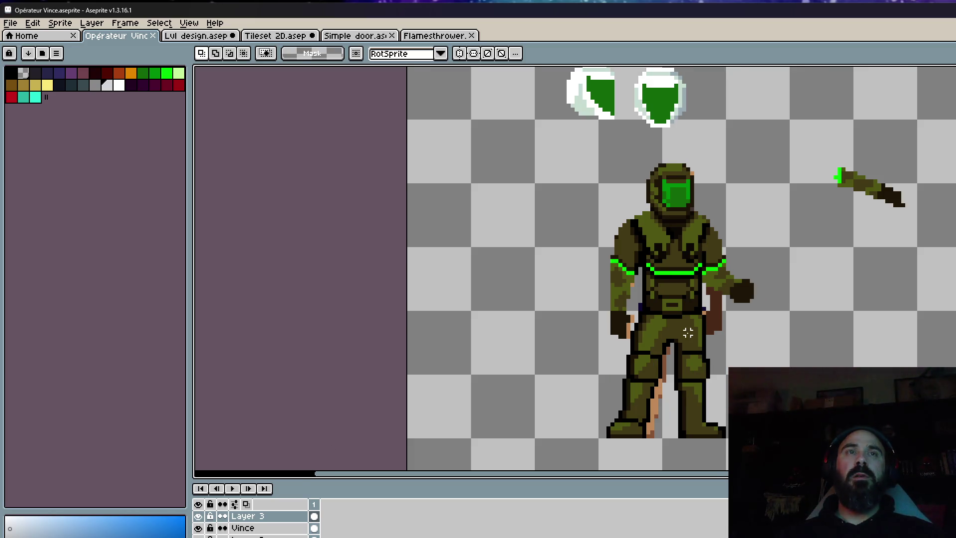
scroll(687, 332, "down", 1)
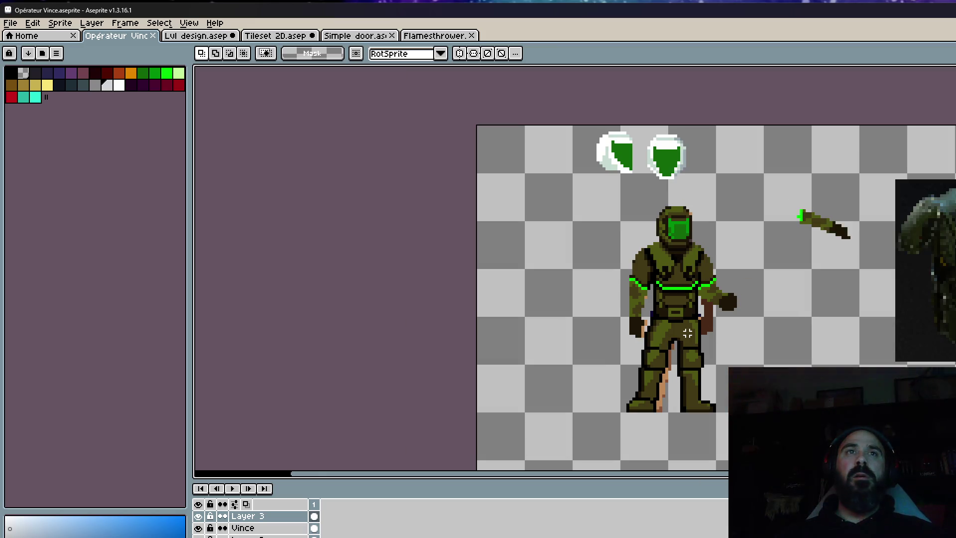
scroll(688, 332, "up", 1)
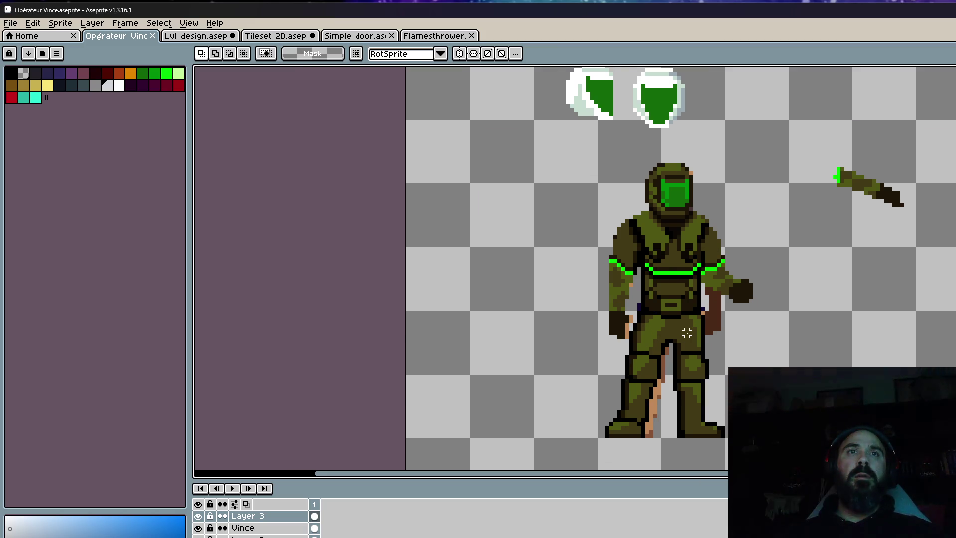
scroll(688, 333, "up", 1)
scroll(716, 281, "up", 1)
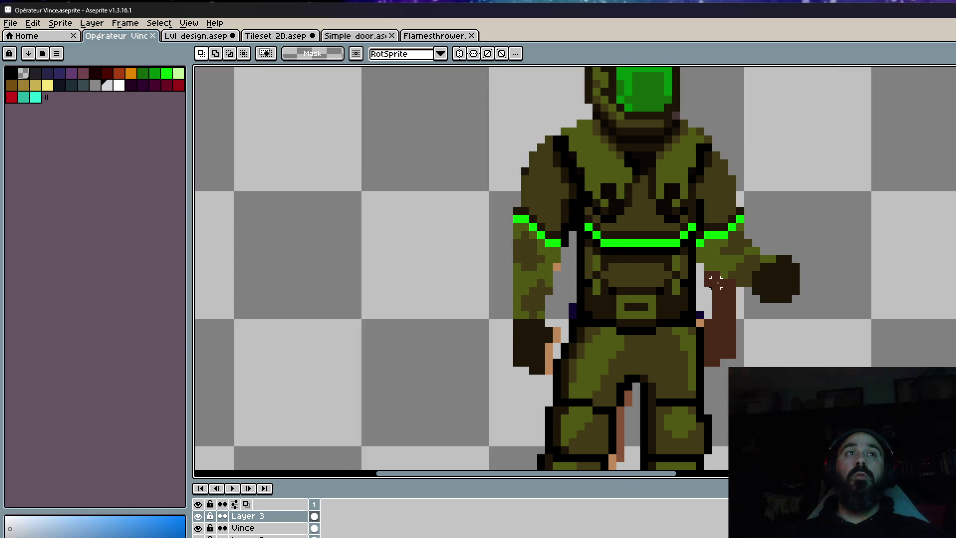
scroll(715, 281, "down", 1)
scroll(717, 282, "down", 1)
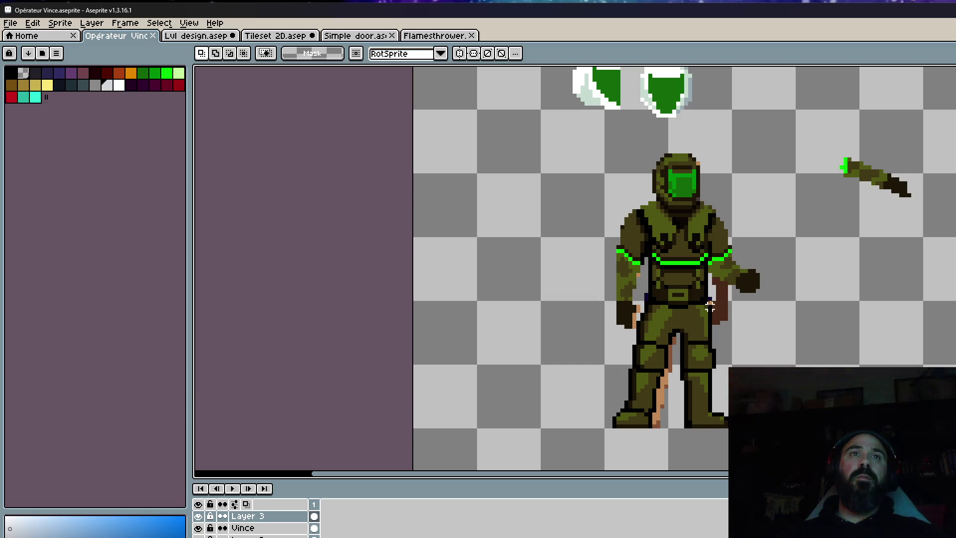
scroll(697, 279, "up", 1)
scroll(677, 234, "up", 1)
scroll(668, 214, "up", 1)
scroll(669, 193, "down", 1)
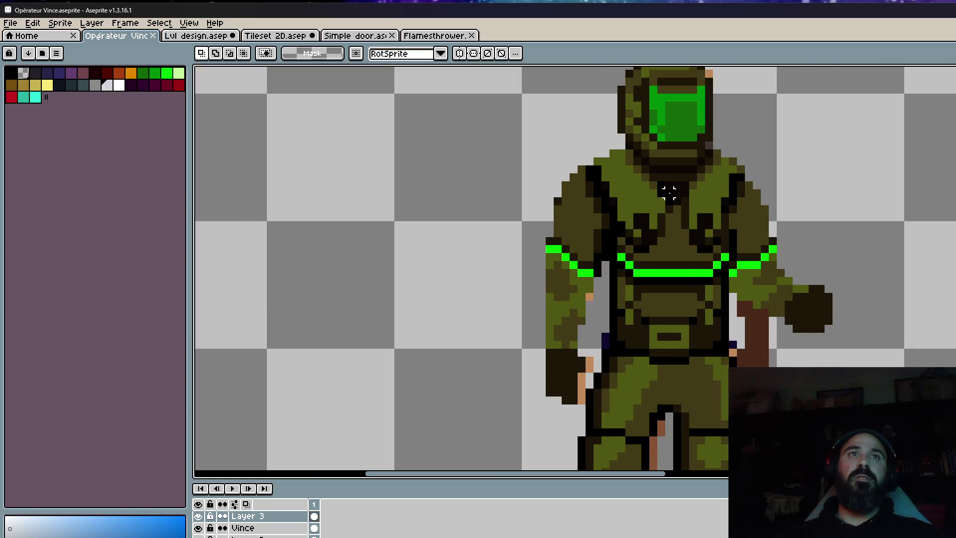
scroll(701, 186, "down", 1)
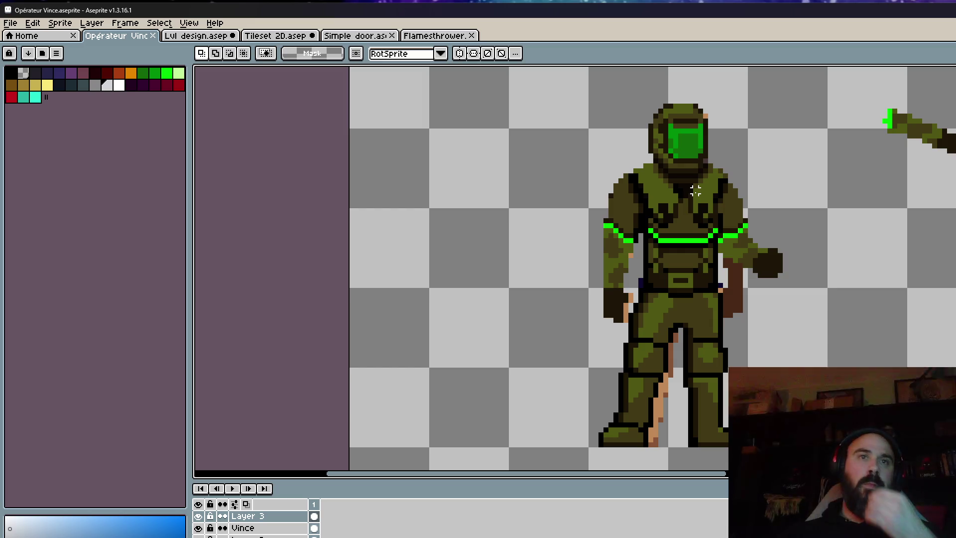
scroll(674, 299, "up", 1)
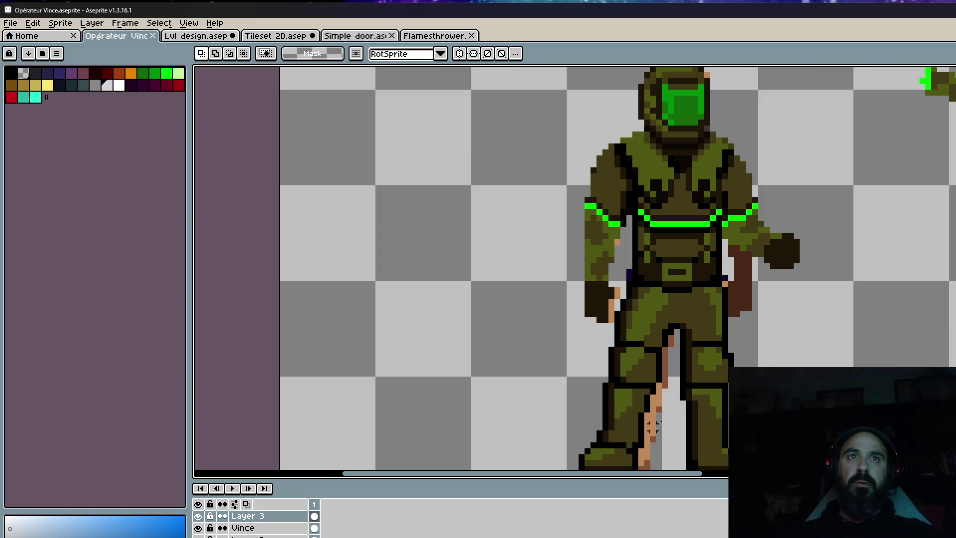
scroll(675, 349, "down", 1)
scroll(674, 377, "down", 1)
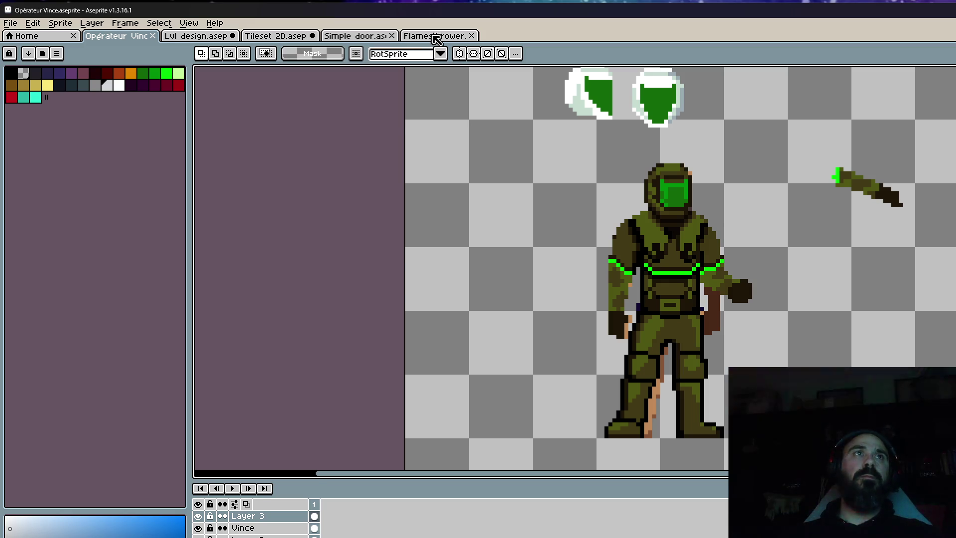
left_click(436, 35)
key("ctrl+w")
left_click(392, 35)
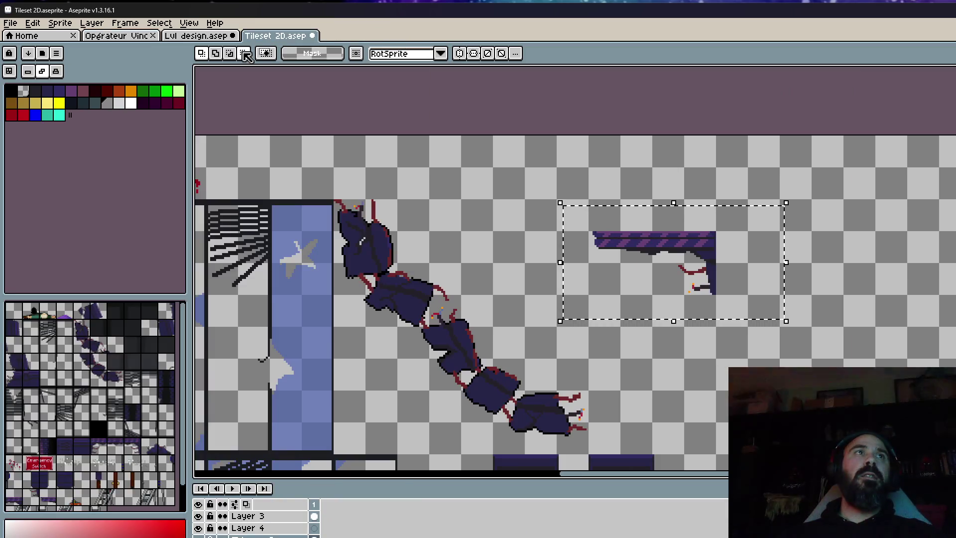
scroll(652, 254, "down", 1)
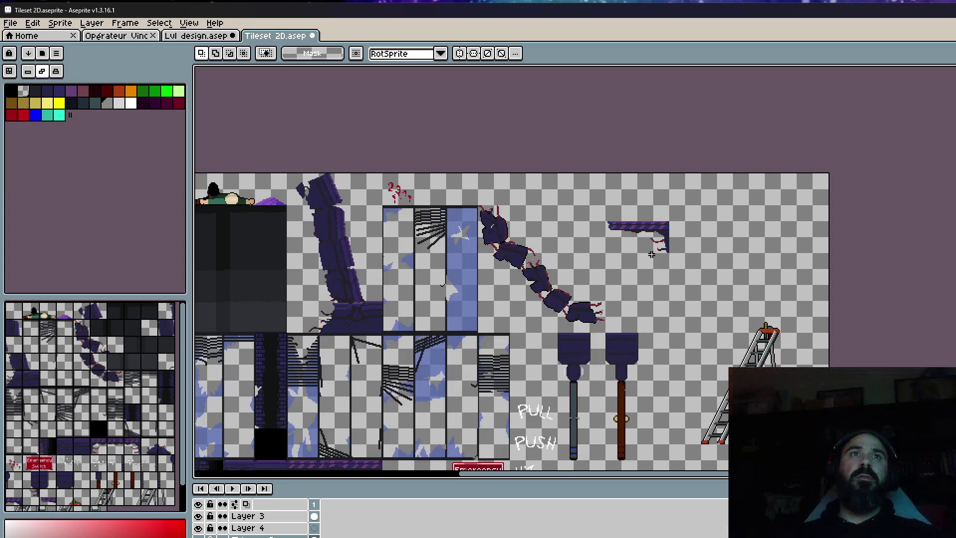
left_click_drag(652, 254, 672, 254)
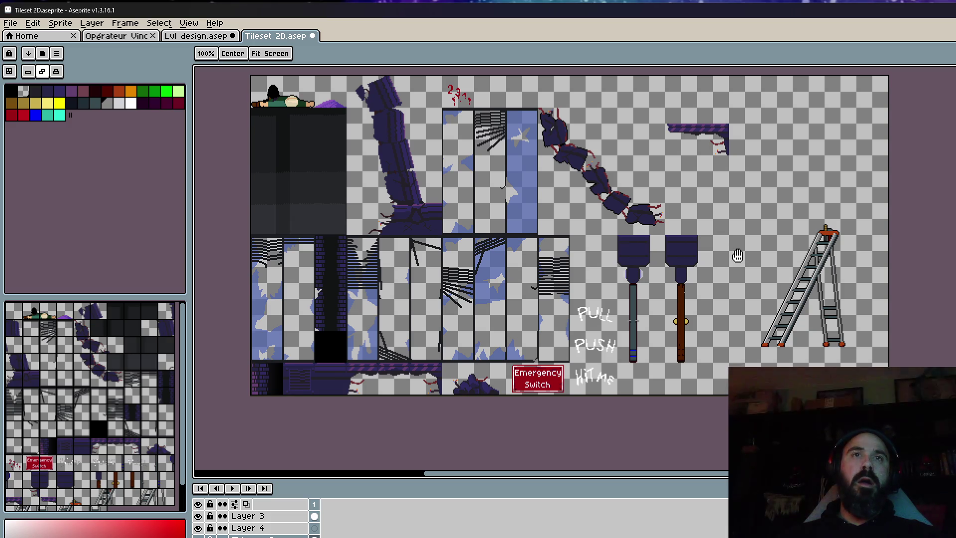
scroll(737, 254, "down", 1)
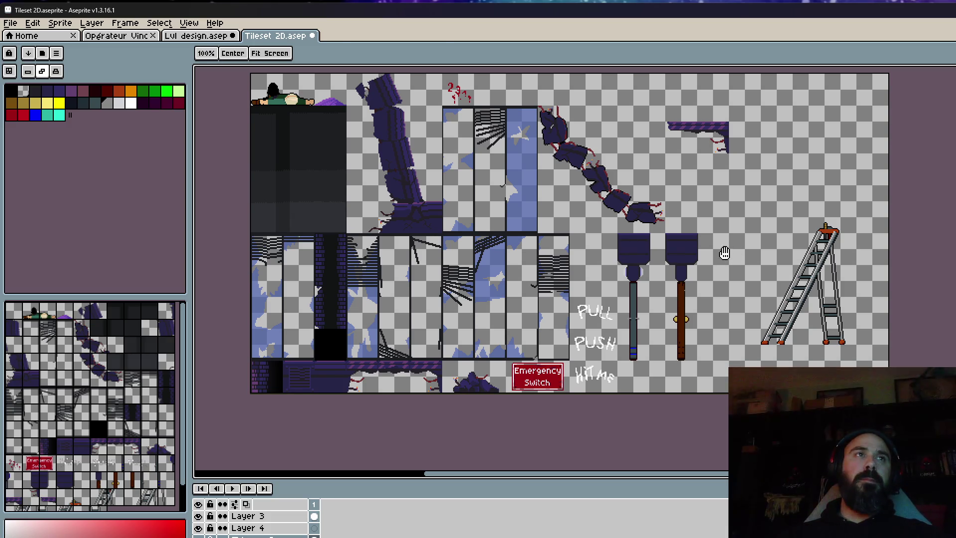
left_click(212, 35)
scroll(773, 279, "up", 3)
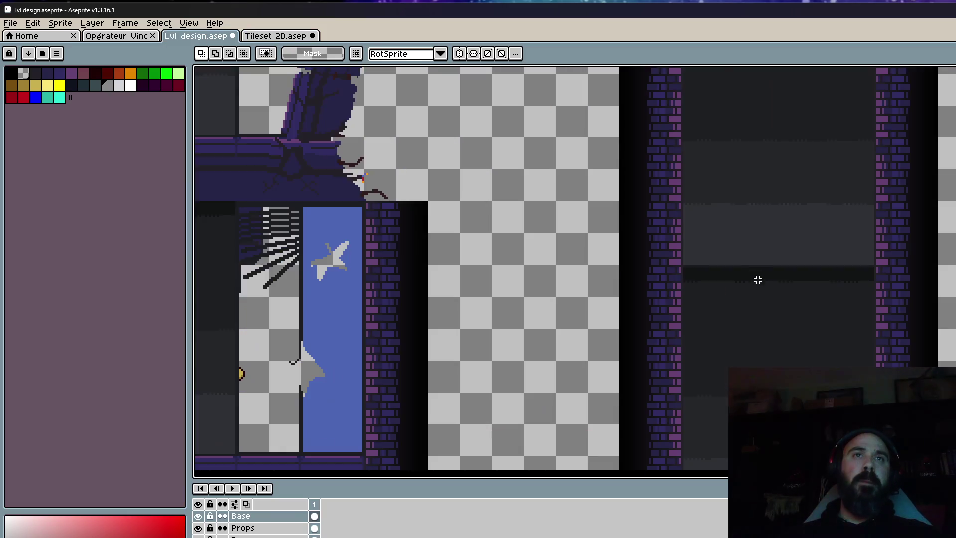
left_click_drag(755, 278, 682, 177)
scroll(697, 257, "down", 1)
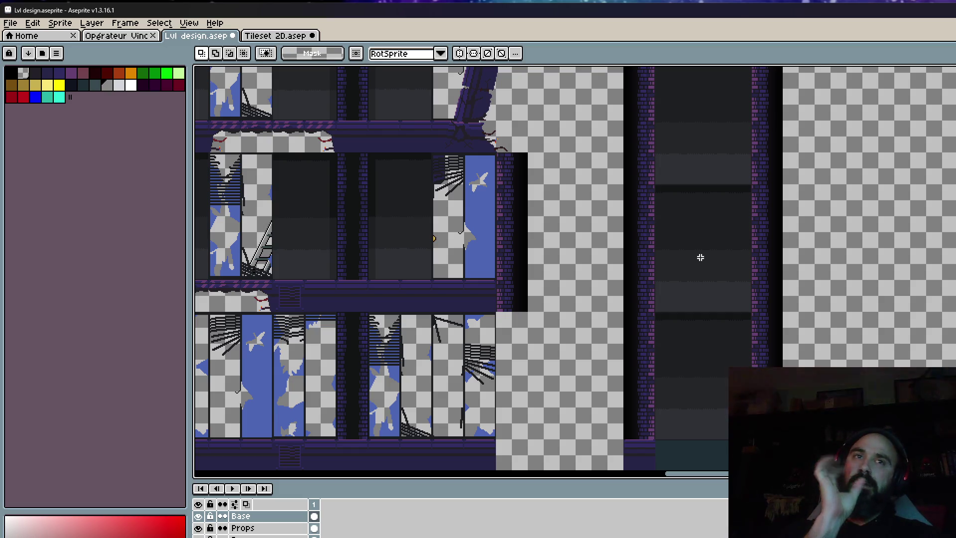
scroll(697, 257, "down", 1)
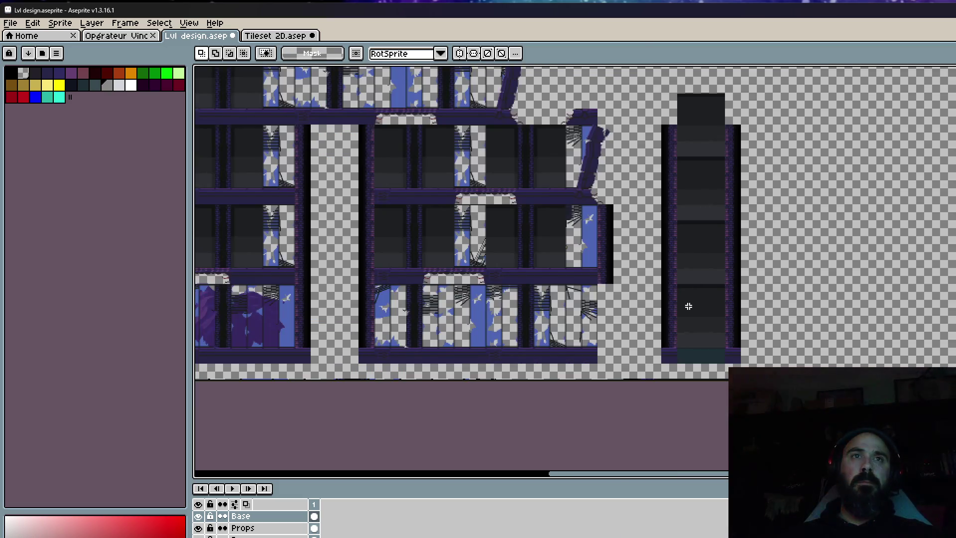
scroll(688, 309, "up", 1)
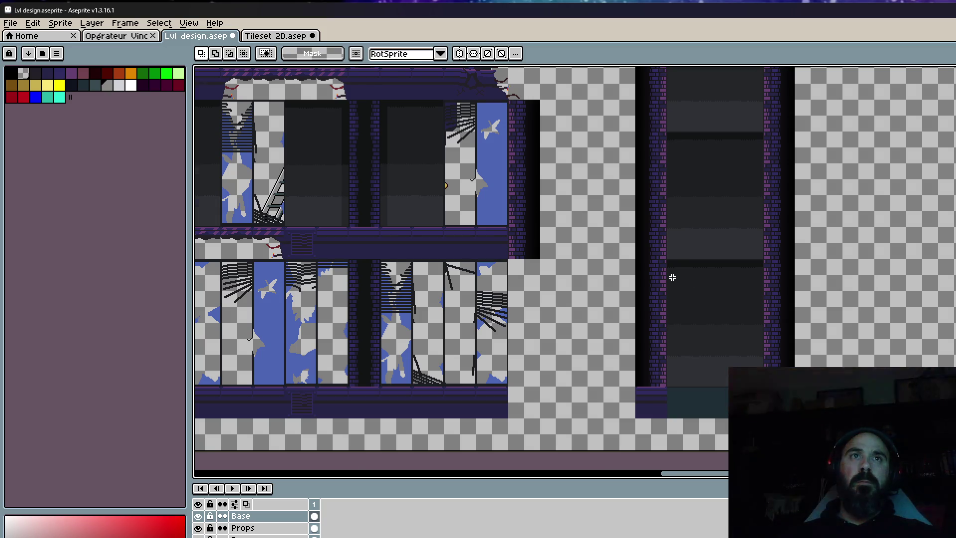
scroll(672, 277, "up", 1)
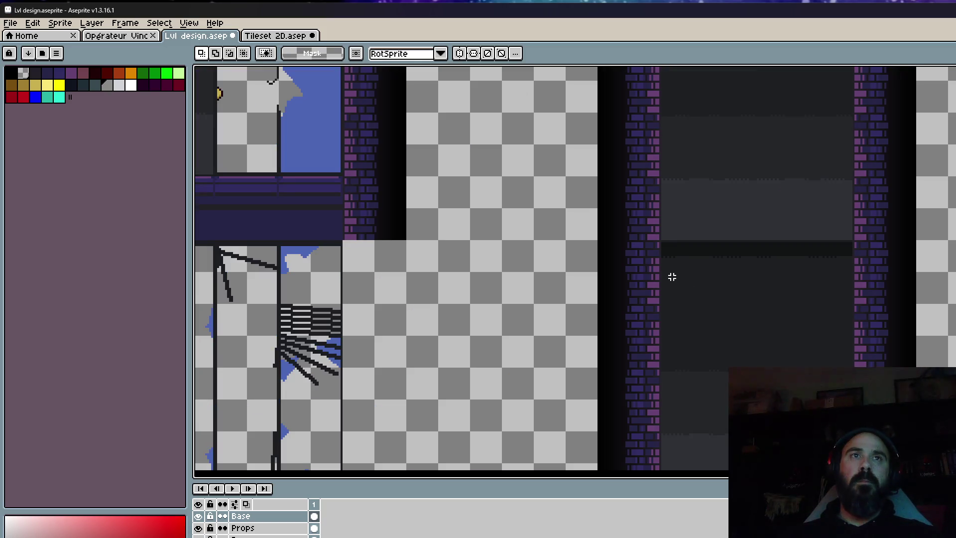
scroll(672, 277, "down", 1)
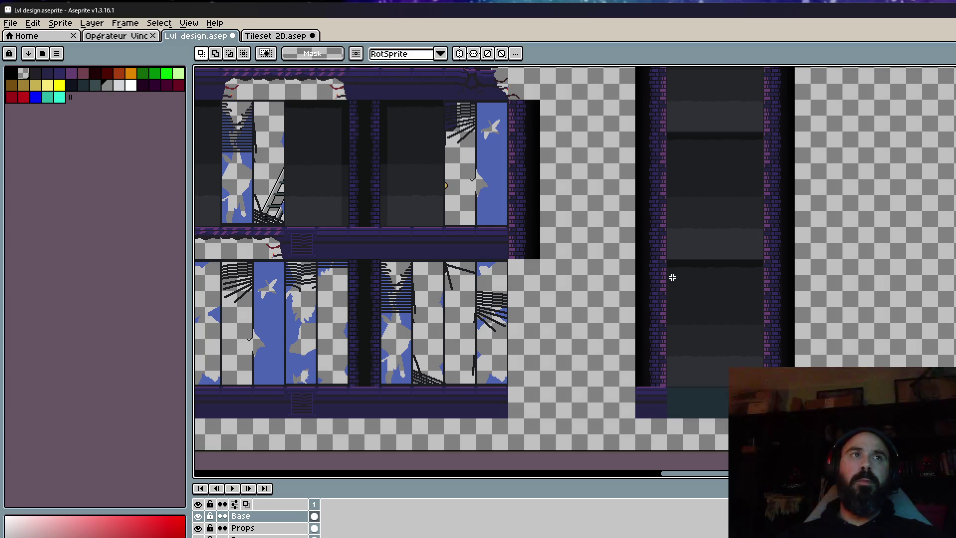
scroll(672, 278, "down", 1)
scroll(672, 277, "up", 2)
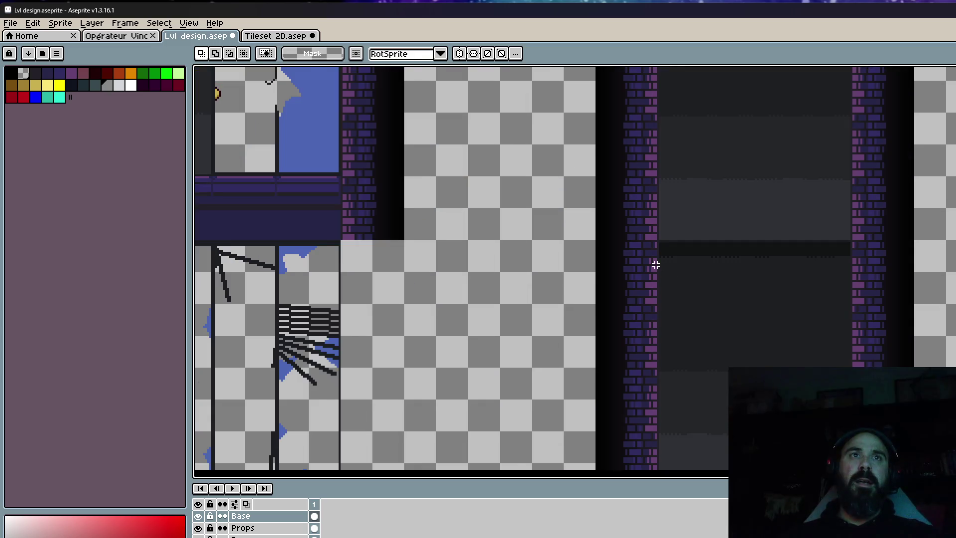
scroll(657, 263, "down", 1)
left_click_drag(524, 241, 461, 266)
scroll(461, 267, "up", 1)
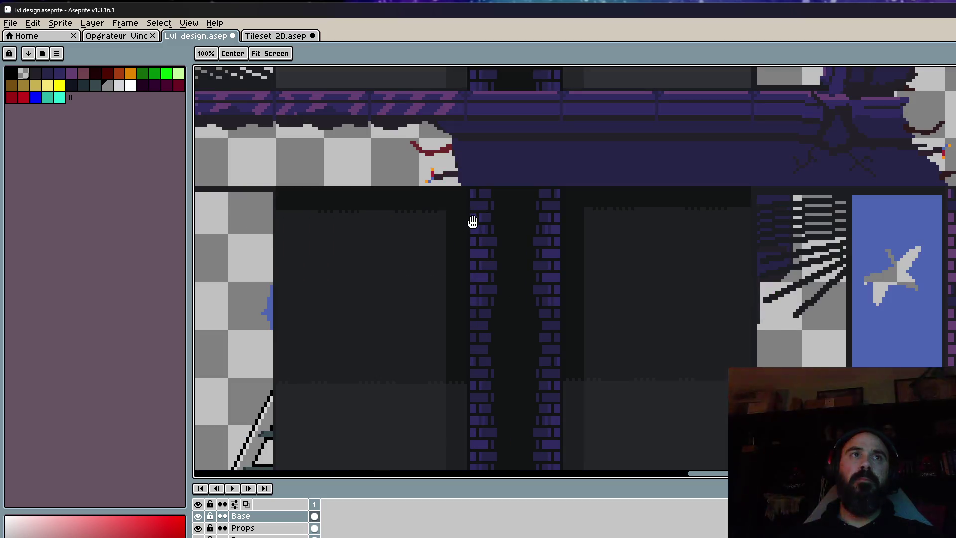
scroll(471, 222, "up", 1)
scroll(473, 184, "up", 1)
scroll(473, 184, "down", 1)
left_click(277, 36)
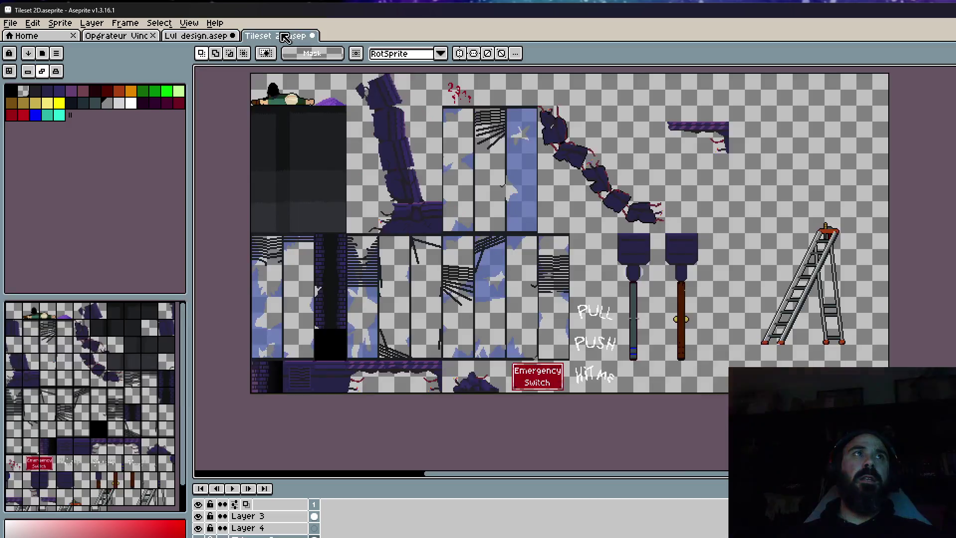
Select a 32×32 tile at the top of the Tileset 2D brick column.
scroll(408, 218, "down", 1)
scroll(407, 218, "up", 2)
scroll(384, 154, "up", 1)
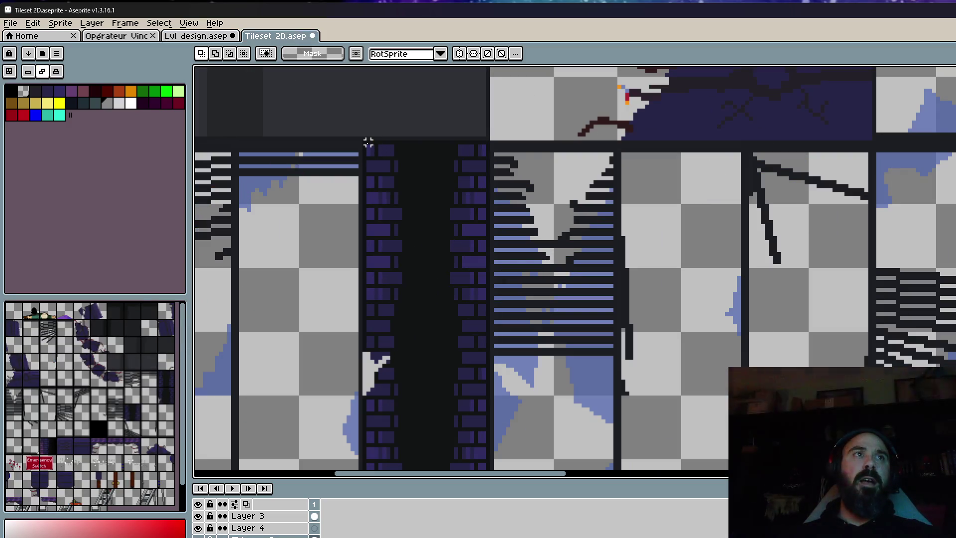
mouse_move(364, 142)
left_mouse_down()
mouse_move(488, 314)
mouse_move(487, 266)
left_mouse_up()
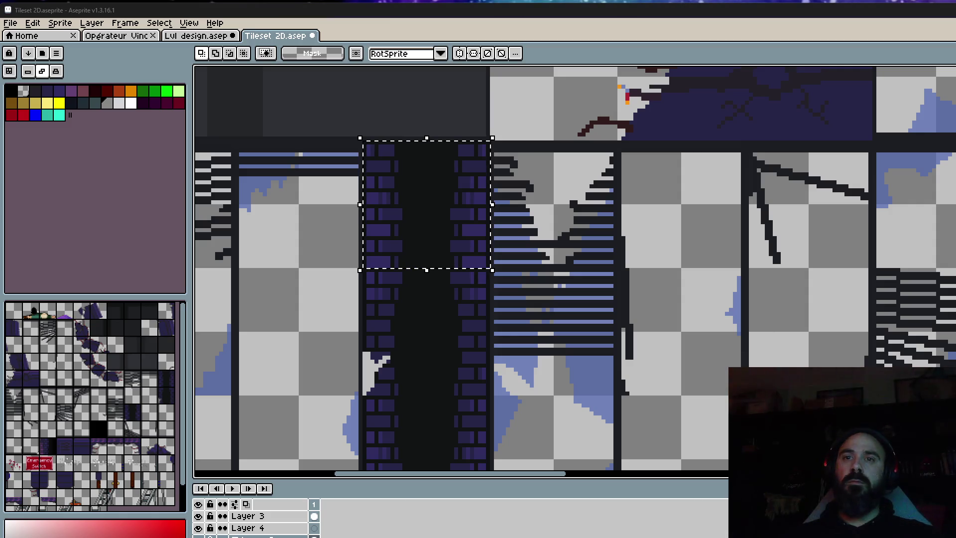
scroll(583, 345, "down", 3)
scroll(583, 345, "down", 2)
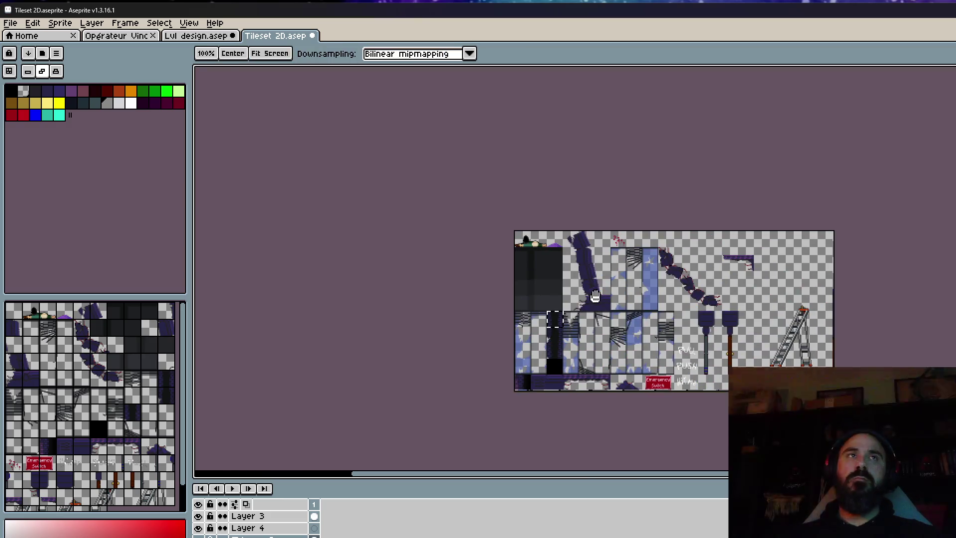
Paste the brick tile into Lvl design beside the elevator shaft wall.
left_click(215, 36)
scroll(760, 314, "down", 2)
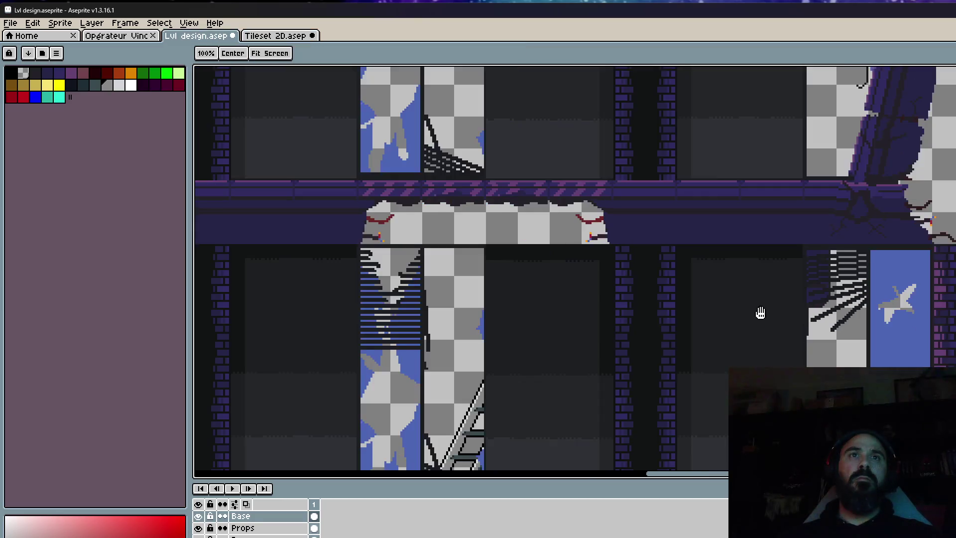
scroll(806, 316, "up", 2)
left_click_drag(807, 316, 521, 244)
scroll(704, 185, "down", 3)
scroll(697, 327, "down", 3)
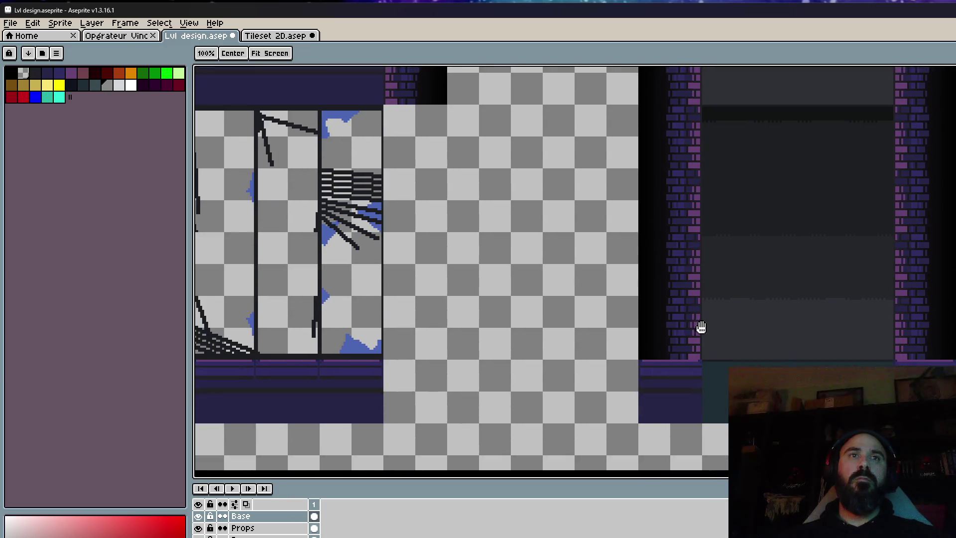
scroll(668, 335, "up", 3)
key("ctrl+v")
left_click_drag(683, 351, 704, 372)
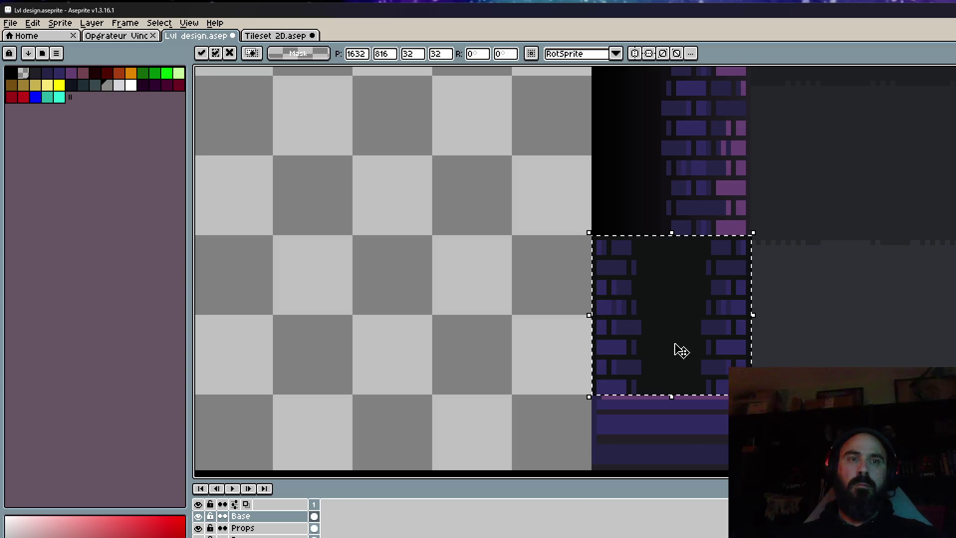
Drop the pasted tile one tile higher and place the brick tile onto the wall.
mouse_move(681, 343)
left_mouse_down()
mouse_move(722, 168)
mouse_move(715, 177)
left_mouse_up()
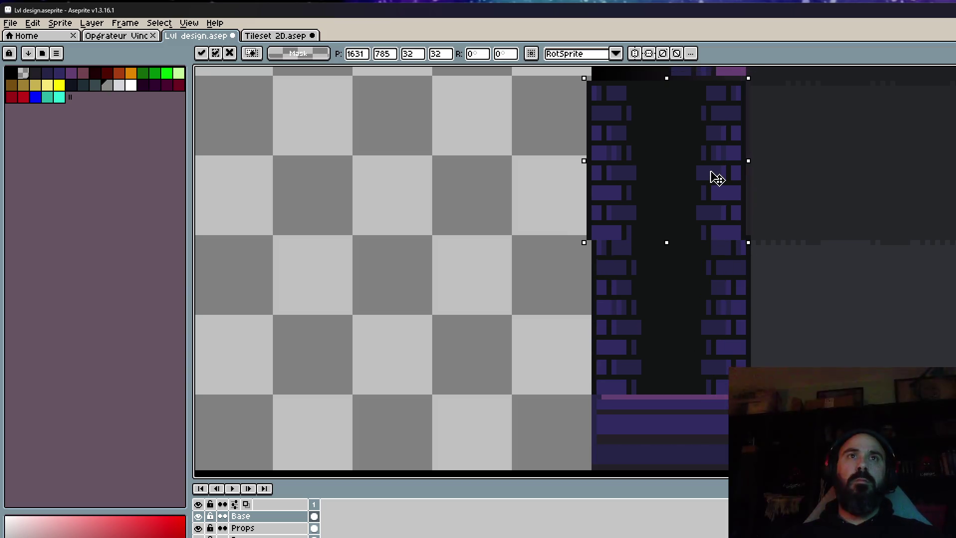
key("Return")
scroll(663, 291, "down", 1)
scroll(662, 291, "up", 3)
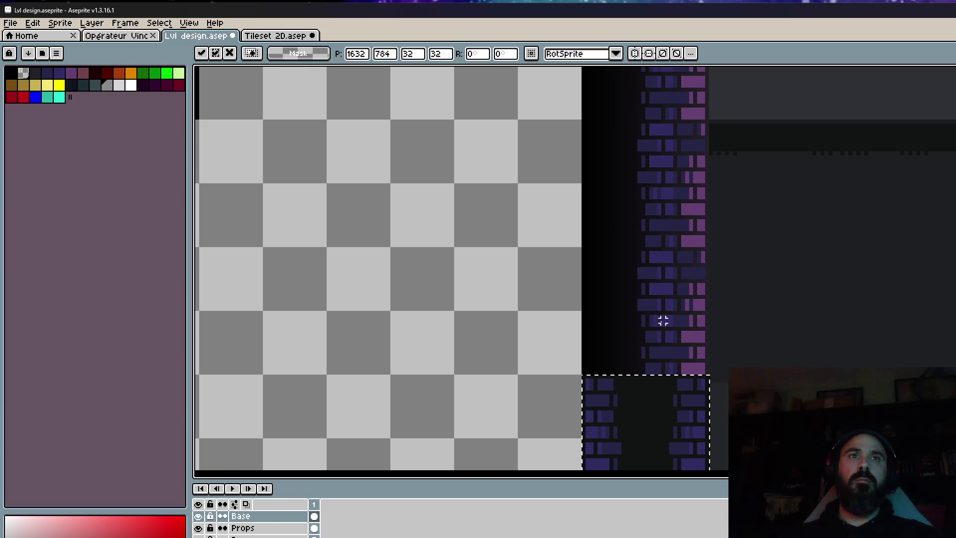
mouse_move(662, 468)
left_mouse_down()
mouse_move(663, 180)
mouse_move(636, 416)
mouse_move(660, 310)
mouse_move(647, 328)
left_mouse_up()
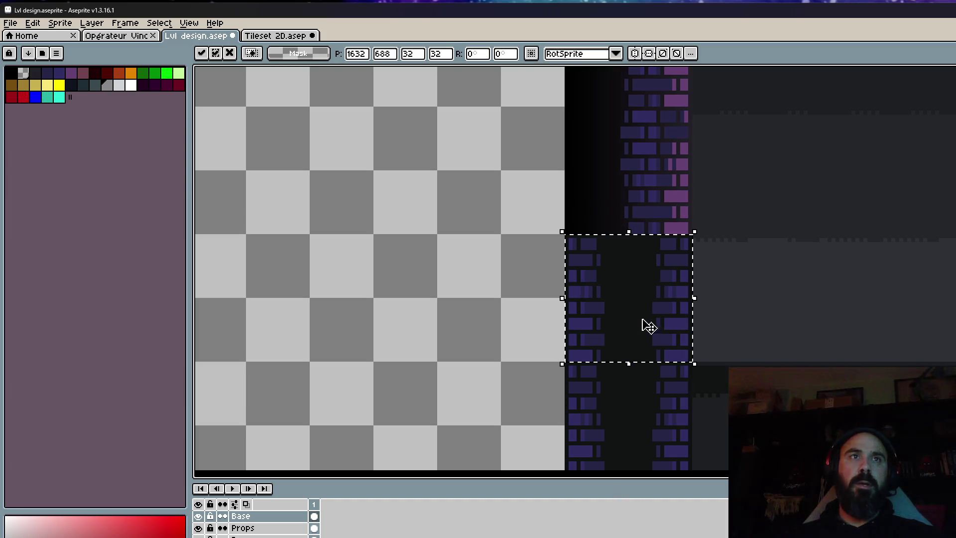
key("ctrl+d")
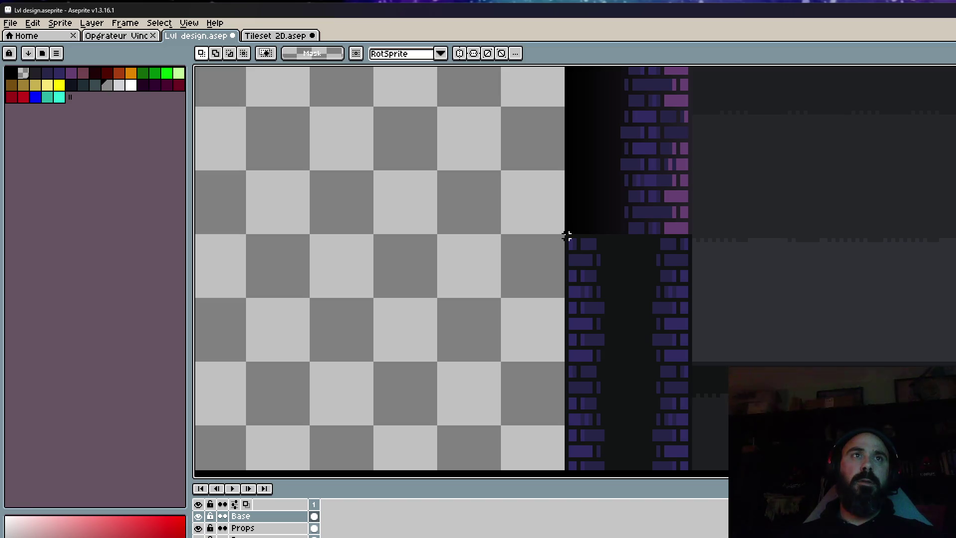
Marquee-select the 32×160 brick wall strip on the shaft's left side.
scroll(567, 236, "down", 2)
scroll(567, 236, "down", 3)
left_click_drag(566, 70, 640, 186)
scroll(641, 186, "up", 2)
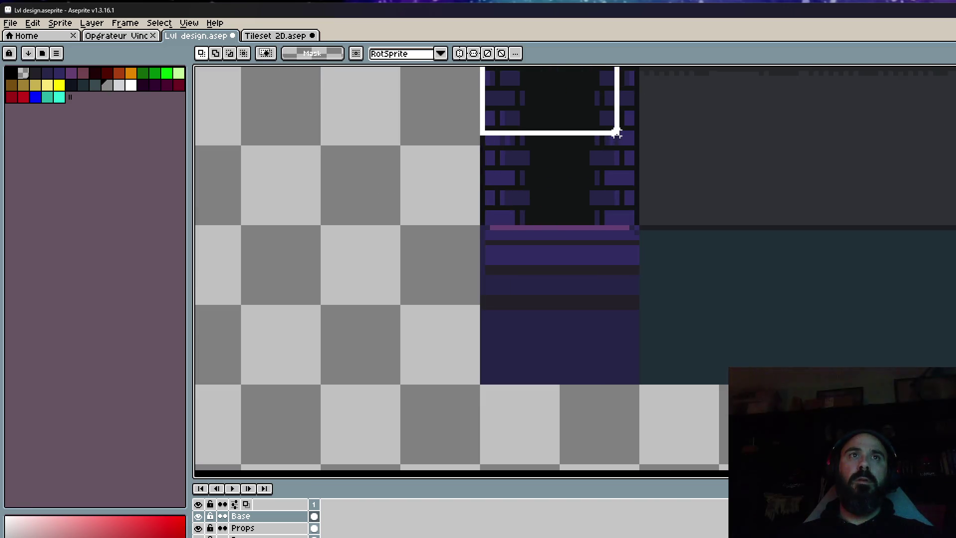
left_click_drag(616, 132, 634, 222)
scroll(601, 164, "down", 3)
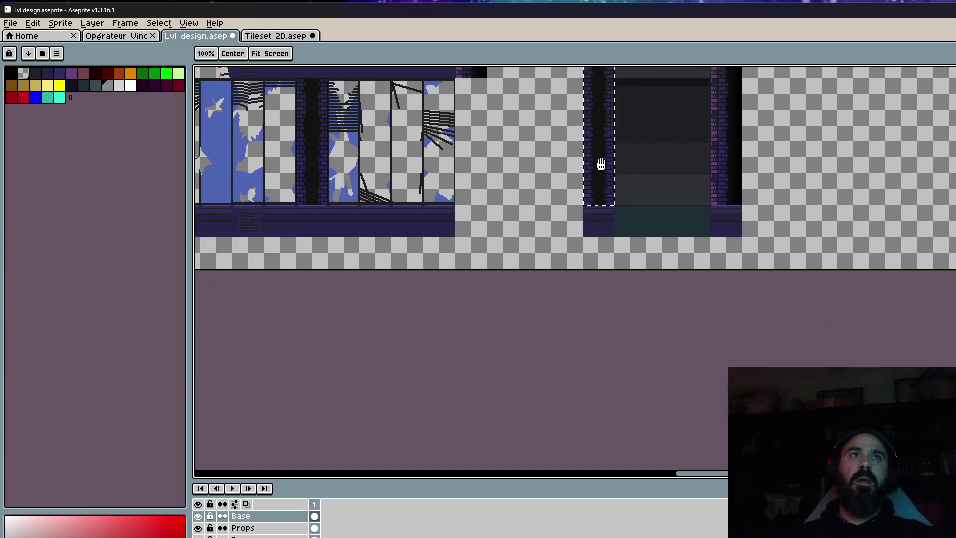
left_click_drag(601, 165, 599, 409)
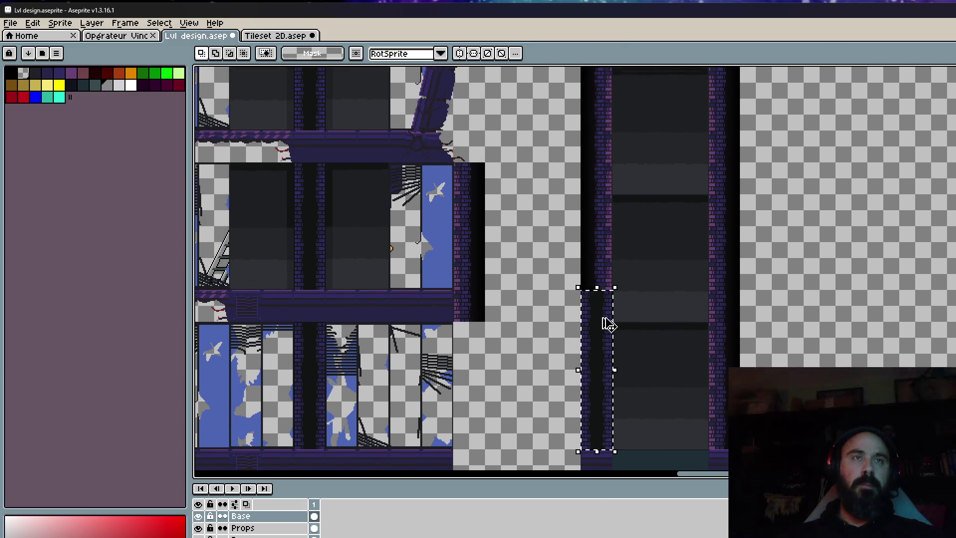
Move the selected wall strip up the shaft and drop it in place.
left_click_drag(608, 325, 608, 153)
scroll(603, 209, "up", 3)
left_click_drag(598, 256, 621, 314)
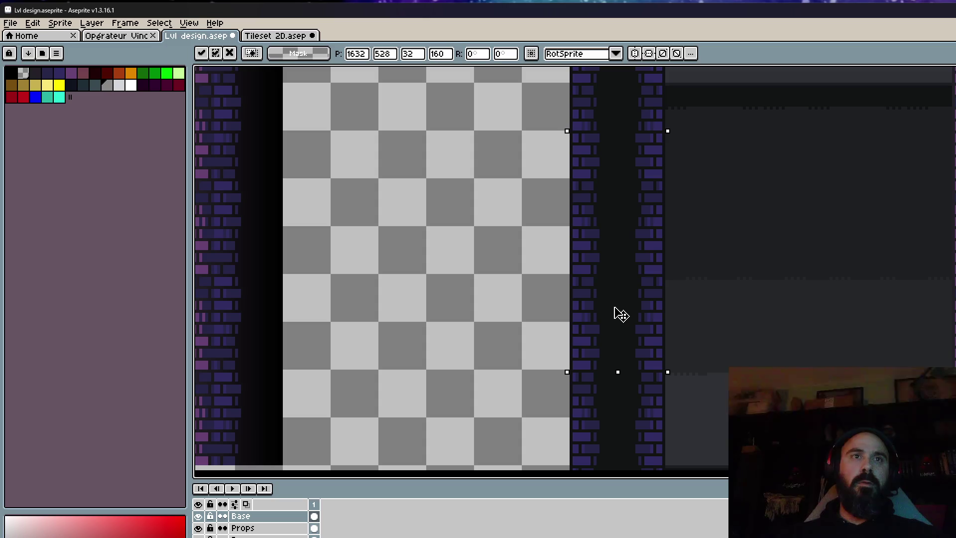
mouse_move(615, 193)
left_mouse_down()
mouse_move(612, 391)
mouse_move(618, 203)
mouse_move(619, 222)
left_mouse_up()
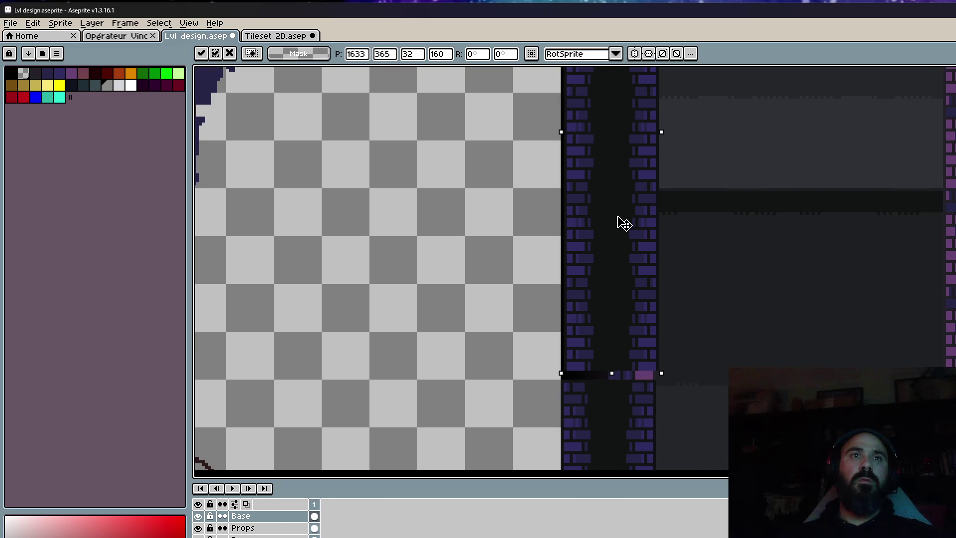
scroll(626, 339, "up", 2)
scroll(644, 393, "down", 2)
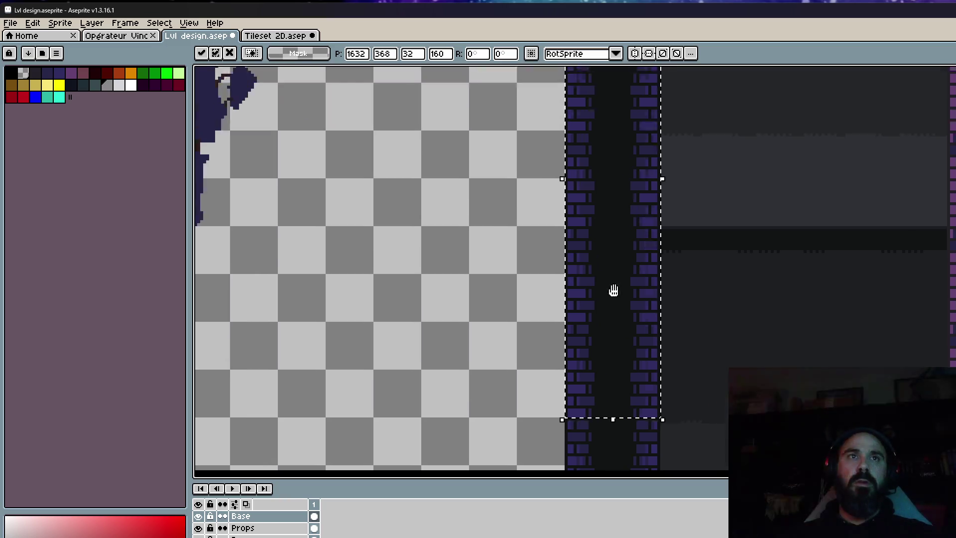
mouse_move(612, 289)
left_mouse_down()
mouse_move(589, 279)
mouse_move(586, 219)
left_mouse_up()
scroll(589, 279, "down", 3)
key("Return")
Select another wall strip down to the wall's base and drag it right.
scroll(582, 209, "up", 2)
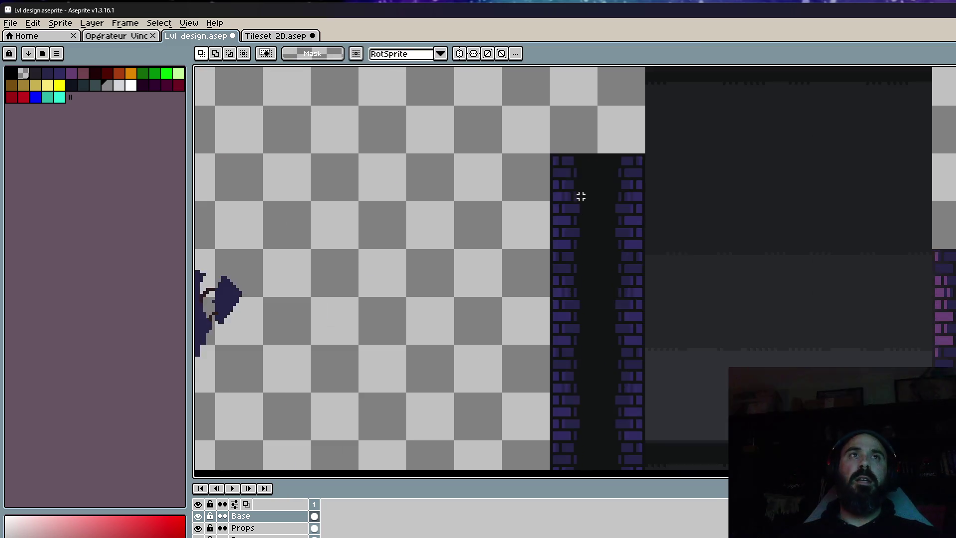
scroll(578, 196, "up", 2)
left_click_drag(525, 130, 572, 252)
scroll(548, 199, "down", 2)
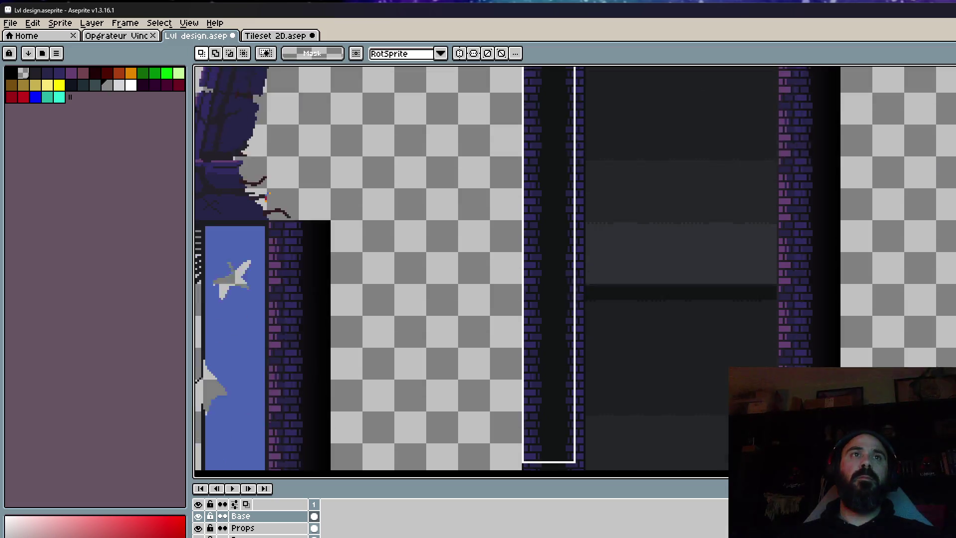
scroll(572, 252, "up", 2)
scroll(572, 252, "up", 1)
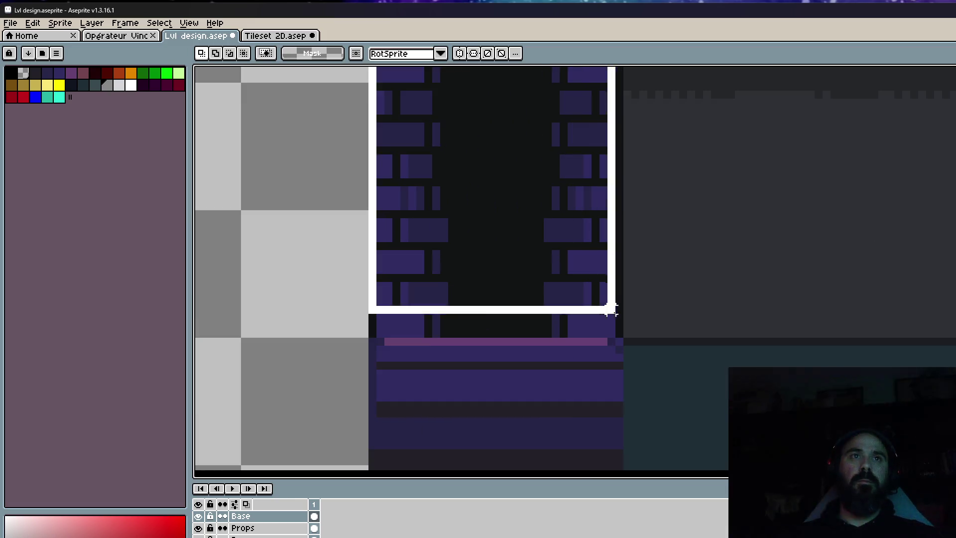
left_click_drag(572, 253, 617, 335)
scroll(564, 279, "down", 2)
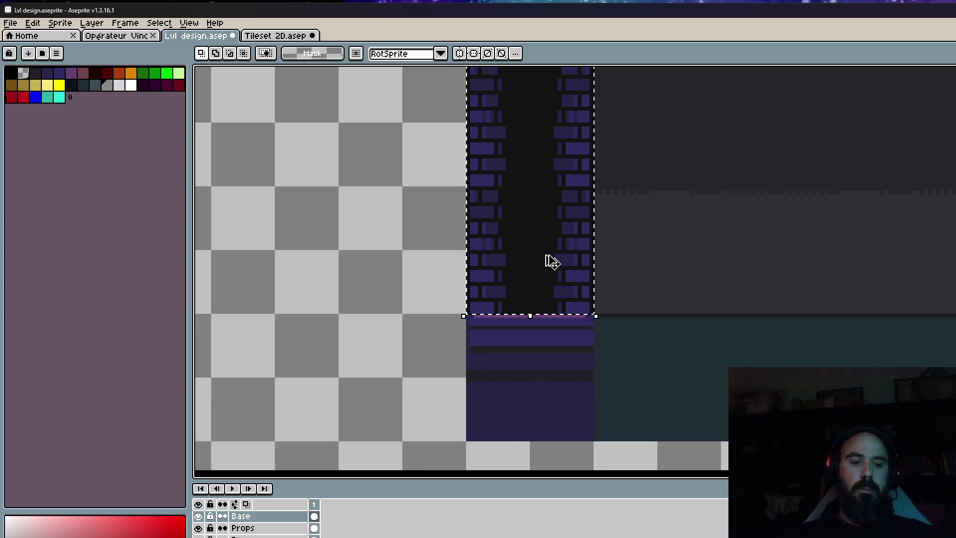
mouse_move(550, 260)
left_mouse_down()
mouse_move(805, 277)
mouse_move(842, 138)
mouse_move(736, 366)
mouse_move(721, 204)
left_mouse_up()
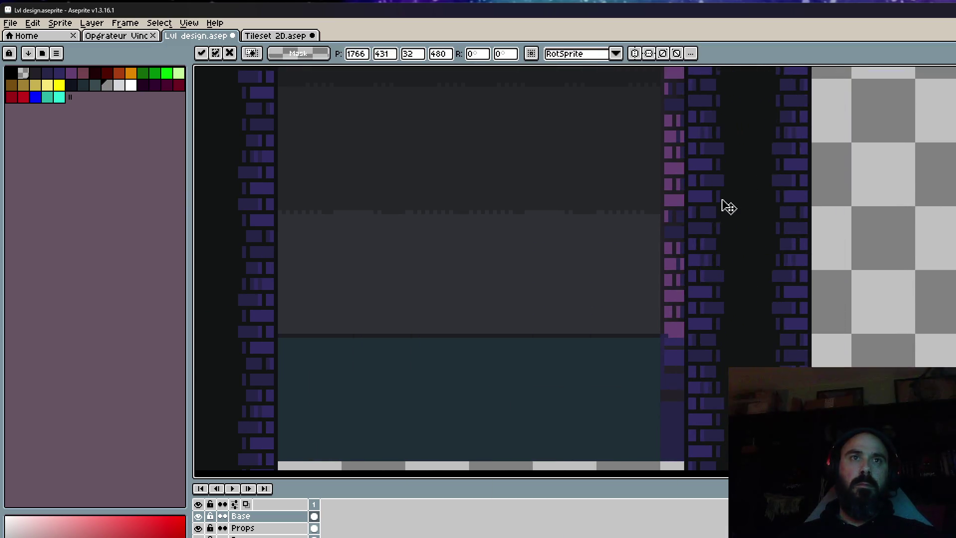
Place the brick wall strip on the shaft's right side, settling it with undo and redo.
left_click_drag(706, 288, 722, 403)
key("ctrl+z")
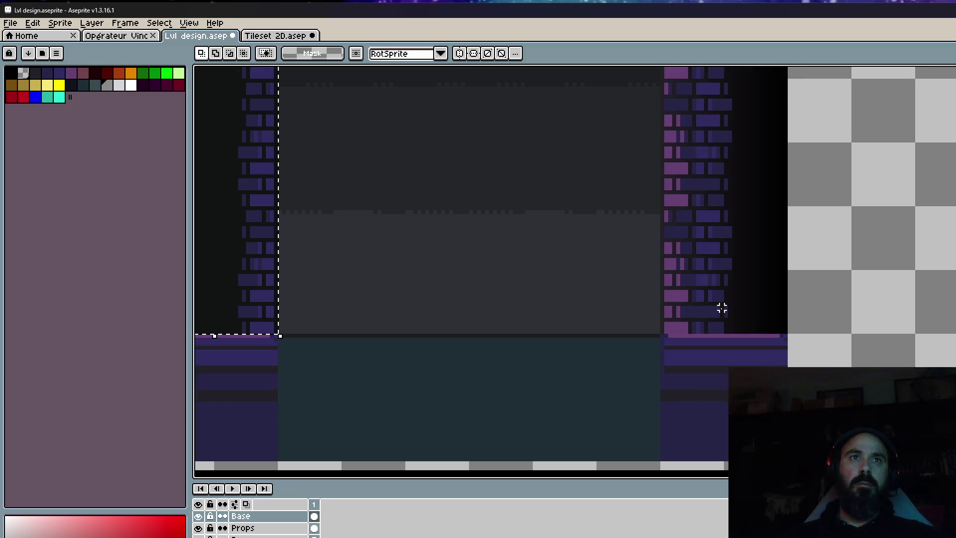
left_click_drag(320, 309, 755, 218)
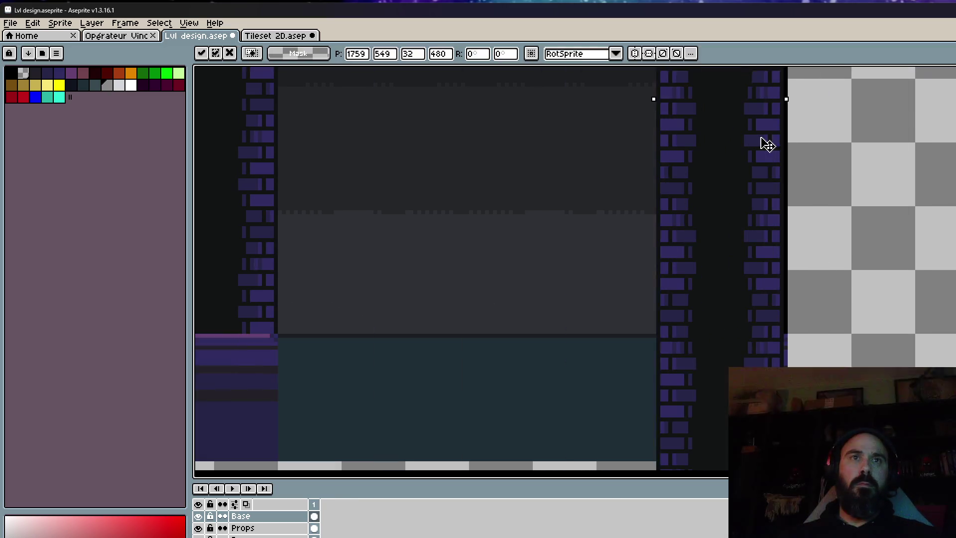
key("ctrl+z")
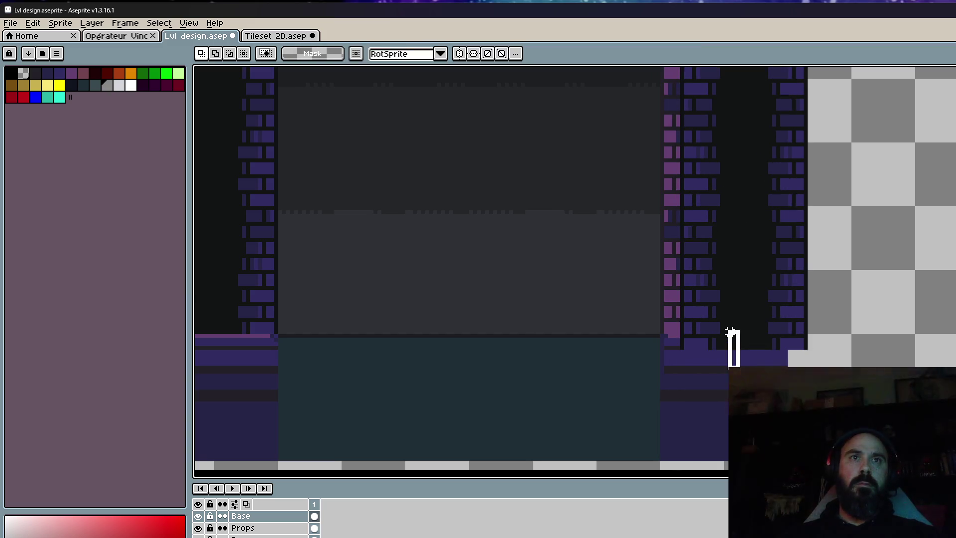
key("ctrl+z")
key("ctrl+y")
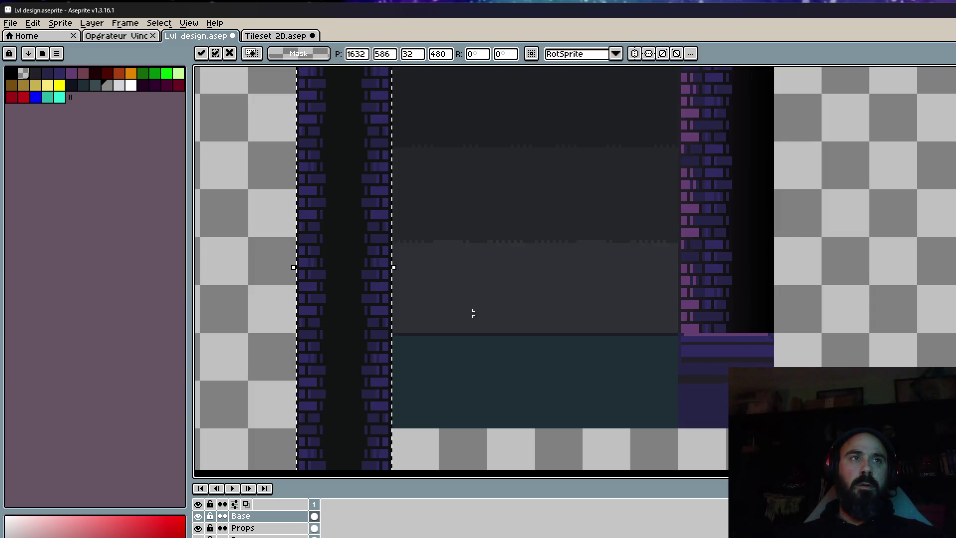
key("ctrl+y")
key("ctrl+y")
Adjust the right wall strip's height, nudge it one pixel left, and commit.
left_click_drag(730, 367, 730, 165)
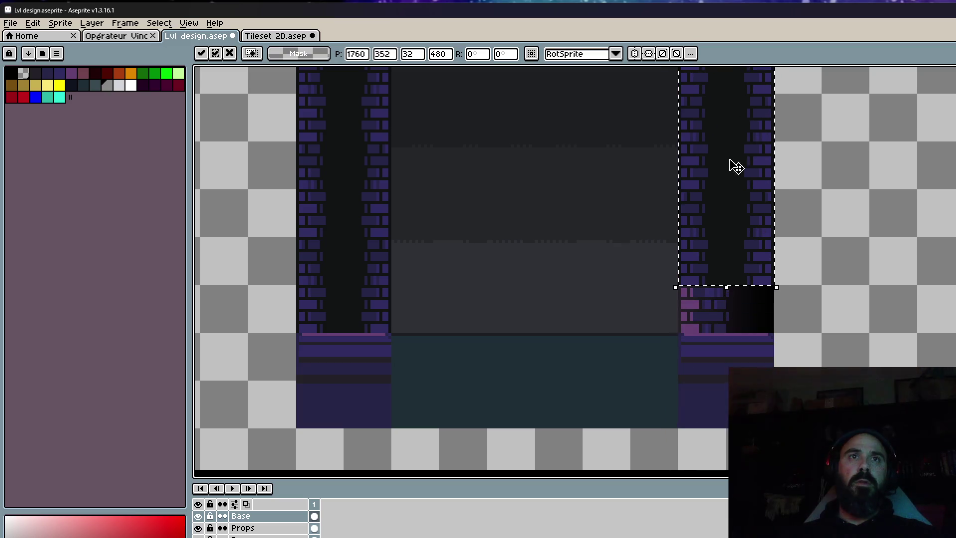
scroll(719, 277, "up", 1)
left_click_drag(715, 280, 724, 331)
scroll(722, 328, "down", 1)
scroll(735, 320, "up", 1)
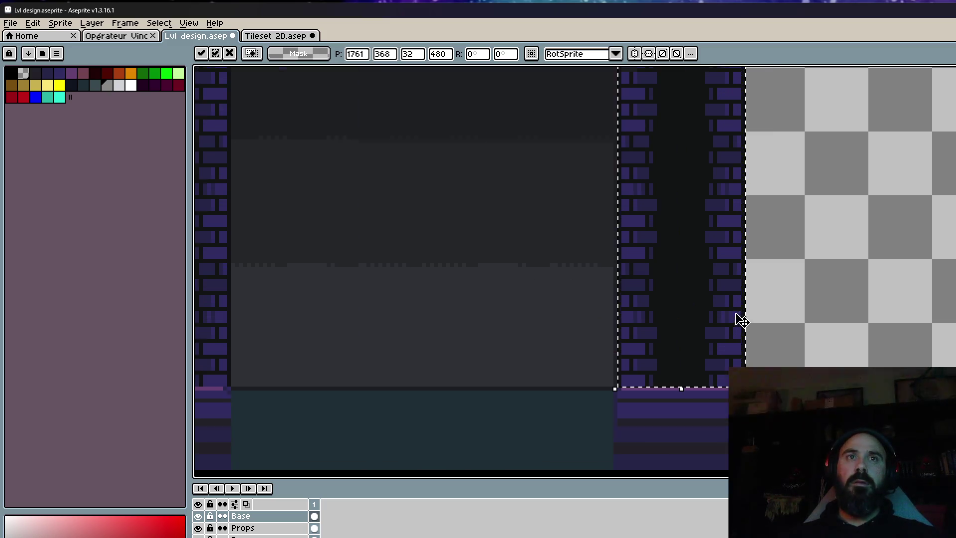
key("Left")
scroll(723, 345, "down", 4)
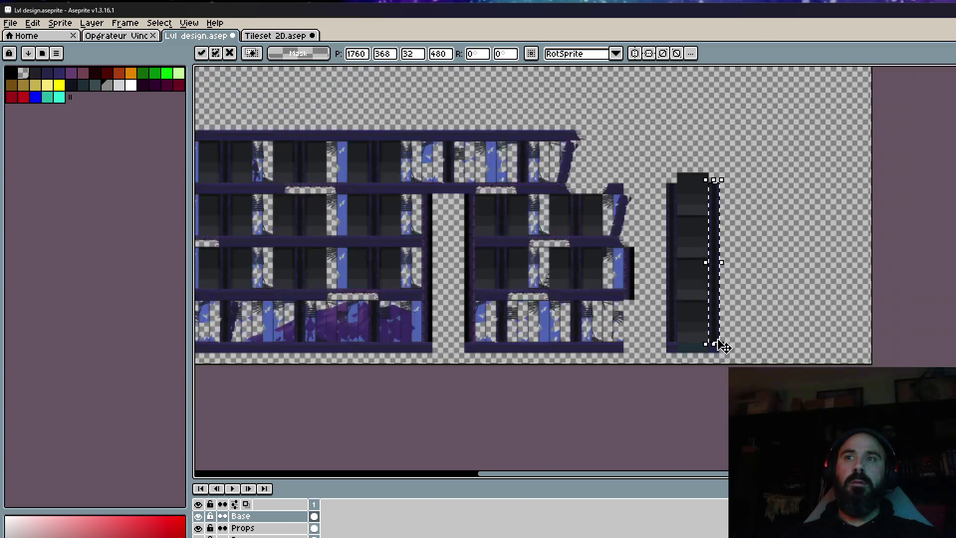
key("Return")
scroll(689, 160, "up", 4)
scroll(566, 183, "up", 1)
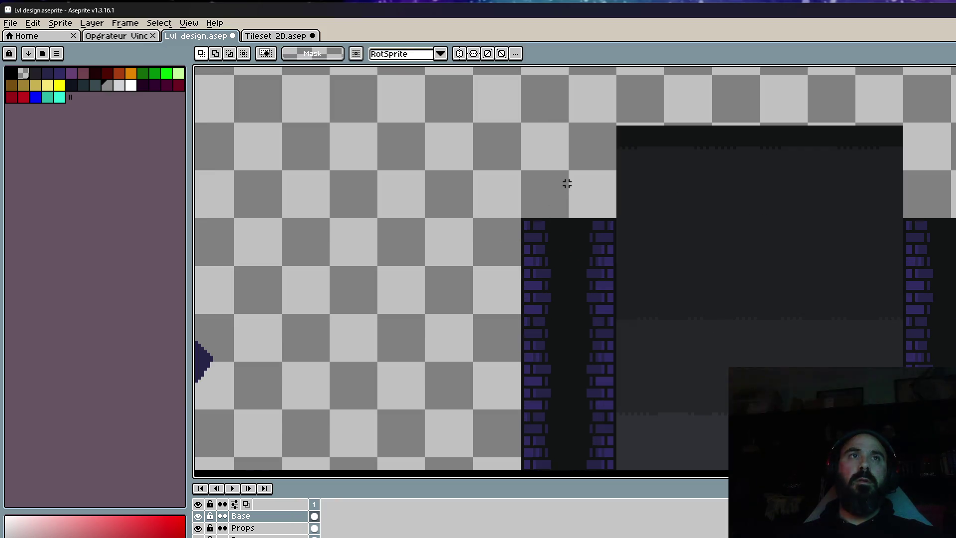
Copy the upper brick section up both walls, filling the gap atop the right wall.
scroll(566, 180, "up", 1)
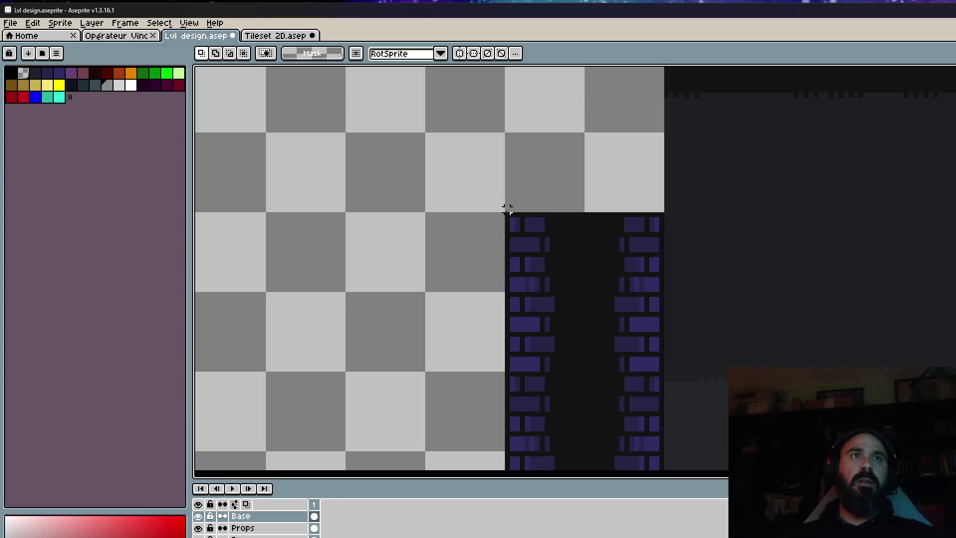
left_click_drag(507, 215, 666, 379)
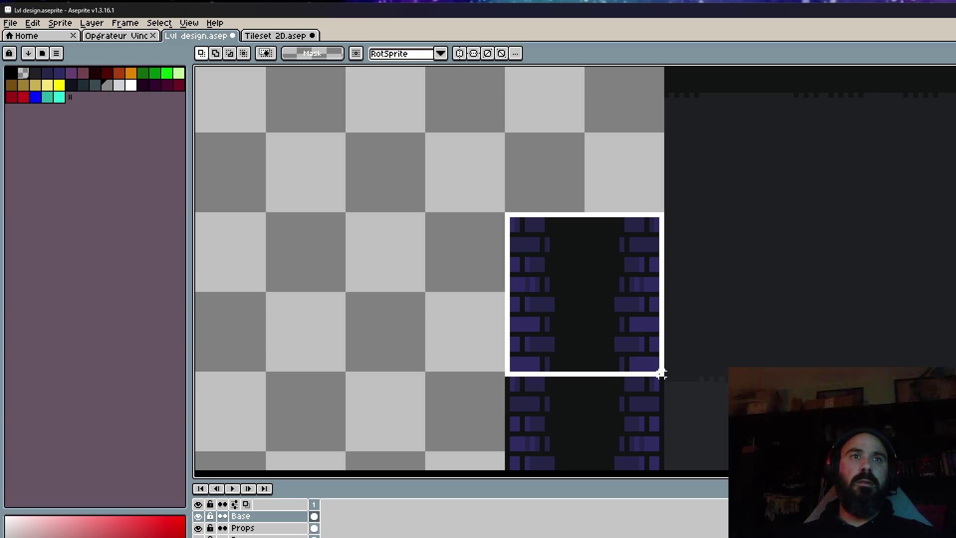
mouse_move(615, 314)
left_mouse_down()
mouse_move(604, 70)
mouse_move(603, 322)
mouse_move(599, 154)
left_mouse_up()
scroll(610, 189, "down", 2)
left_click_drag(631, 186, 582, 375)
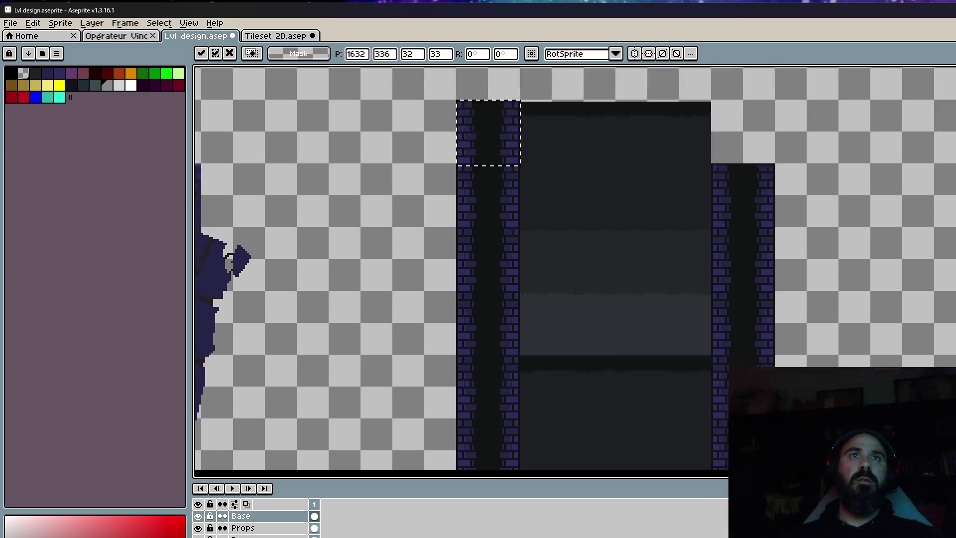
left_click_drag(728, 420, 731, 175)
scroll(731, 175, "up", 1)
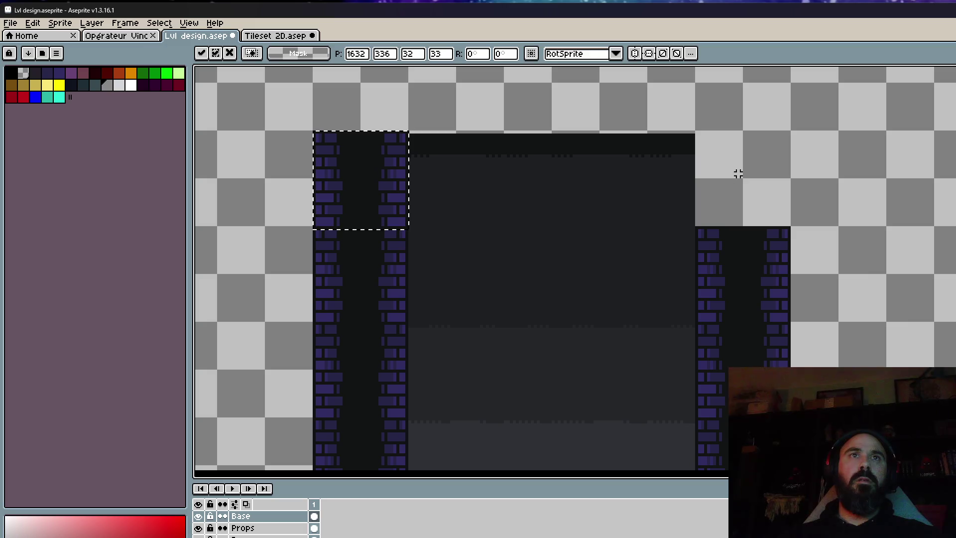
left_click_drag(341, 181, 722, 181)
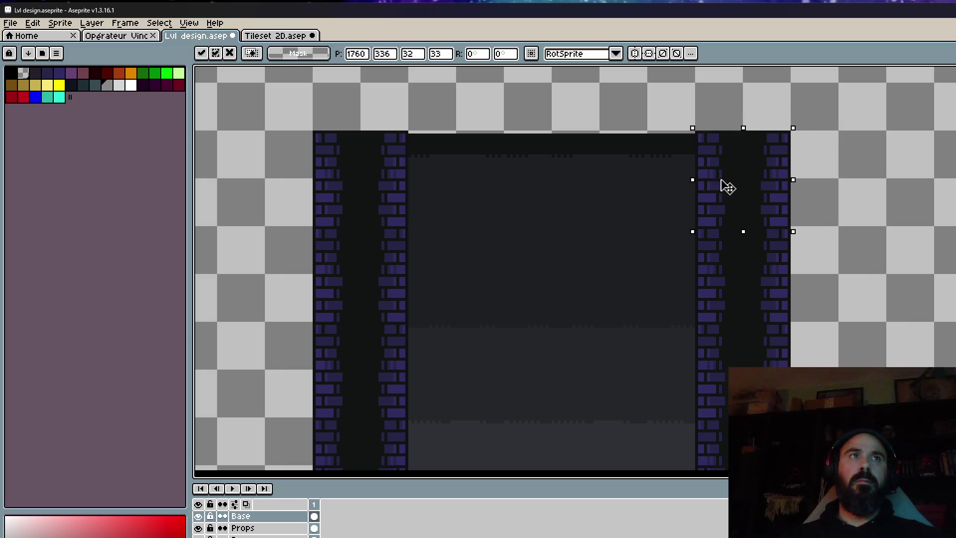
key("Return")
key("ctrl+d")
Select the shaft's top strip, raise it slightly, and commit.
scroll(408, 128, "up", 1)
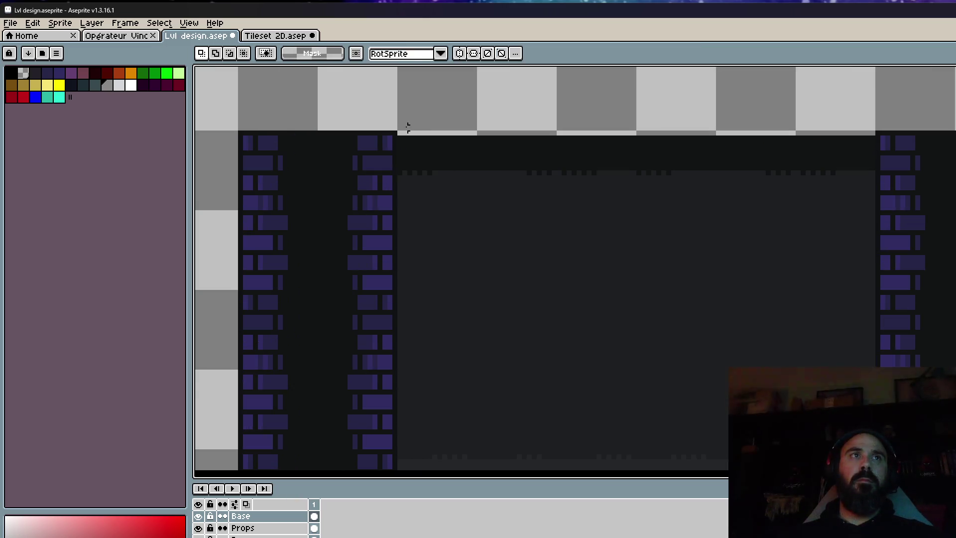
left_click_drag(399, 128, 878, 143)
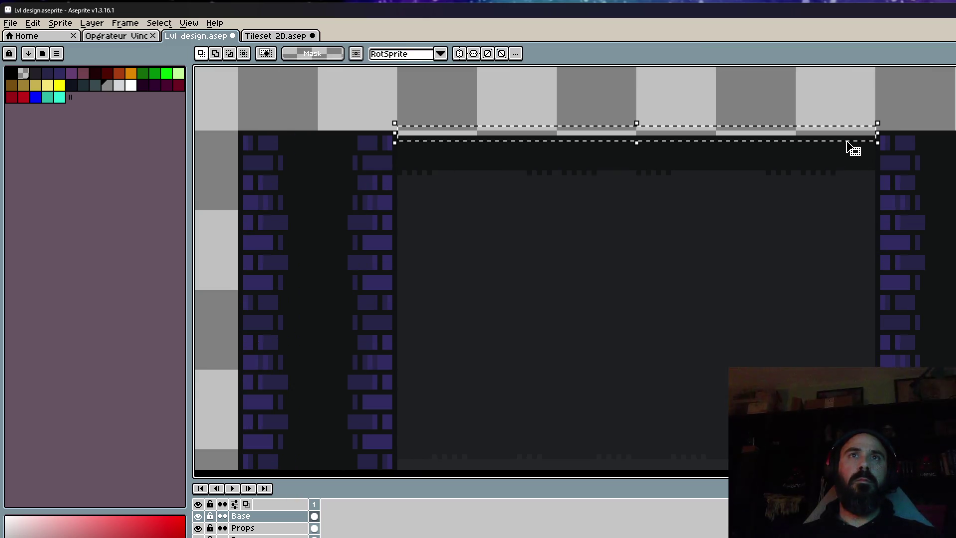
left_click(604, 137)
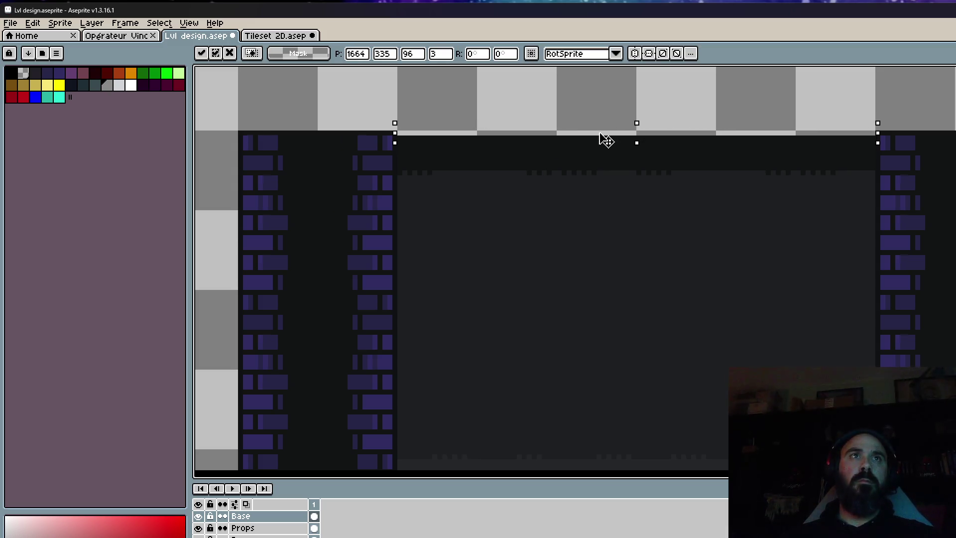
left_click_drag(604, 141, 604, 134)
key("Return")
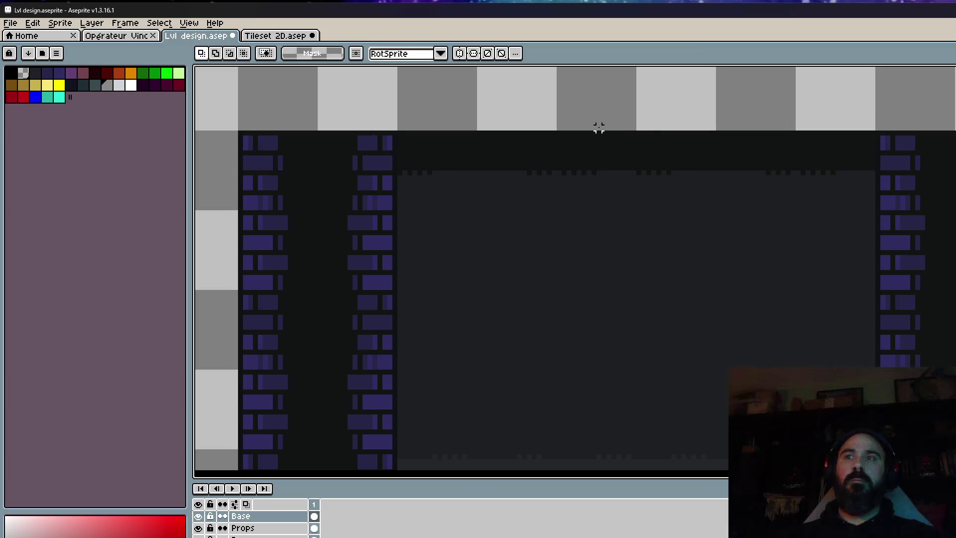
scroll(598, 128, "down", 2)
scroll(598, 127, "down", 2)
mouse_move(646, 239)
left_mouse_down()
mouse_move(629, 139)
mouse_move(637, 251)
left_mouse_up()
scroll(629, 139, "down", 2)
scroll(636, 251, "up", 1)
left_click_drag(619, 296, 614, 260)
scroll(615, 260, "up", 2)
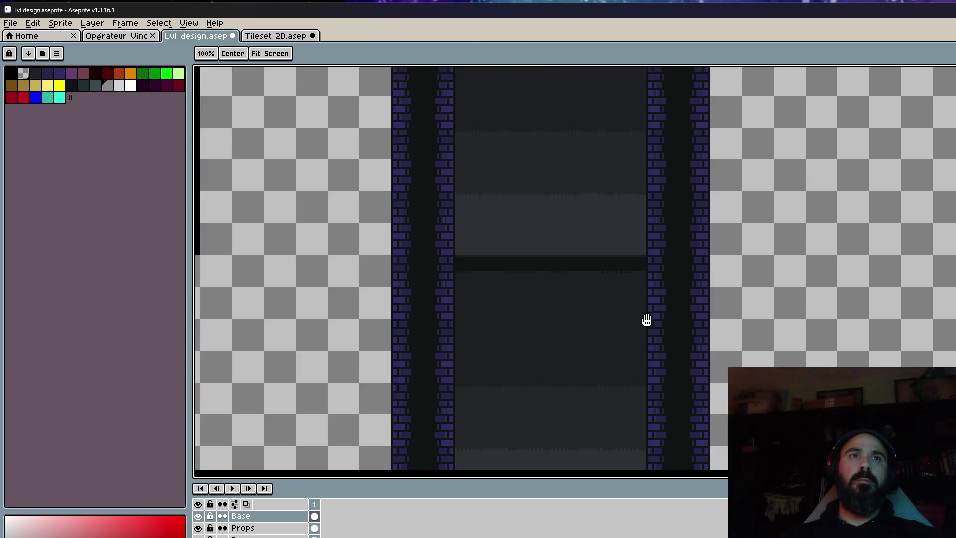
mouse_move(646, 320)
left_mouse_down()
mouse_move(665, 220)
mouse_move(696, 368)
mouse_move(751, 357)
left_mouse_up()
scroll(665, 220, "down", 2)
scroll(442, 314, "up", 1)
scroll(453, 286, "down", 2)
left_click_drag(453, 286, 449, 262)
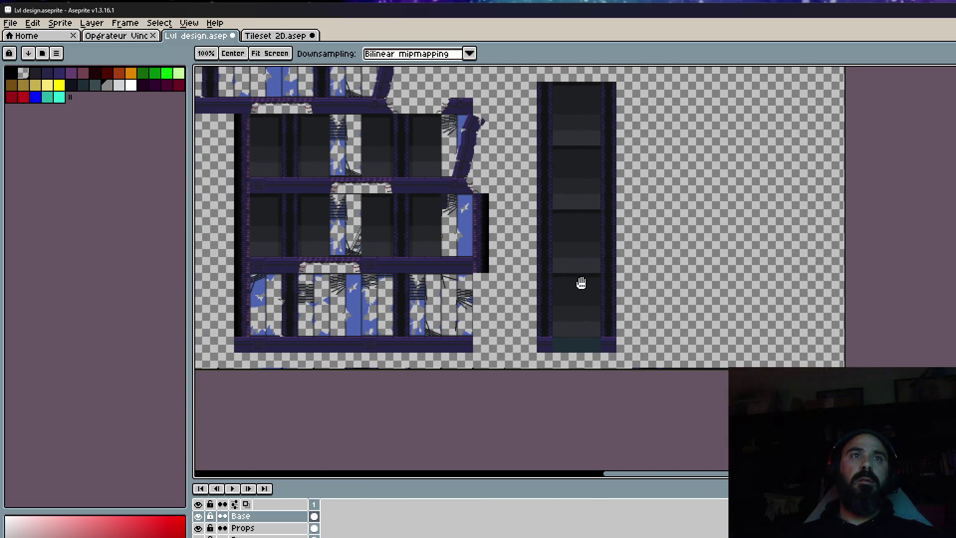
left_click_drag(520, 73, 696, 370)
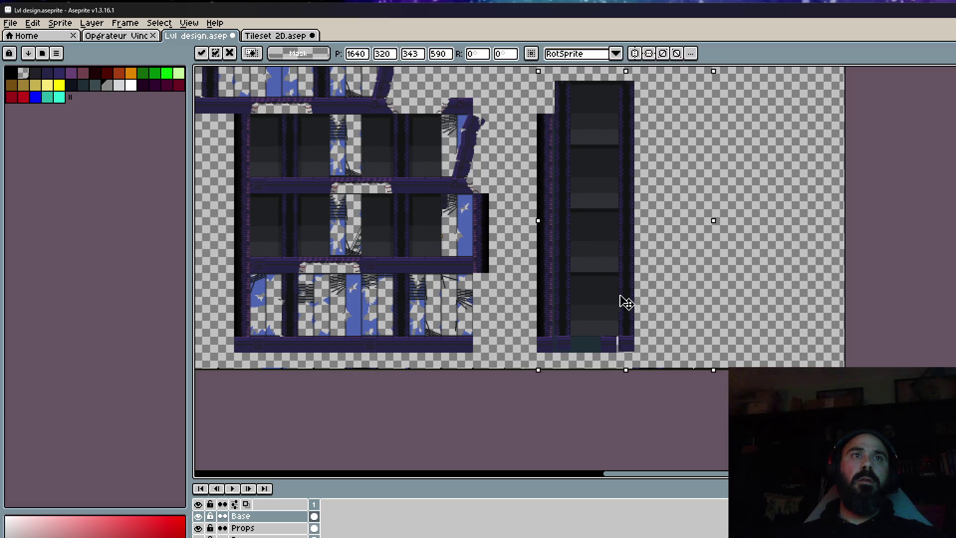
left_click_drag(617, 300, 645, 299)
key("Escape")
key("ctrl+d")
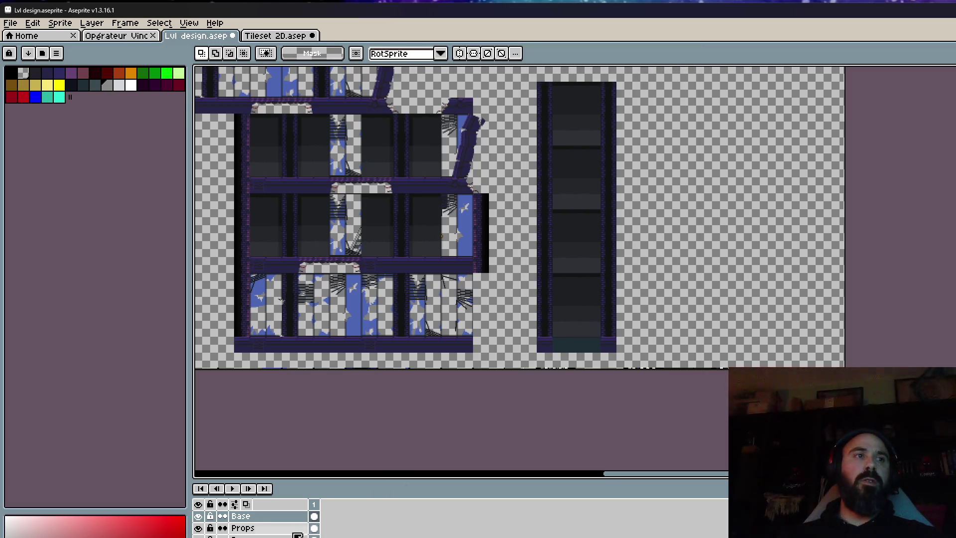
left_click(198, 537)
left_click(198, 537)
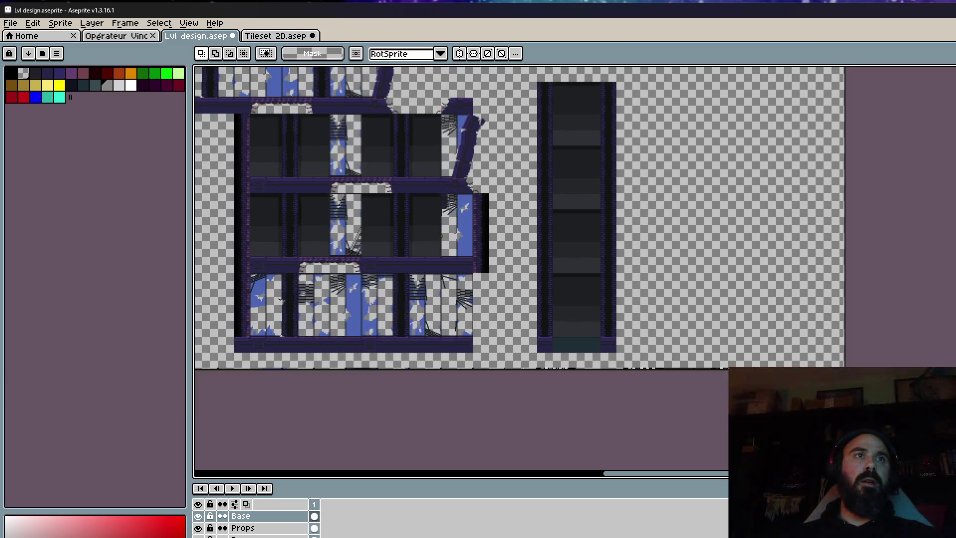
left_click(198, 537)
left_click(198, 537)
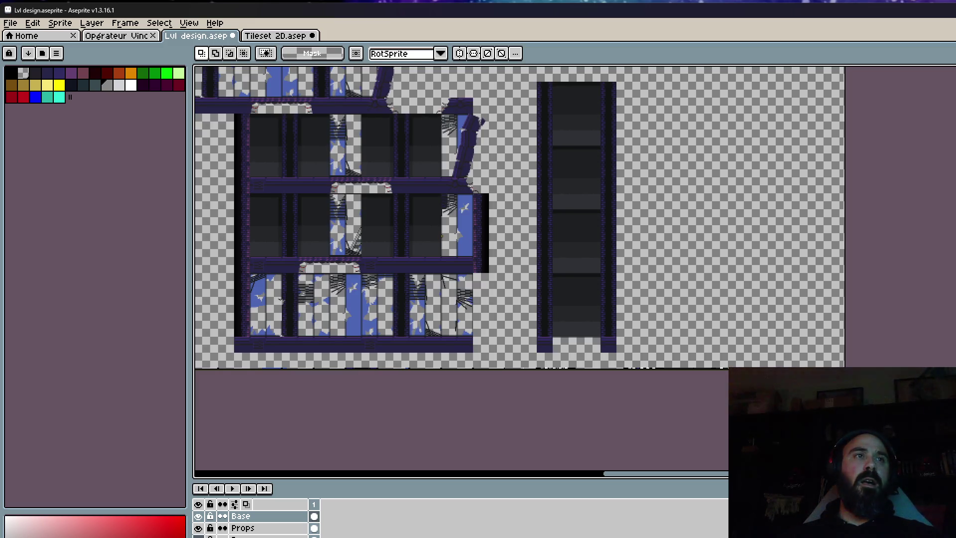
scroll(523, 375, "up", 3)
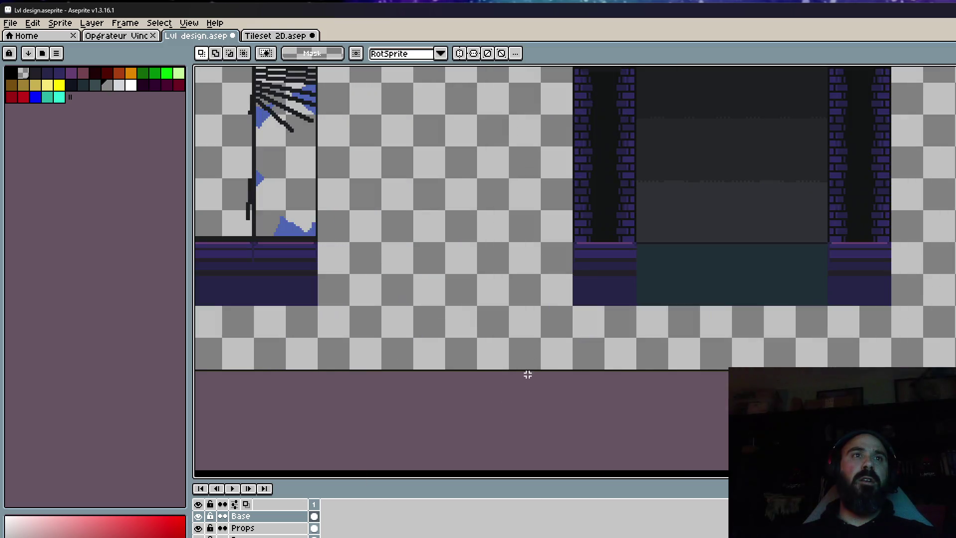
scroll(602, 252, "up", 2)
scroll(572, 203, "up", 1)
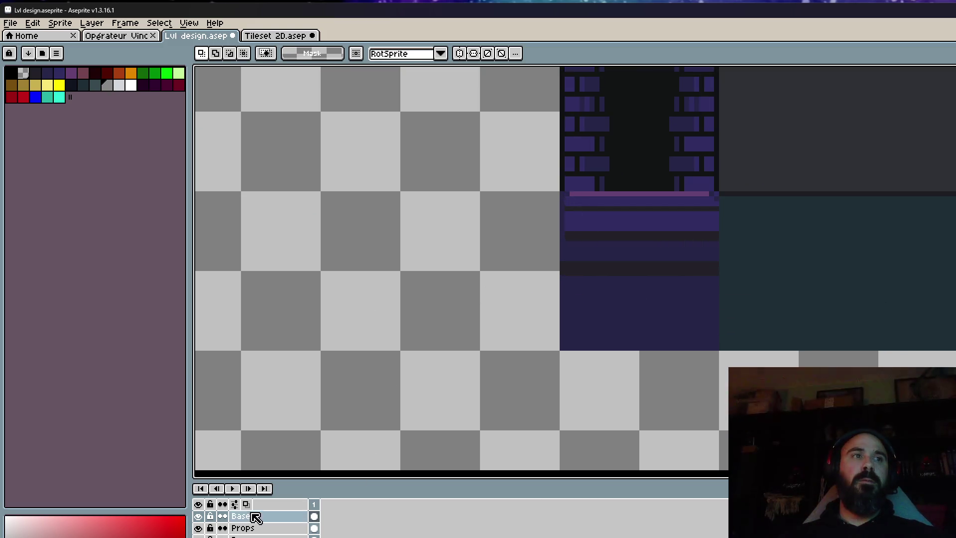
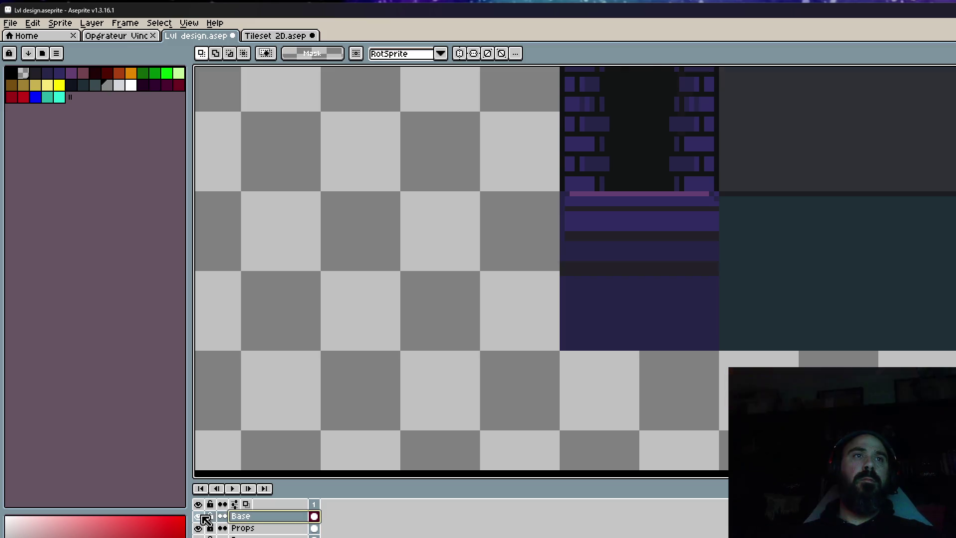
Move the Base layer below Props in the layer stack and make it visible again.
left_click(199, 516)
scroll(572, 249, "down", 3)
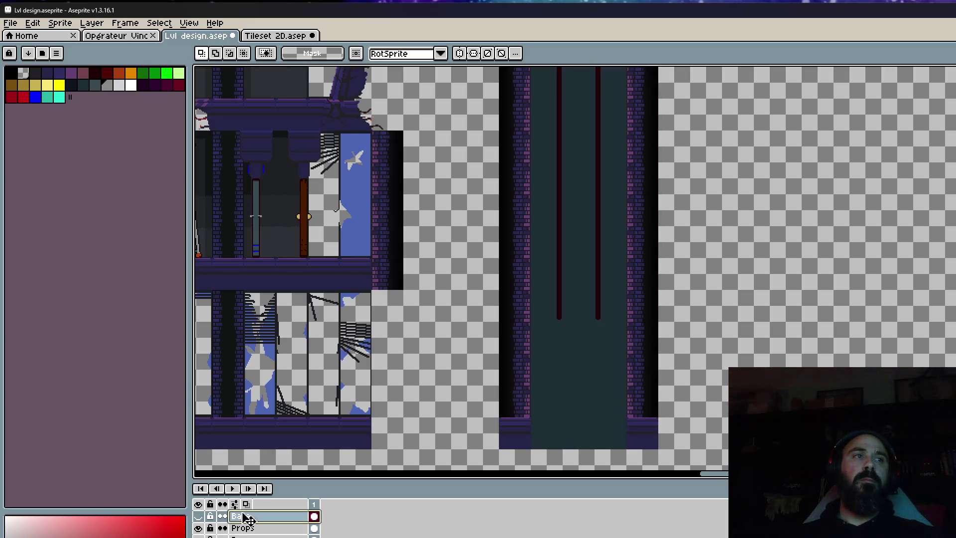
left_click_drag(248, 518, 249, 529)
right_click(256, 528)
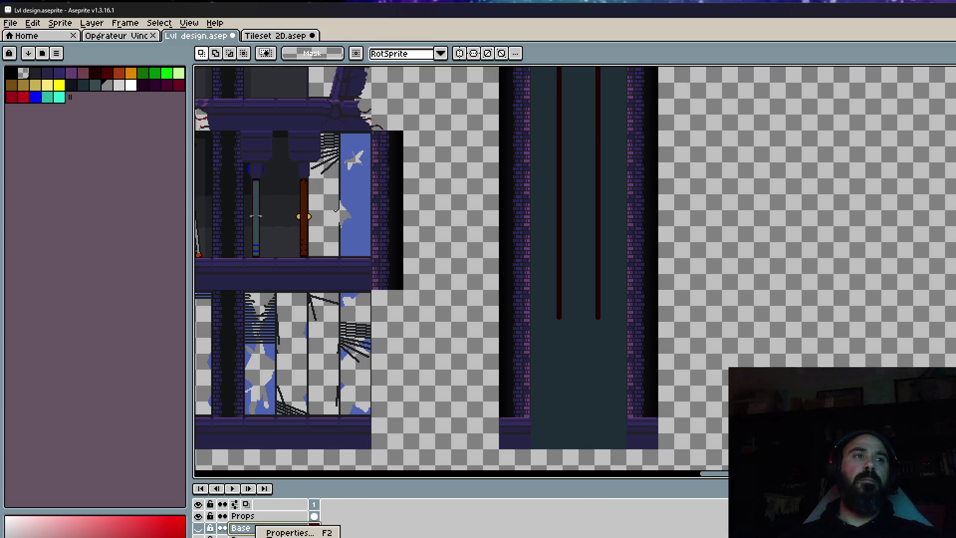
left_click(198, 528)
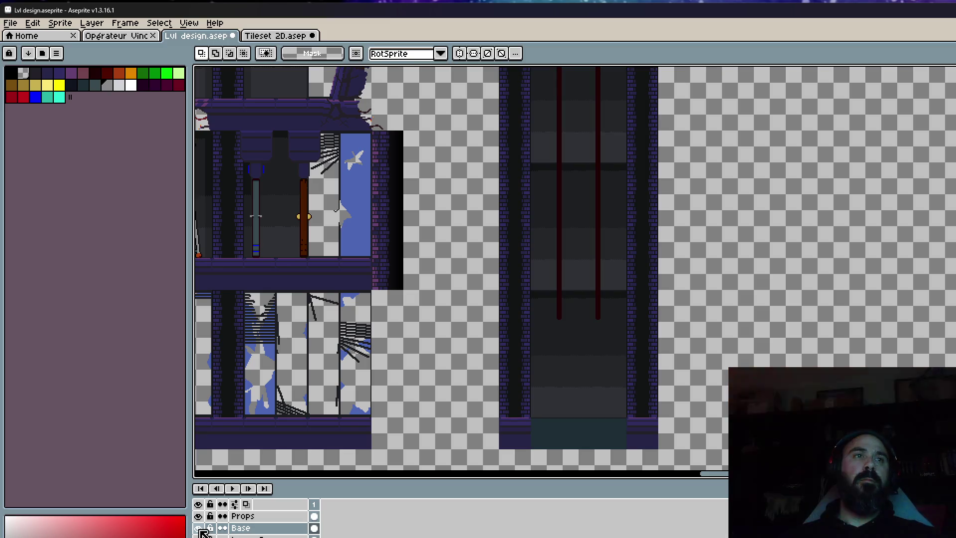
On the Props layer, select the red pipes inside the dark shaft and delete them.
scroll(495, 380, "down", 2)
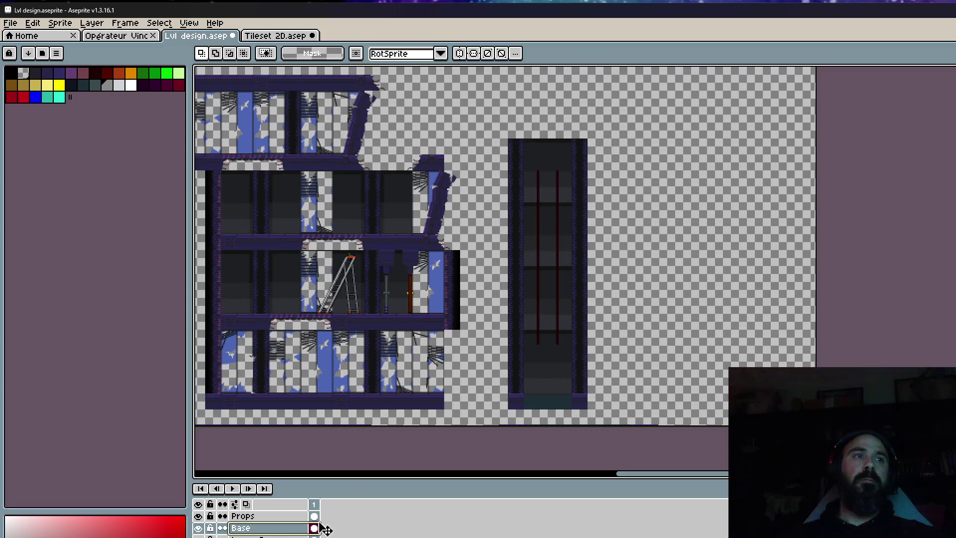
left_click(269, 516)
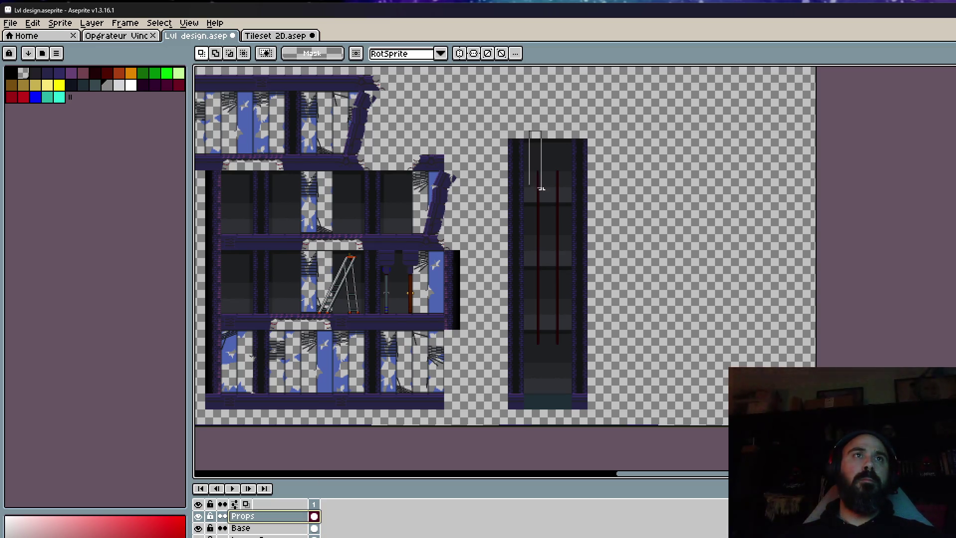
left_click_drag(566, 371, 567, 373)
key("Delete")
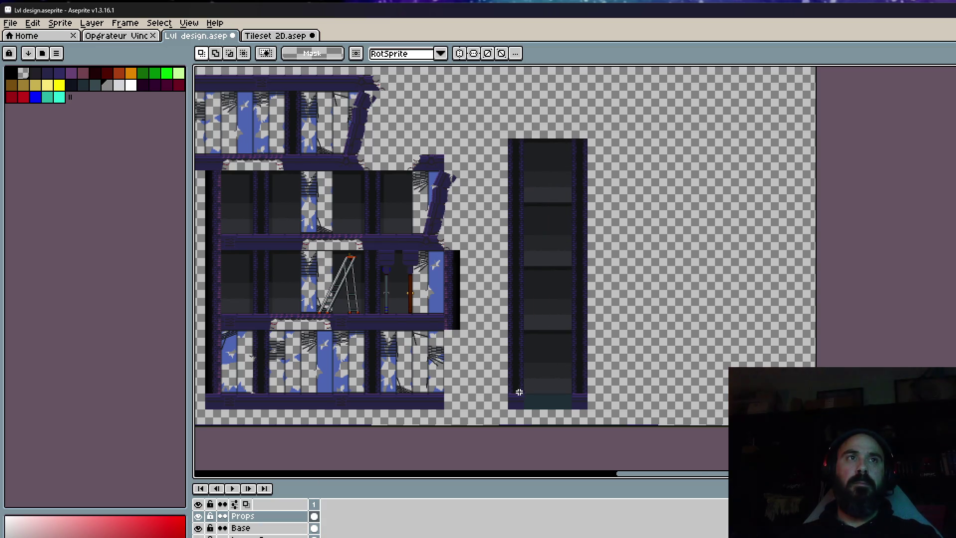
Select the vented floor section and test-move it, then back out of the move.
scroll(518, 390, "up", 2)
scroll(506, 407, "up", 3)
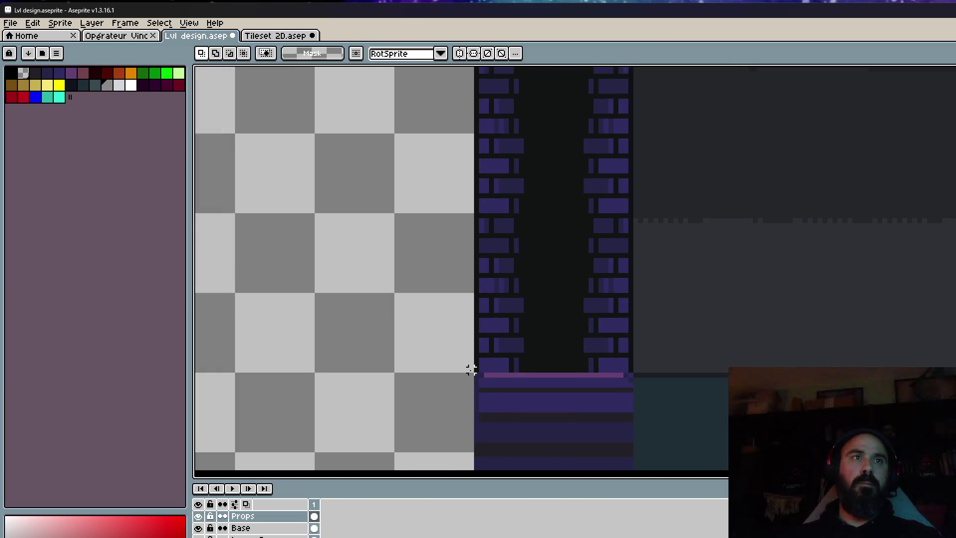
scroll(471, 375, "down", 1)
left_click_drag(482, 380, 607, 454)
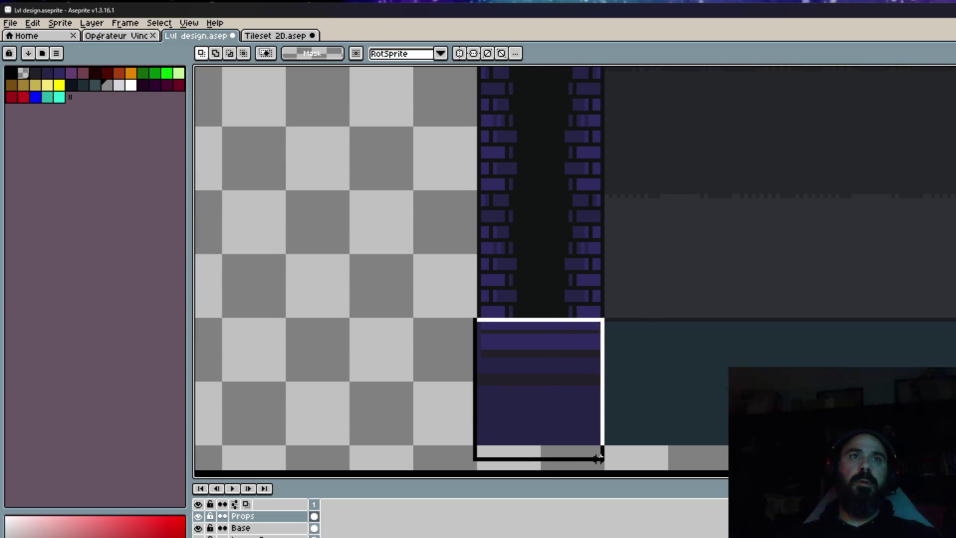
scroll(602, 453, "down", 3)
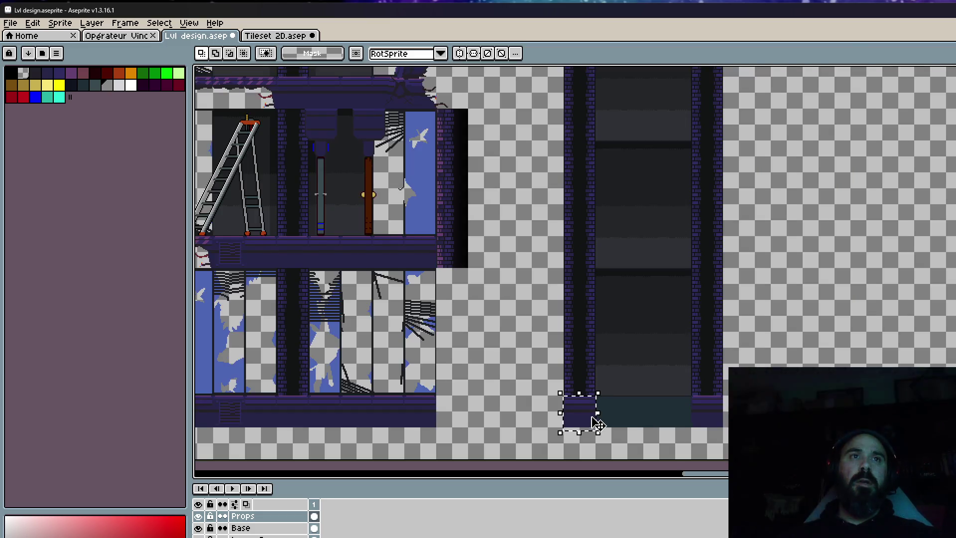
scroll(568, 393, "up", 1)
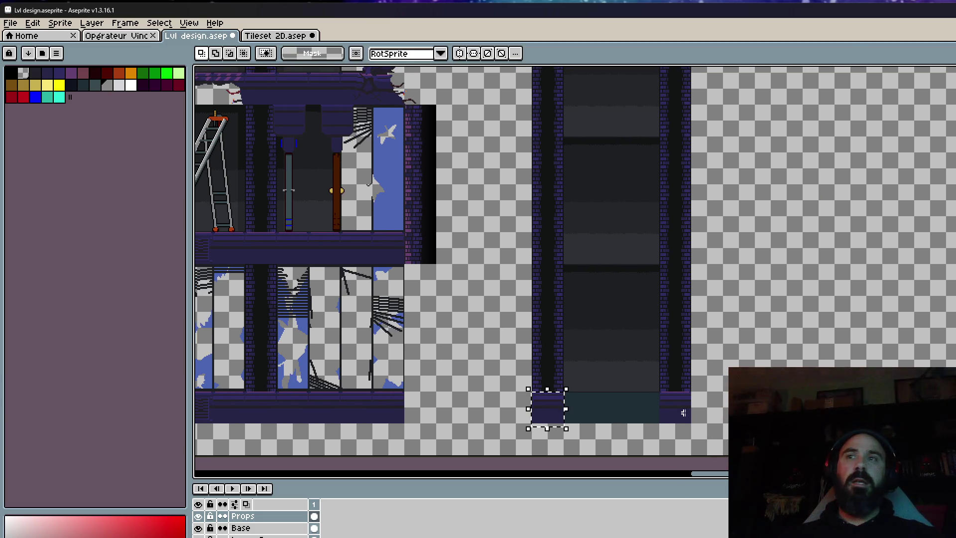
scroll(683, 412, "up", 2)
scroll(689, 417, "up", 2)
left_click_drag(539, 290, 770, 277)
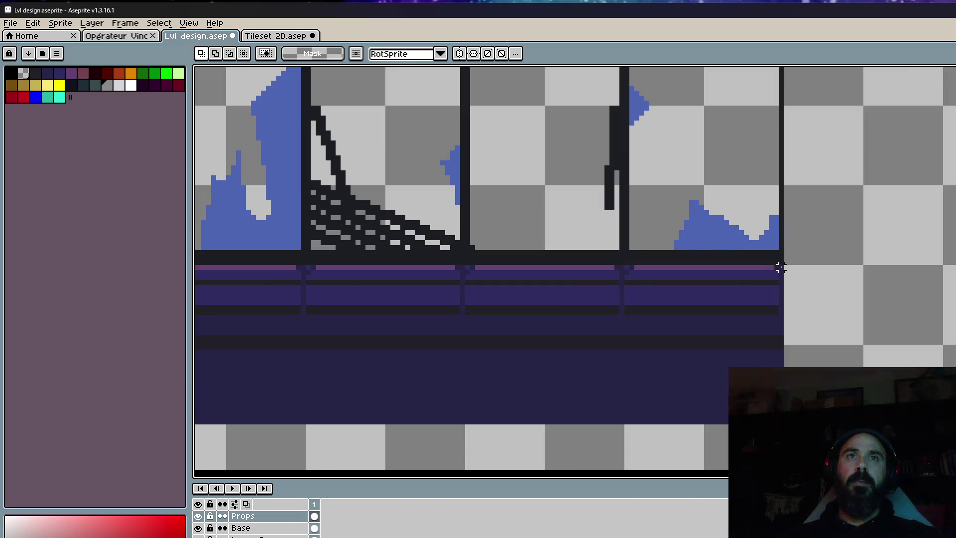
scroll(779, 267, "down", 2)
mouse_move(946, 269)
left_mouse_down()
mouse_move(707, 349)
mouse_move(715, 336)
left_mouse_up()
scroll(717, 336, "up", 2)
scroll(763, 277, "down", 2)
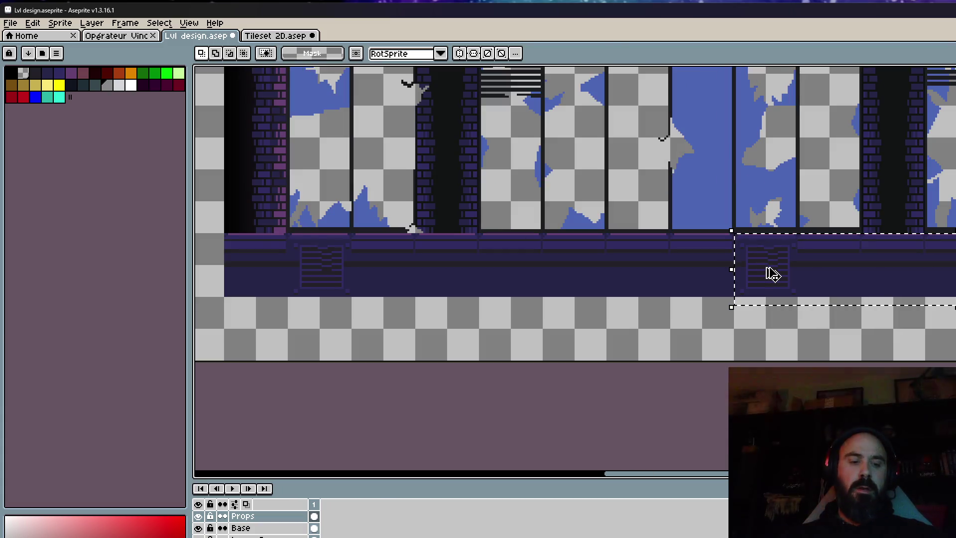
left_click_drag(771, 273, 465, 273)
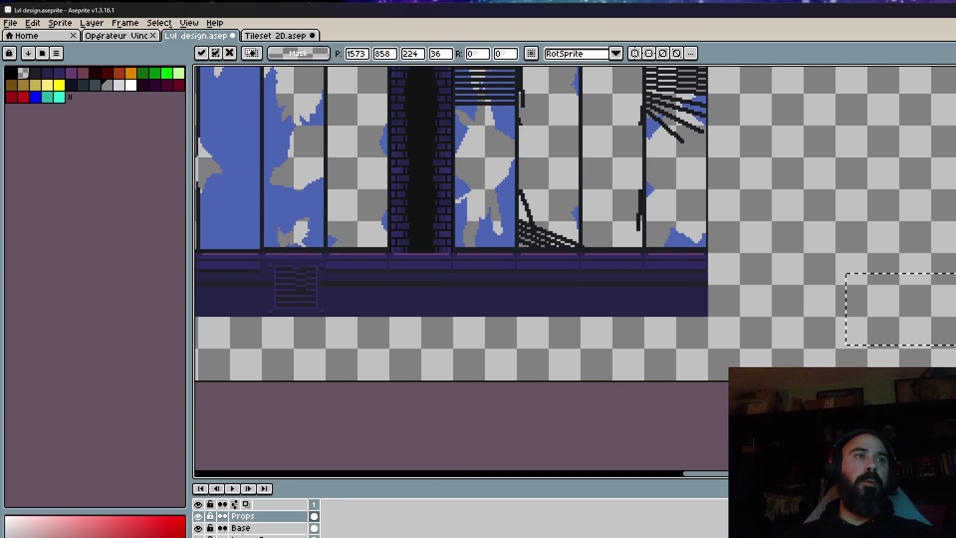
key("Return")
On the Base layer, select the vented floor section and move it up beside the shaft wall.
left_click(313, 528)
scroll(608, 298, "up", 2)
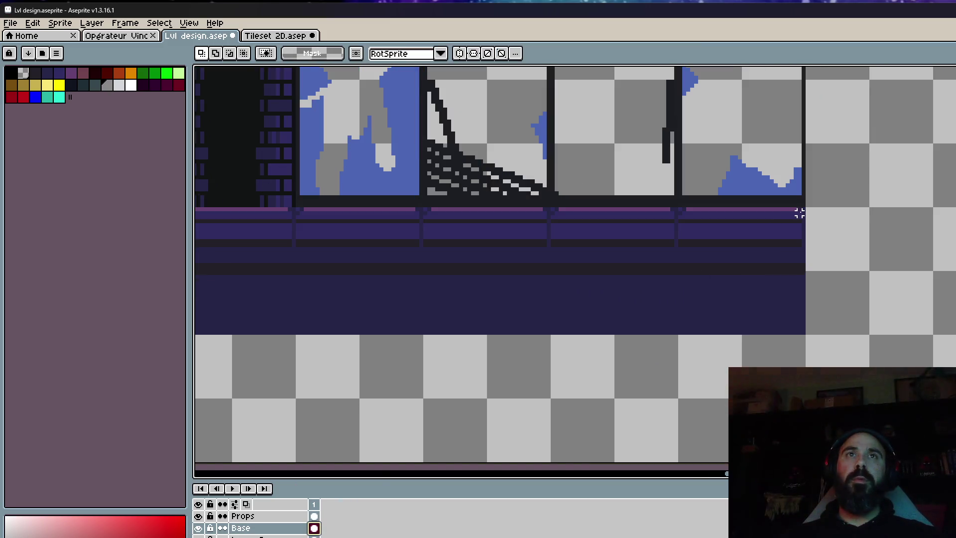
scroll(802, 209, "down", 2)
left_click_drag(803, 209, 699, 357)
scroll(747, 249, "up", 2)
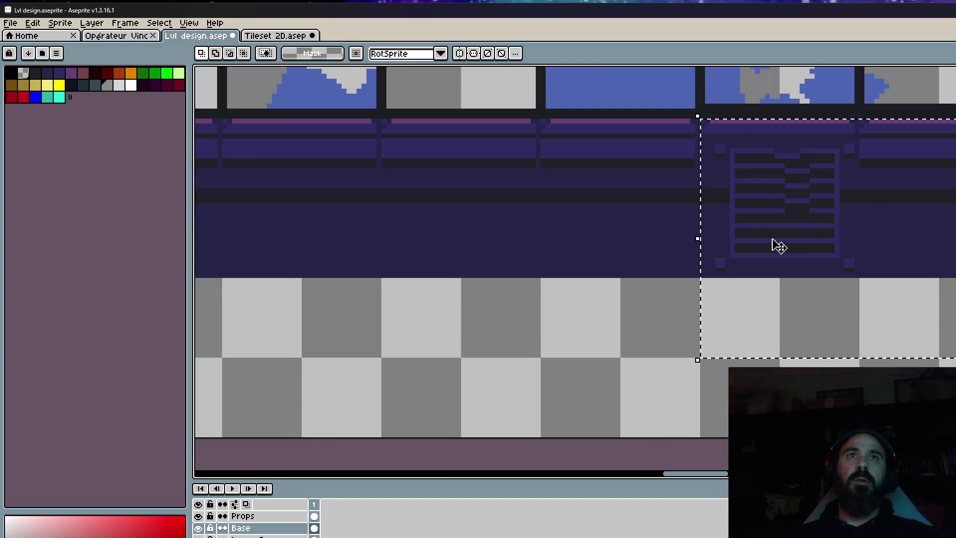
left_click(778, 245)
scroll(778, 245, "down", 1)
scroll(777, 246, "down", 3)
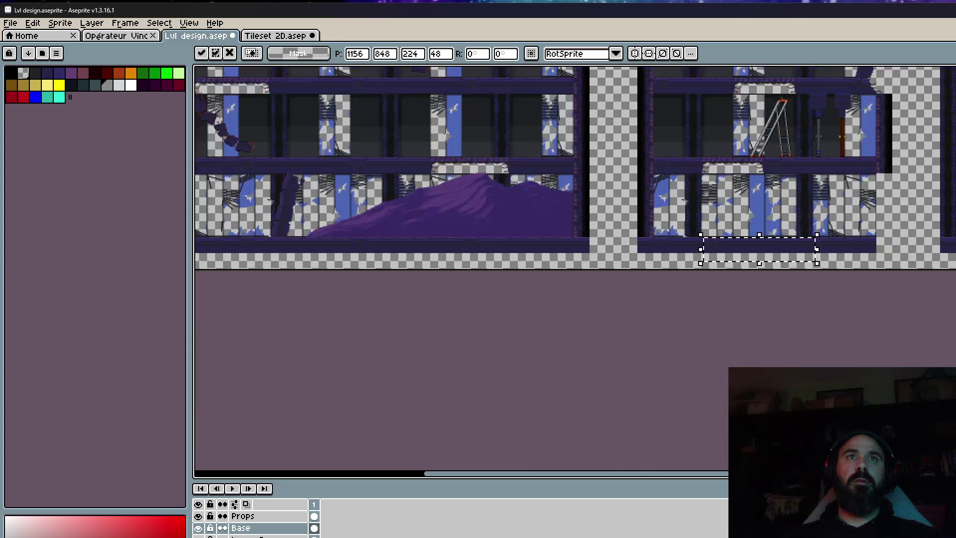
scroll(643, 290, "down", 1)
mouse_move(645, 310)
left_mouse_down()
mouse_move(843, 154)
mouse_move(797, 90)
mouse_move(741, 209)
mouse_move(646, 262)
mouse_move(646, 141)
mouse_move(616, 474)
mouse_move(202, 403)
mouse_move(949, 362)
mouse_move(940, 211)
left_mouse_up()
scroll(847, 160, "up", 4)
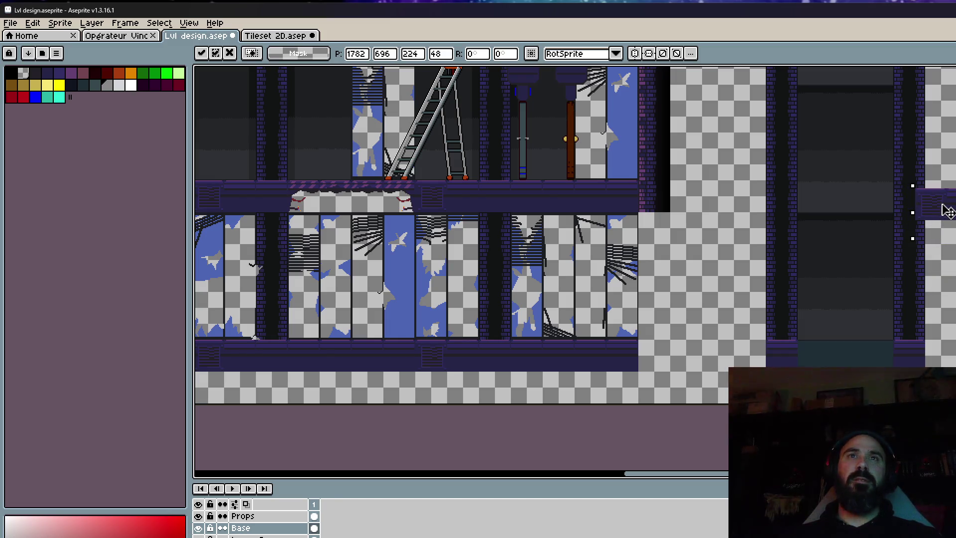
scroll(947, 211, "up", 2)
mouse_move(947, 212)
left_mouse_down()
mouse_move(951, 205)
mouse_move(882, 188)
left_mouse_up()
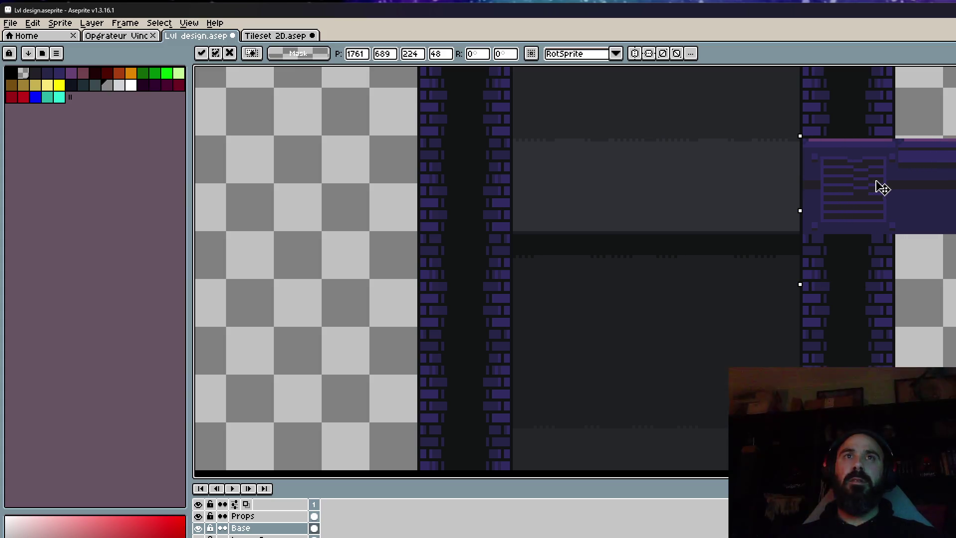
Slide the new ledge right against the shaft wall to x 1793 and commit it.
scroll(891, 174, "down", 1)
scroll(907, 156, "down", 1)
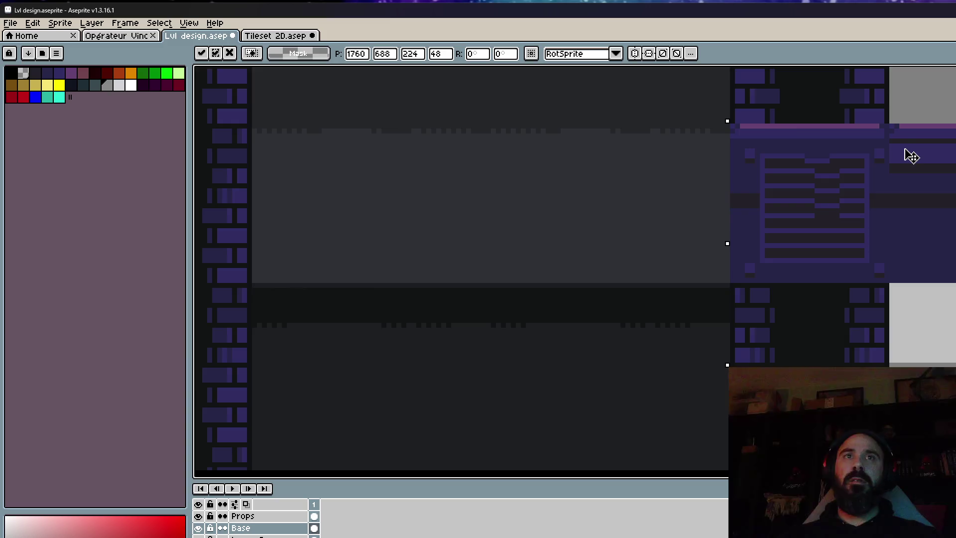
scroll(910, 157, "down", 1)
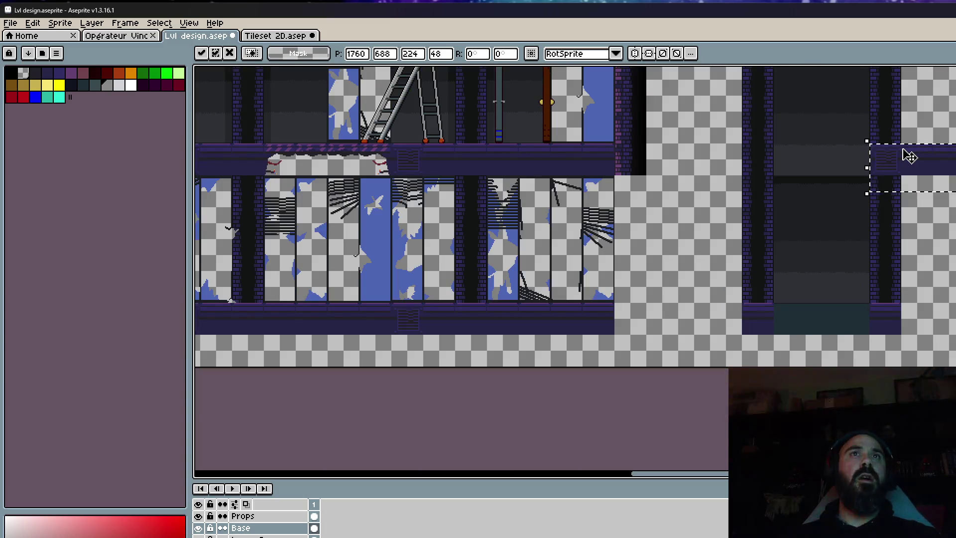
left_click_drag(677, 152, 671, 290)
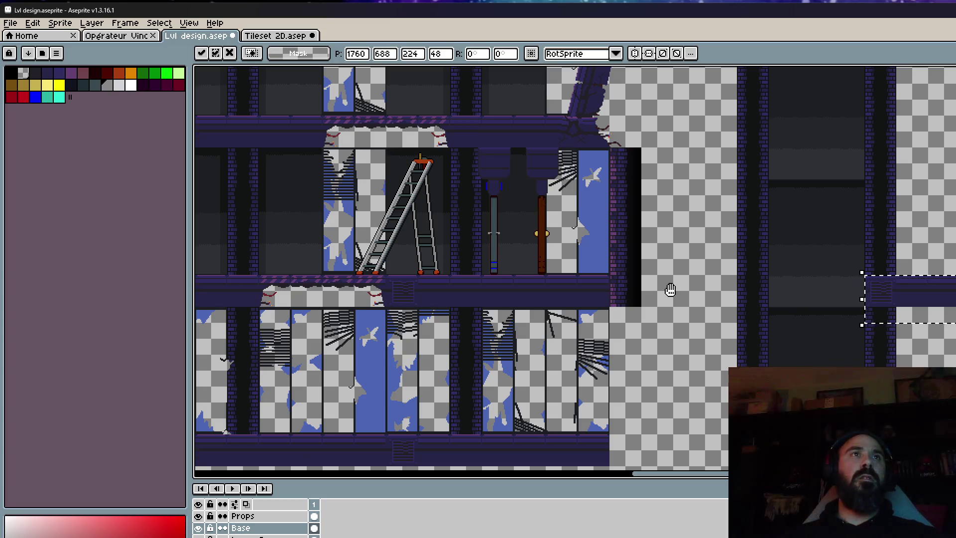
left_click_drag(670, 290, 655, 307)
mouse_move(650, 350)
left_mouse_down()
mouse_move(641, 267)
mouse_move(578, 384)
left_mouse_up()
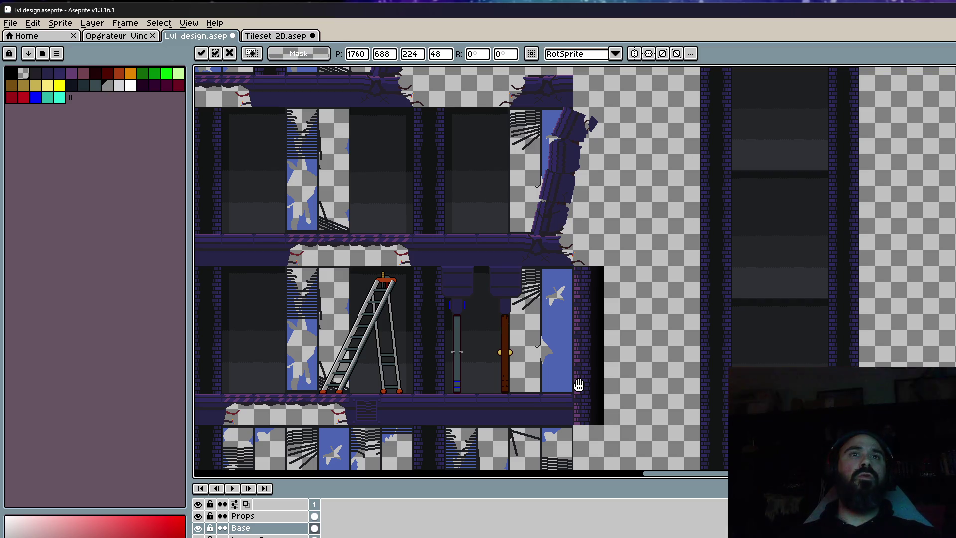
mouse_move(577, 384)
left_mouse_down()
mouse_move(595, 365)
mouse_move(594, 291)
left_mouse_up()
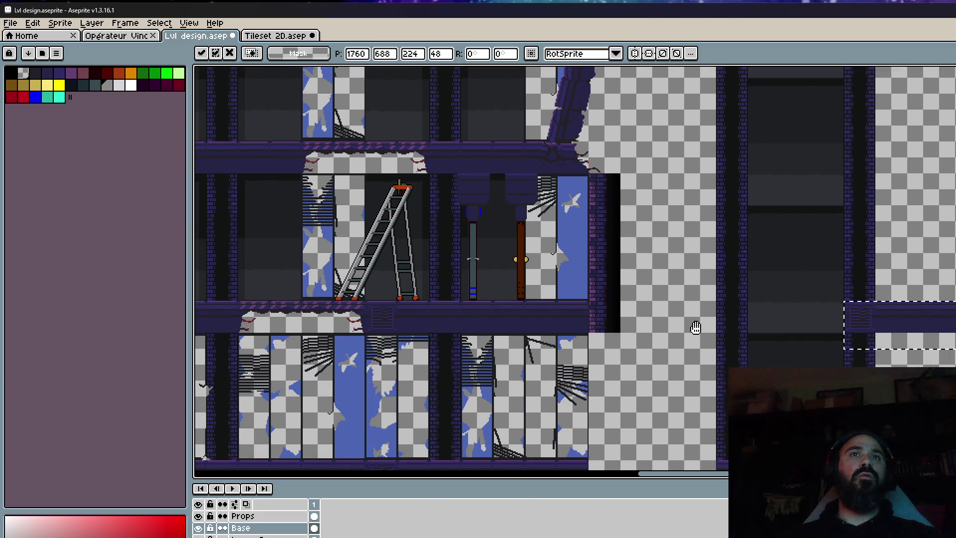
mouse_move(696, 327)
left_mouse_down()
mouse_move(690, 288)
mouse_move(647, 269)
left_mouse_up()
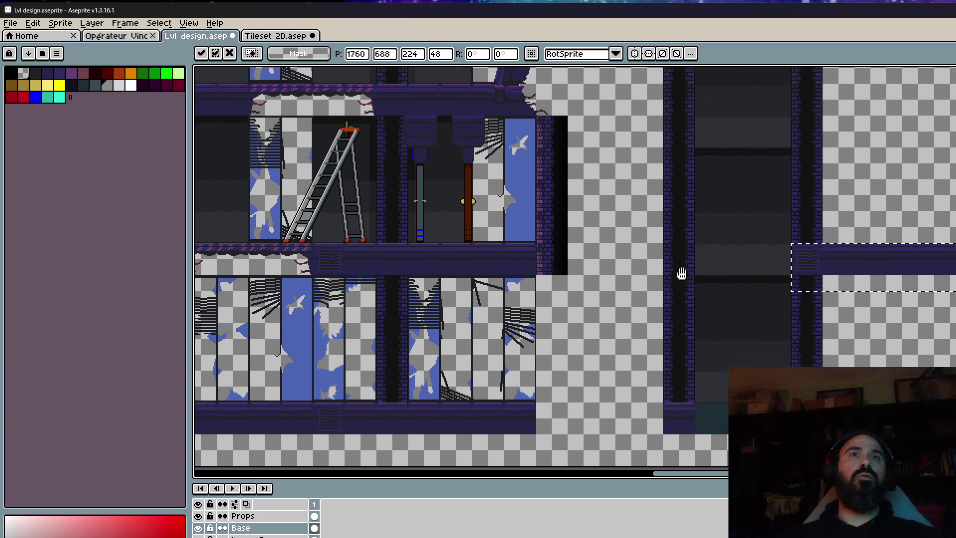
left_click_drag(904, 269, 941, 269)
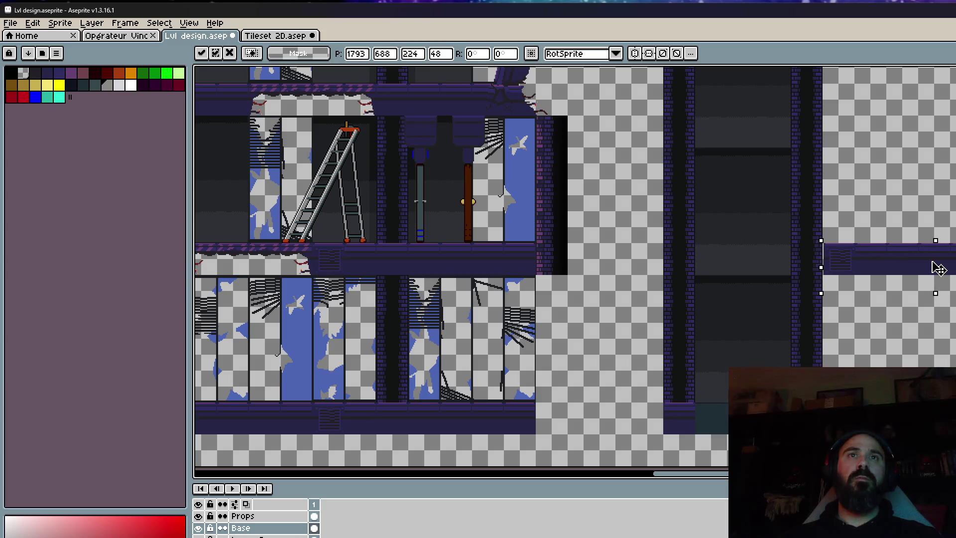
key("Return")
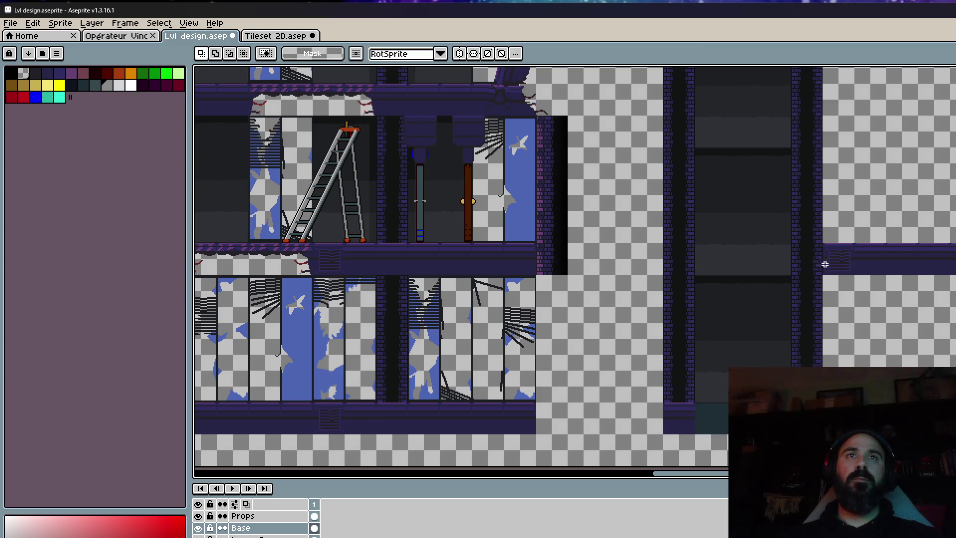
Raise the dark column block to the top of the shaft and commit its position.
scroll(735, 277, "up", 3)
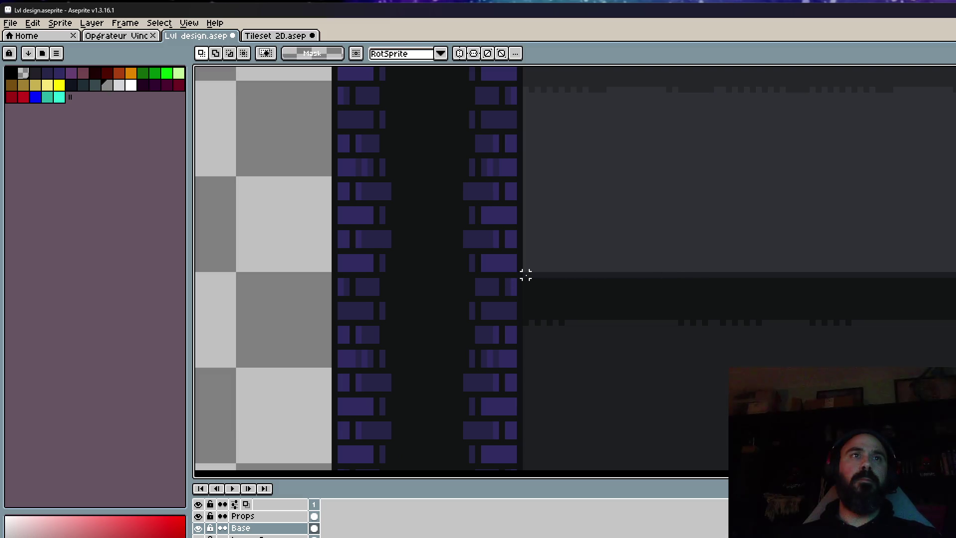
scroll(526, 275, "down", 2)
scroll(526, 275, "down", 3)
scroll(592, 338, "up", 5)
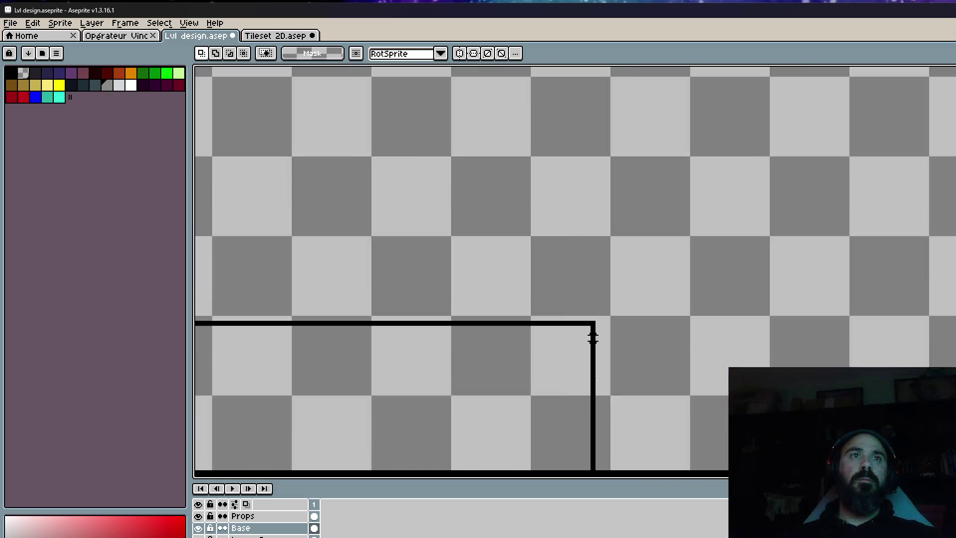
scroll(608, 220, "down", 2)
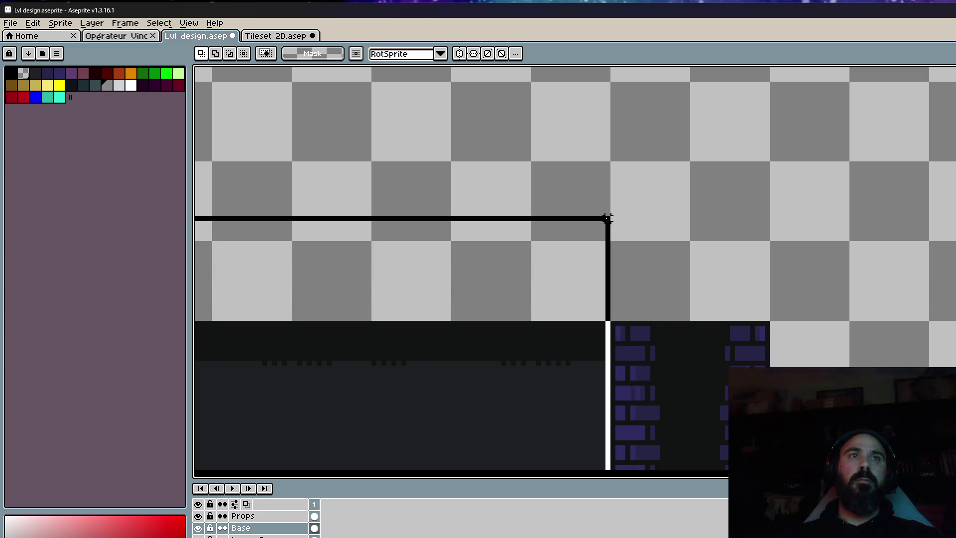
left_click_drag(533, 316, 513, 171)
scroll(512, 171, "down", 4)
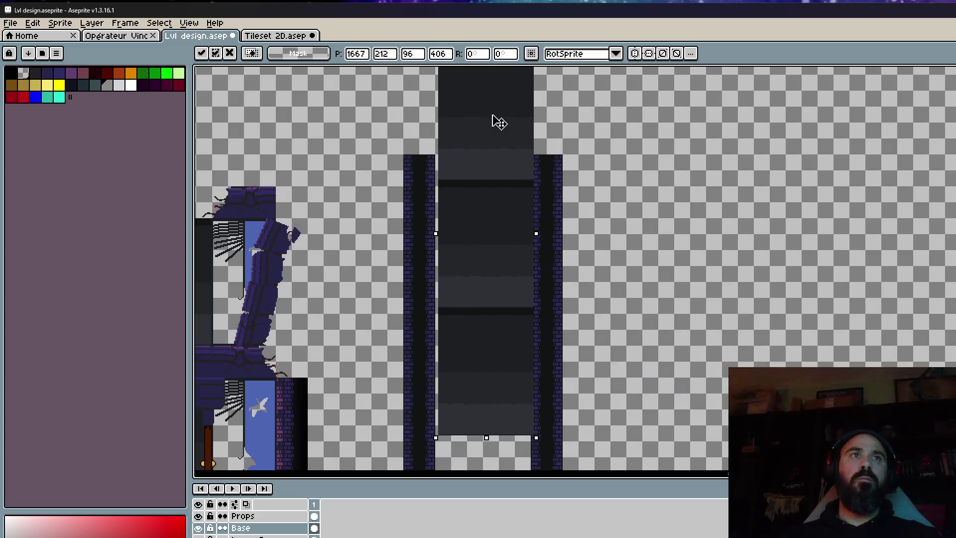
left_click_drag(498, 122, 491, 84)
scroll(487, 239, "down", 2)
scroll(508, 167, "up", 1)
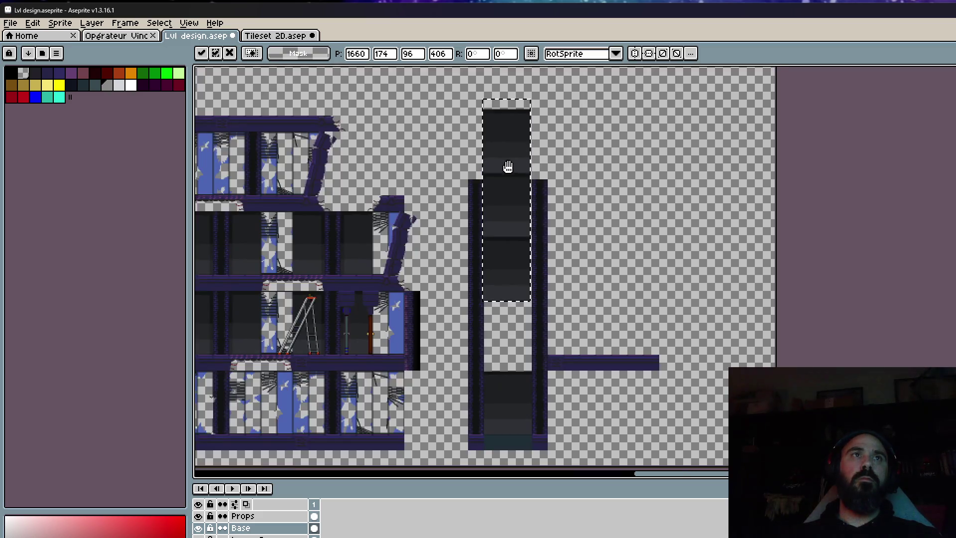
scroll(508, 167, "up", 2)
left_click_drag(506, 207, 510, 149)
scroll(498, 247, "up", 4)
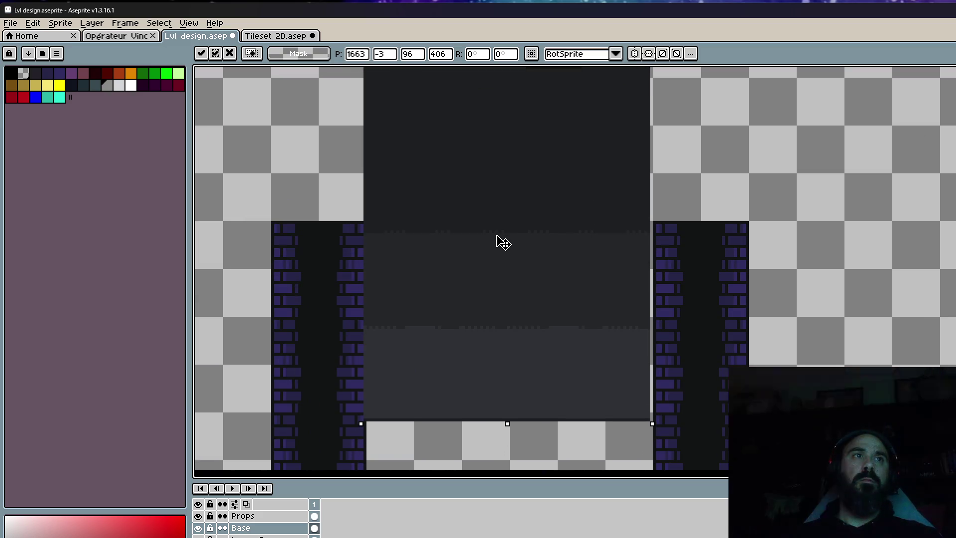
left_click_drag(498, 237, 503, 227)
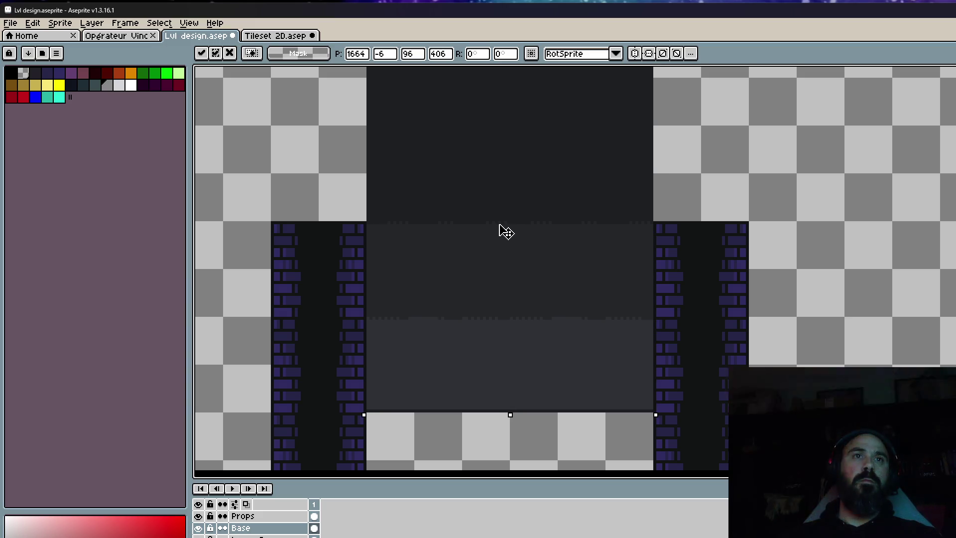
scroll(501, 224, "down", 3)
key("Return")
Align the purple ledge against the shaft and extend it with a copy to the right.
scroll(546, 390, "up", 3)
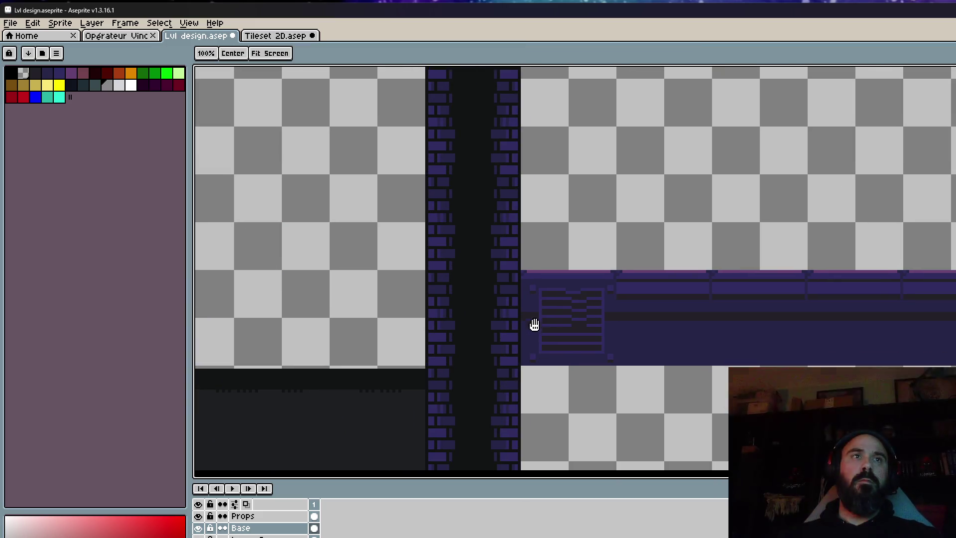
scroll(533, 324, "down", 3)
scroll(528, 285, "up", 3)
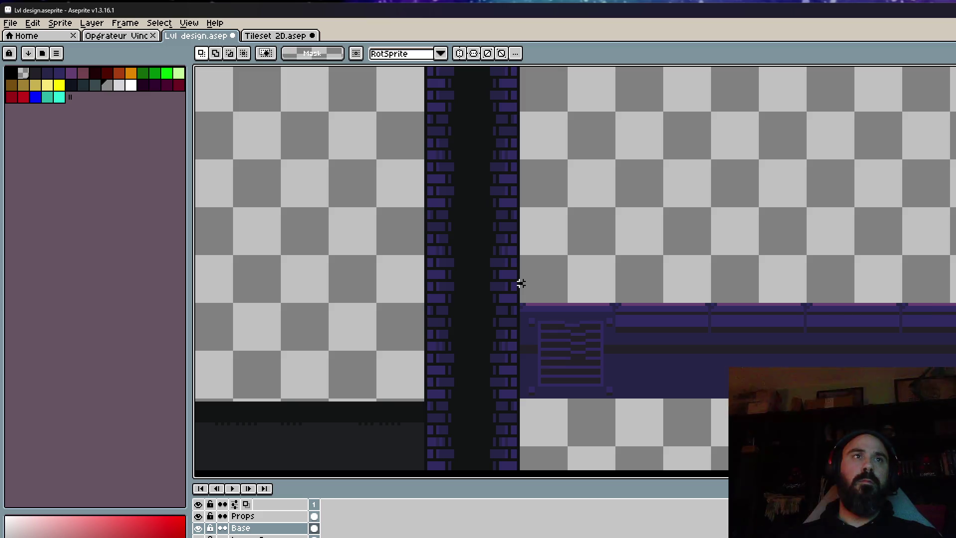
scroll(521, 283, "down", 3)
scroll(664, 313, "up", 3)
left_click_drag(566, 293, 487, 323)
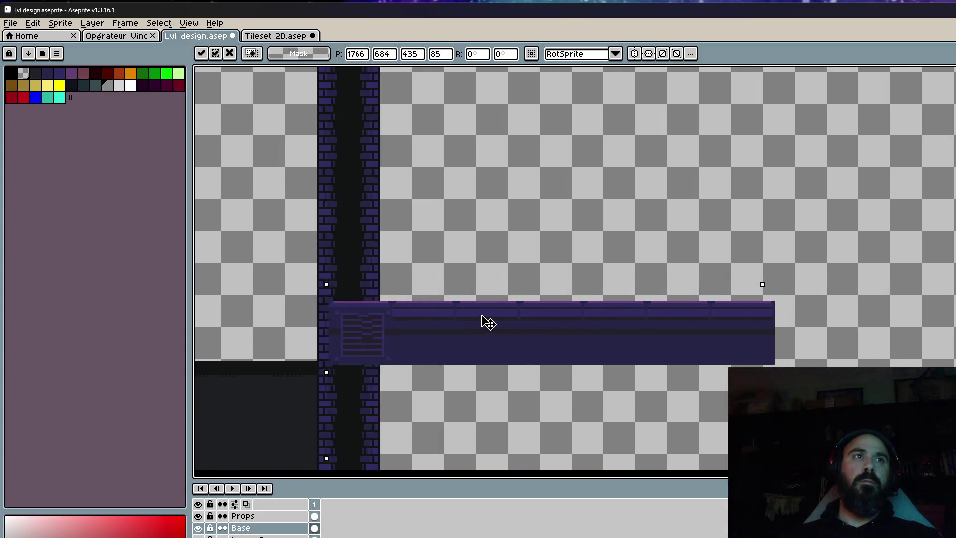
scroll(482, 271, "up", 1)
scroll(502, 305, "up", 2)
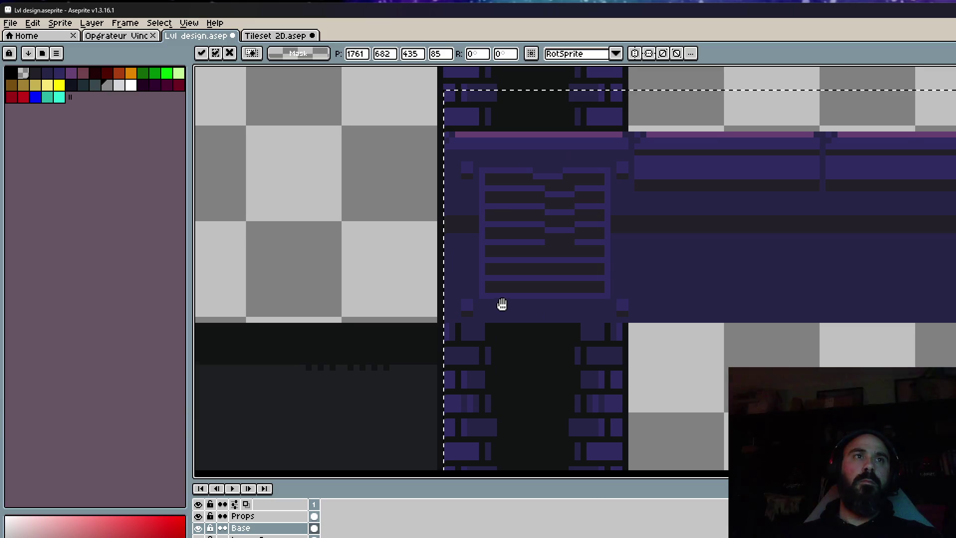
left_click_drag(490, 302, 482, 301)
scroll(482, 301, "down", 1)
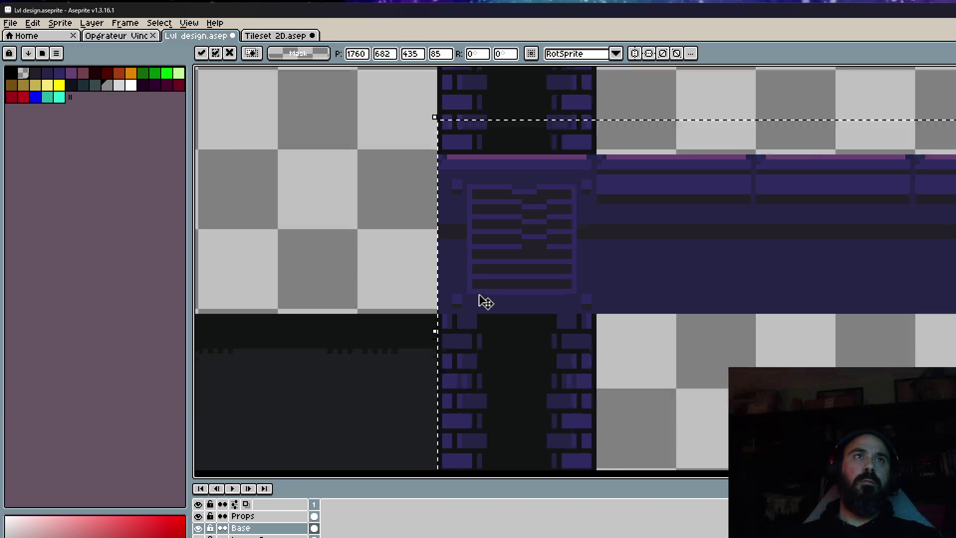
scroll(513, 288, "down", 3)
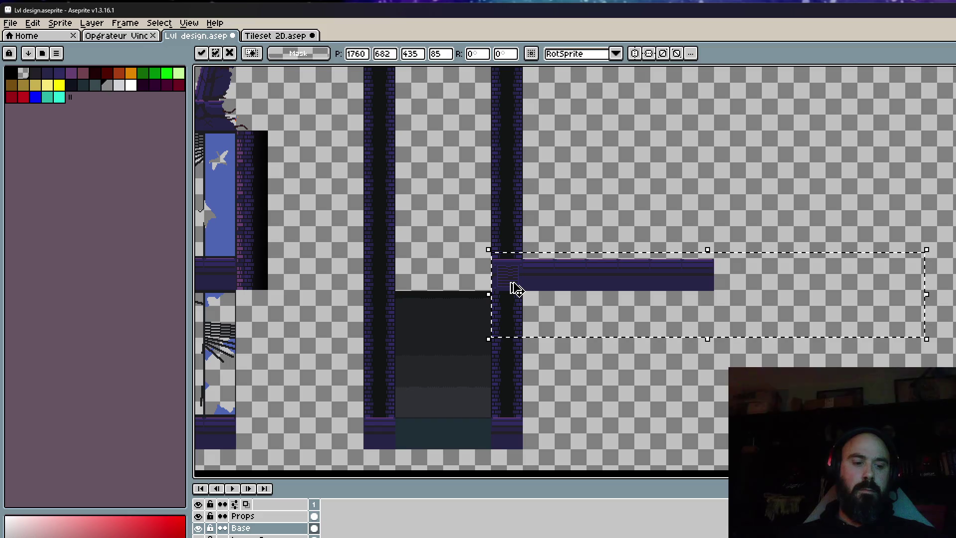
left_click_drag(515, 289, 736, 294)
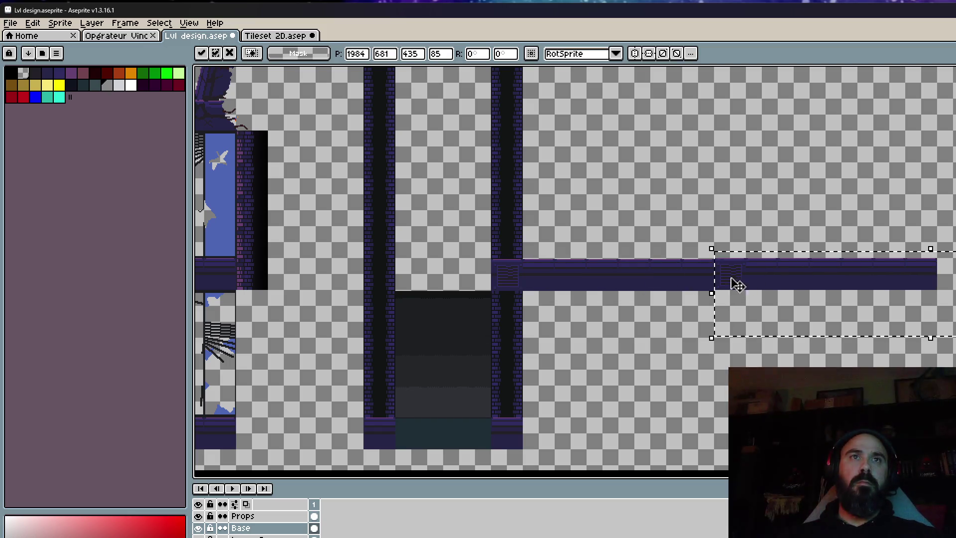
scroll(732, 282, "up", 5)
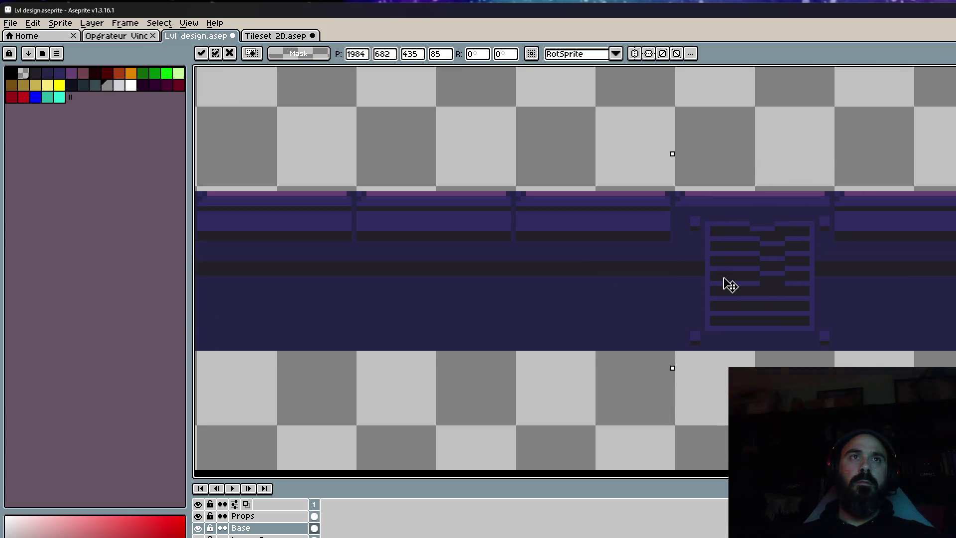
scroll(725, 282, "down", 3)
scroll(628, 288, "left", 2)
key("Return")
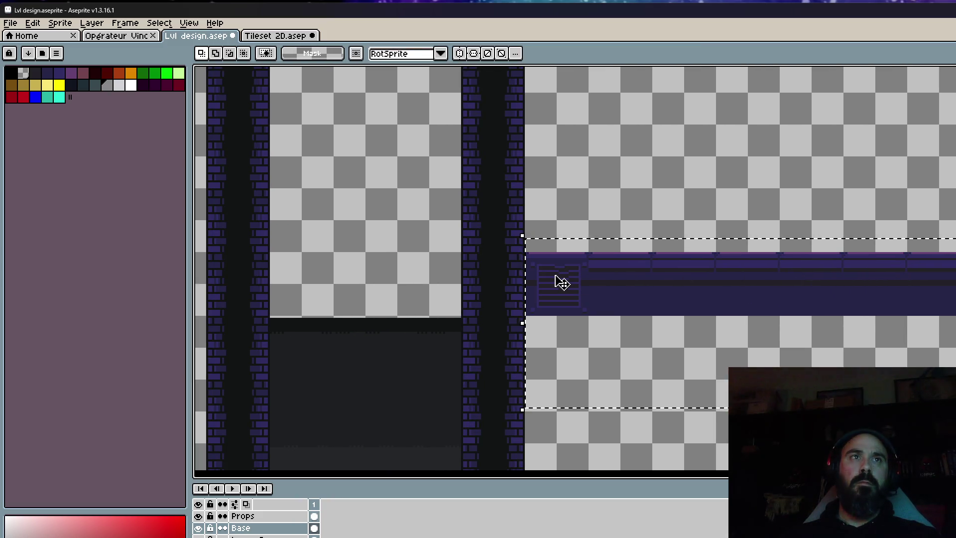
Line the ledge up with the shaft wall and add a final copy at the right end.
left_click_drag(555, 281, 495, 277)
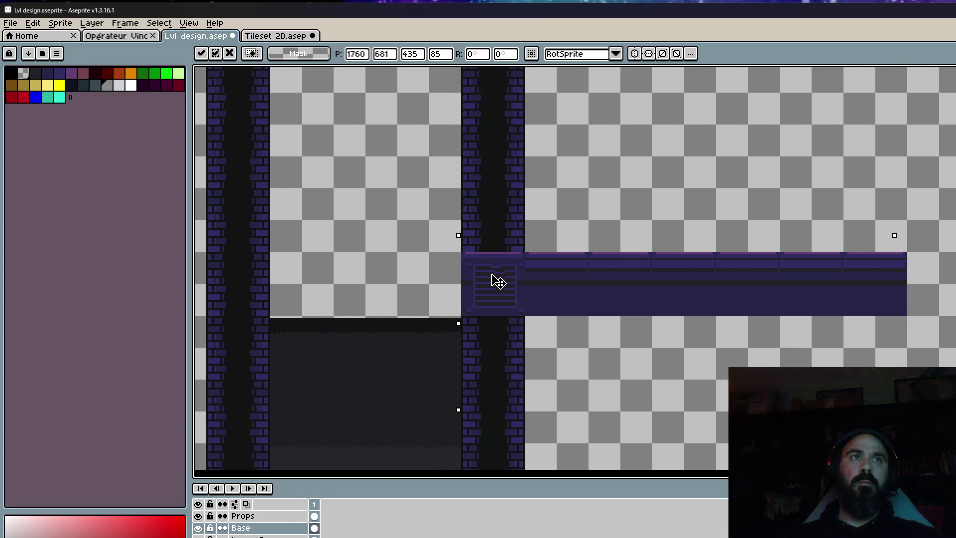
scroll(482, 273, "up", 2)
scroll(482, 273, "down", 2)
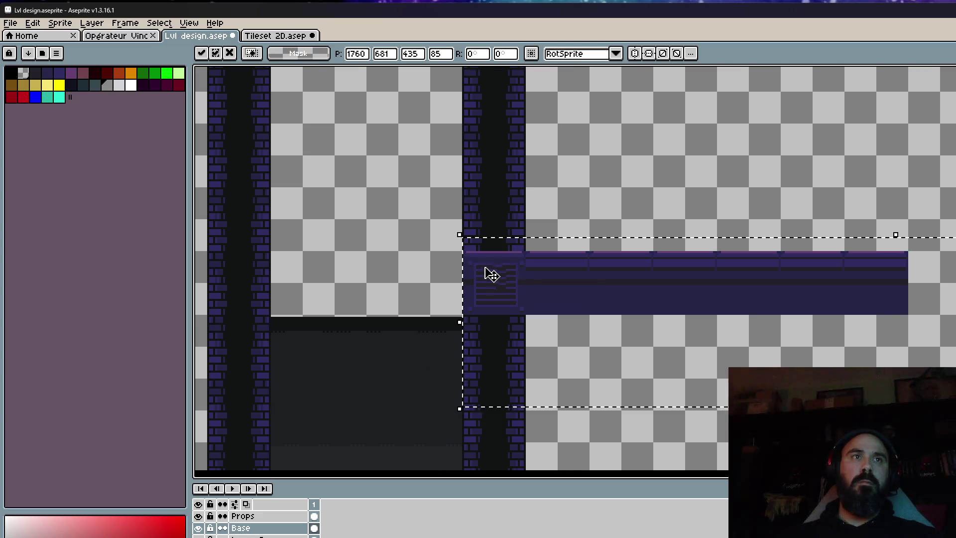
left_click_drag(949, 299, 954, 279)
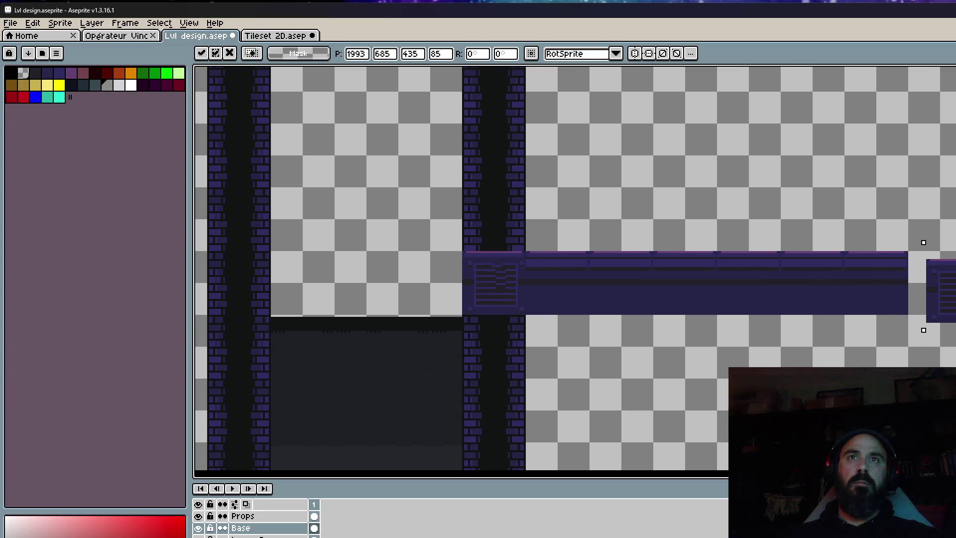
scroll(954, 279, "down", 3)
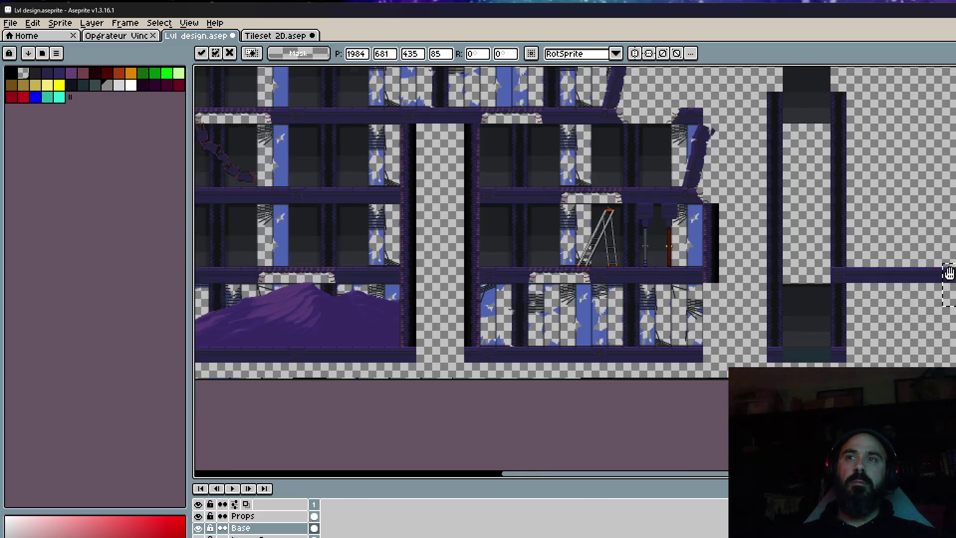
key("Return")
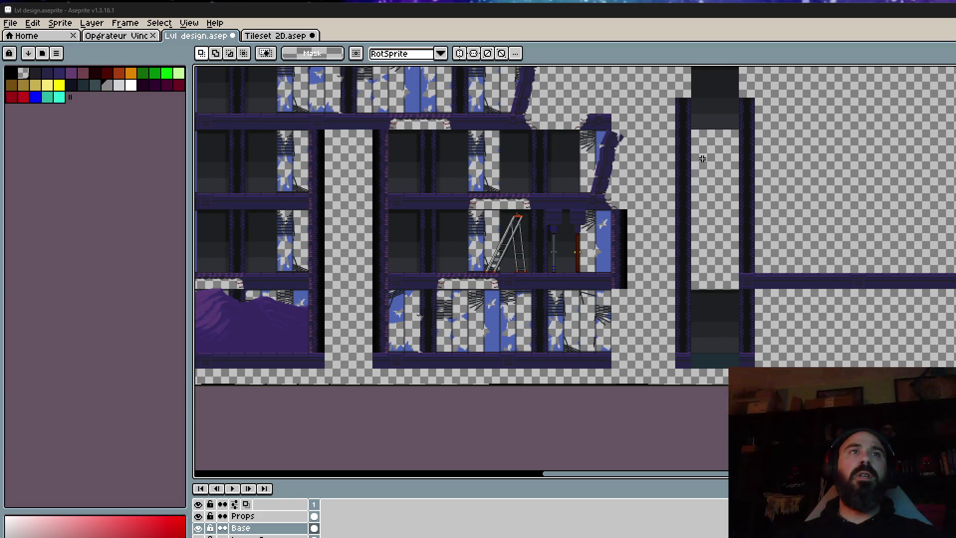
Move the shaft's dark fill block up to 1642, 548, nudged one pixel left, and commit.
scroll(702, 159, "up", 2)
scroll(717, 263, "up", 2)
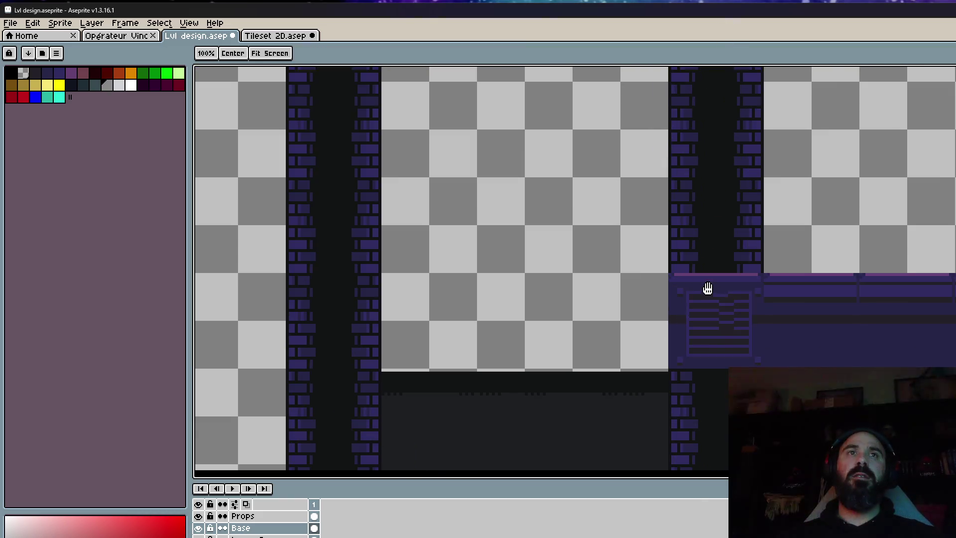
scroll(561, 280, "down", 1)
scroll(604, 284, "down", 2)
scroll(604, 286, "up", 2)
mouse_move(604, 286)
left_mouse_down()
mouse_move(618, 332)
mouse_move(651, 292)
left_mouse_up()
scroll(651, 292, "down", 2)
mouse_move(655, 447)
left_mouse_down()
mouse_move(726, 338)
mouse_move(721, 374)
mouse_move(828, 341)
mouse_move(817, 321)
mouse_move(797, 461)
left_mouse_up()
scroll(785, 317, "down", 1)
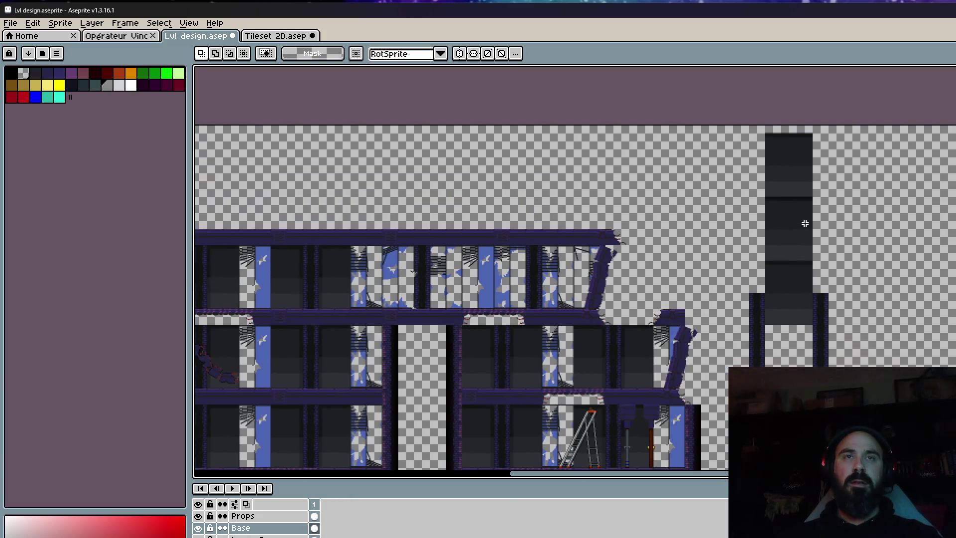
left_click_drag(806, 342, 817, 189)
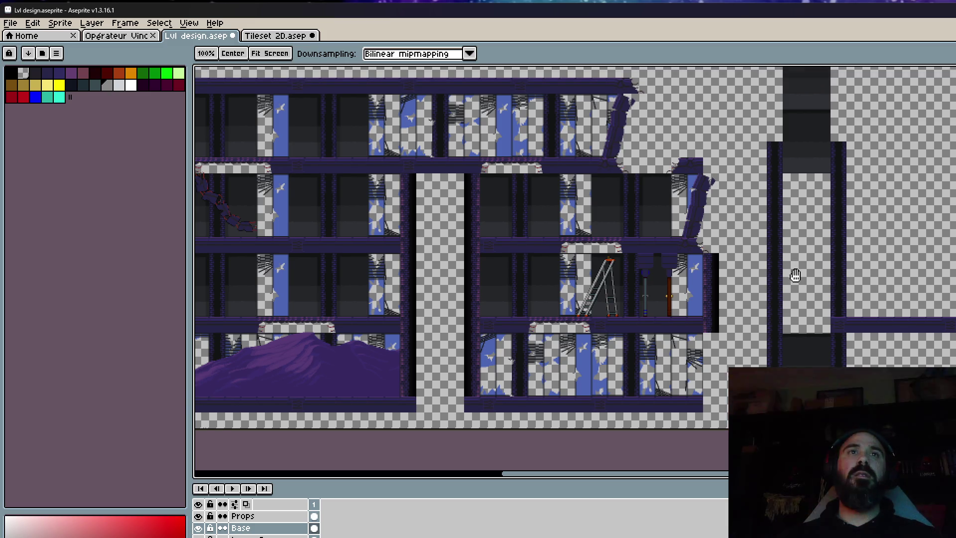
scroll(795, 239, "up", 5)
scroll(801, 115, "up", 3)
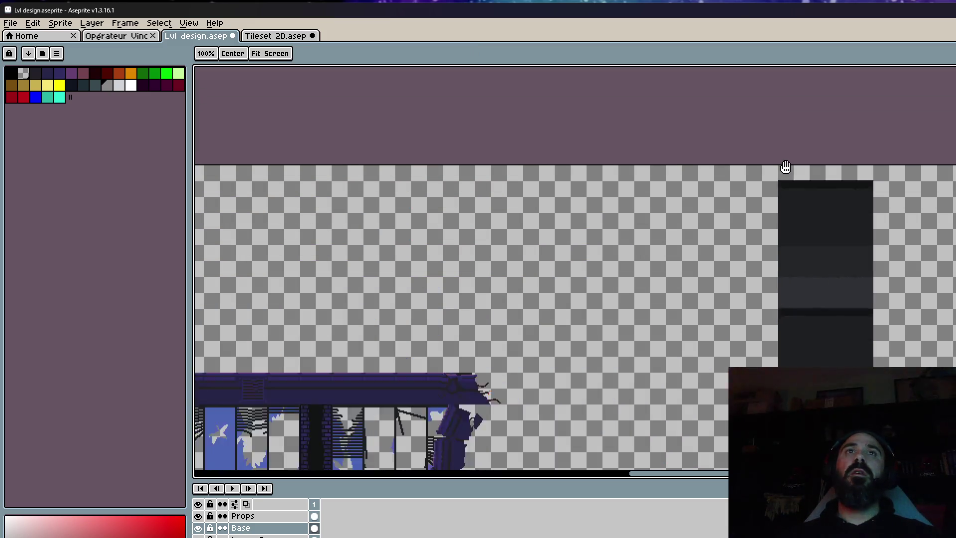
scroll(785, 166, "up", 2)
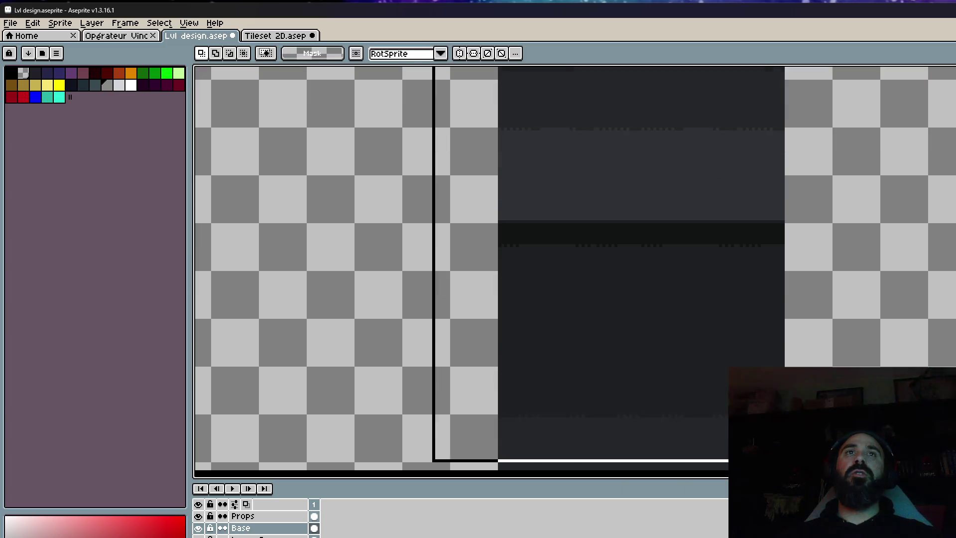
left_click_drag(846, 461, 822, 205)
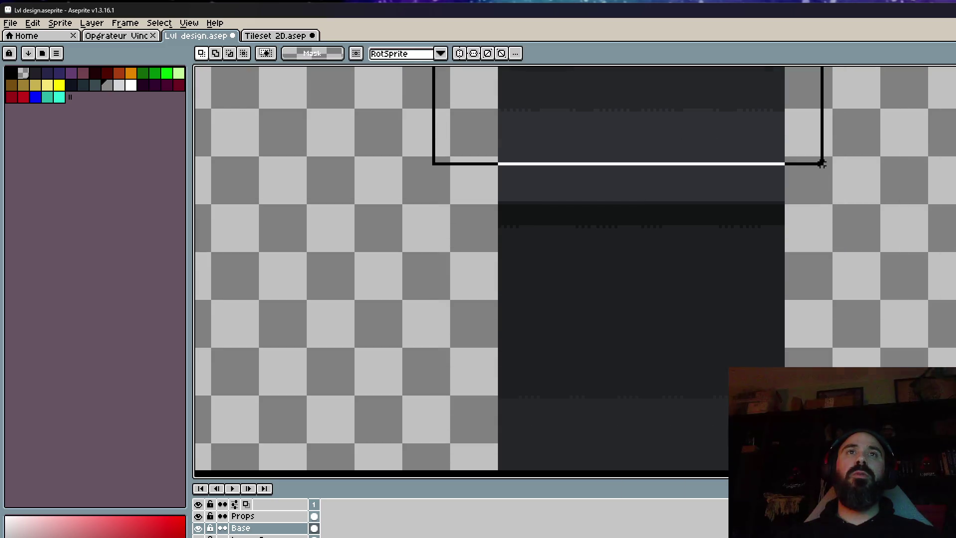
scroll(822, 185, "up", 1)
scroll(816, 199, "down", 4)
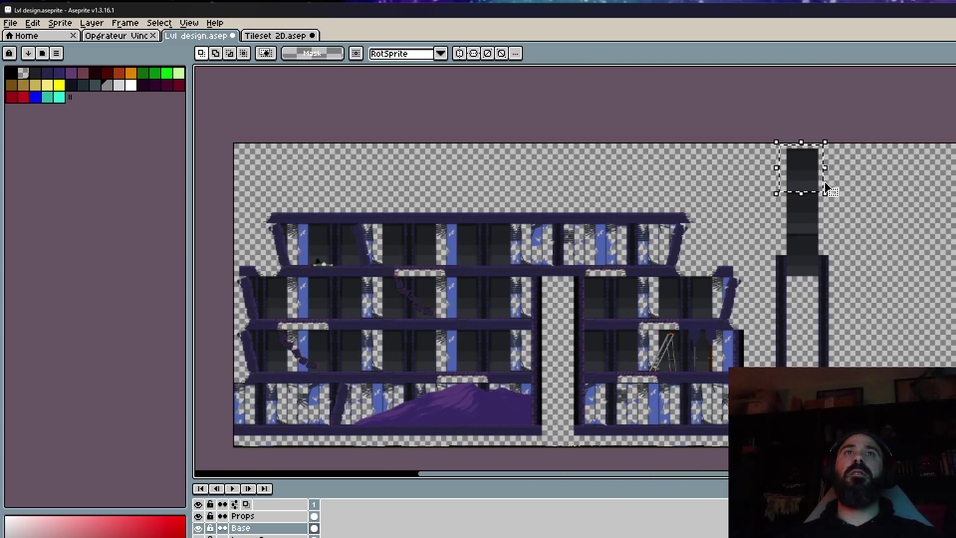
scroll(799, 256, "up", 4)
left_click_drag(798, 256, 821, 223)
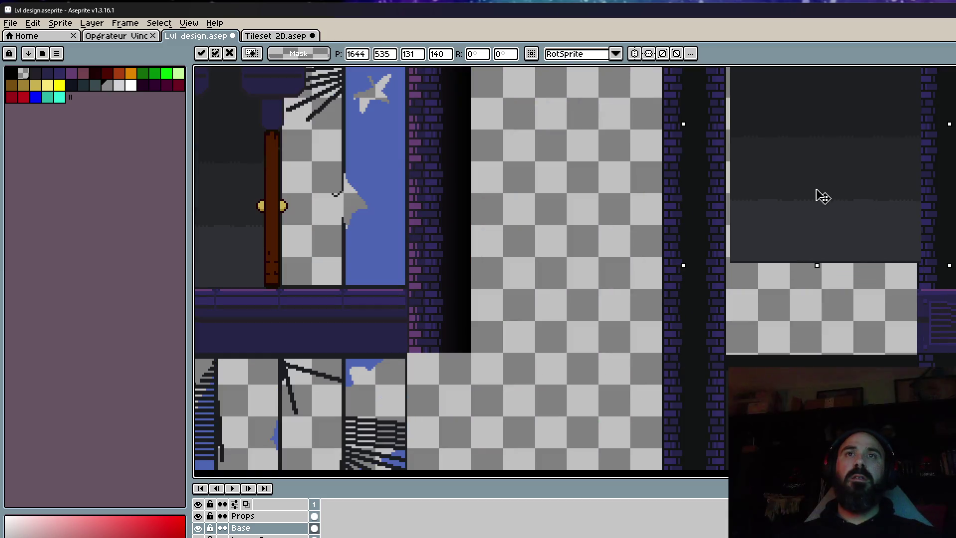
key("Left")
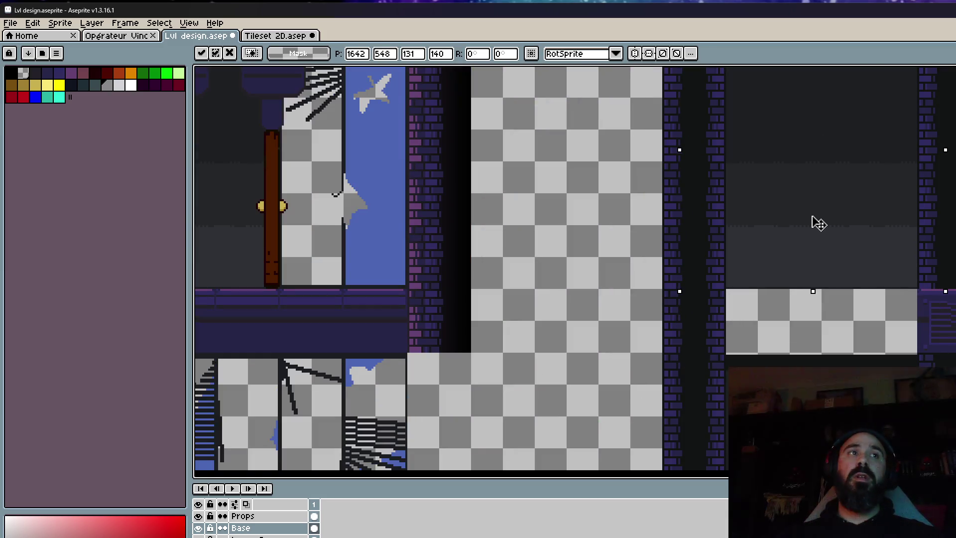
scroll(841, 249, "down", 2)
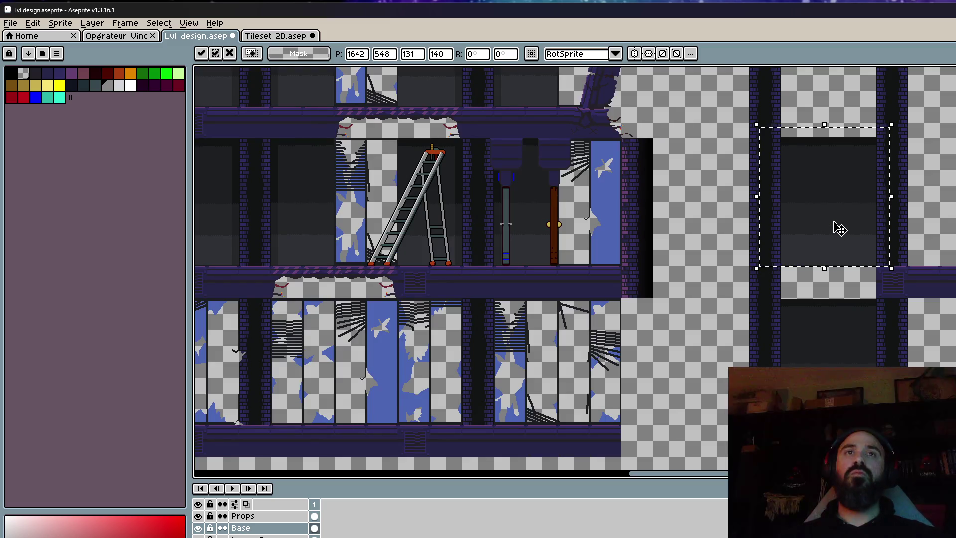
key("Return")
scroll(832, 219, "up", 3)
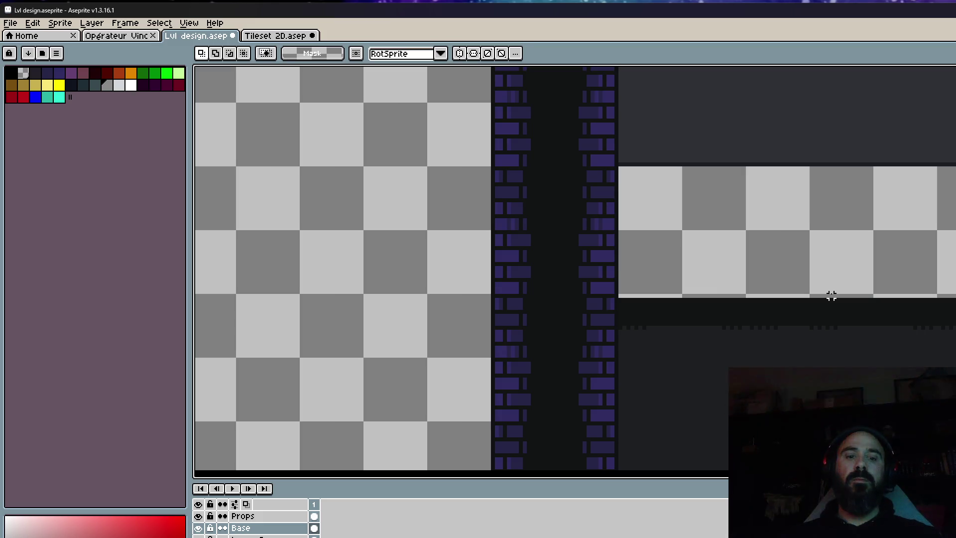
Sample the dark colour from the artwork and pencil it into the gap above the ledge.
key("i")
left_click(805, 309)
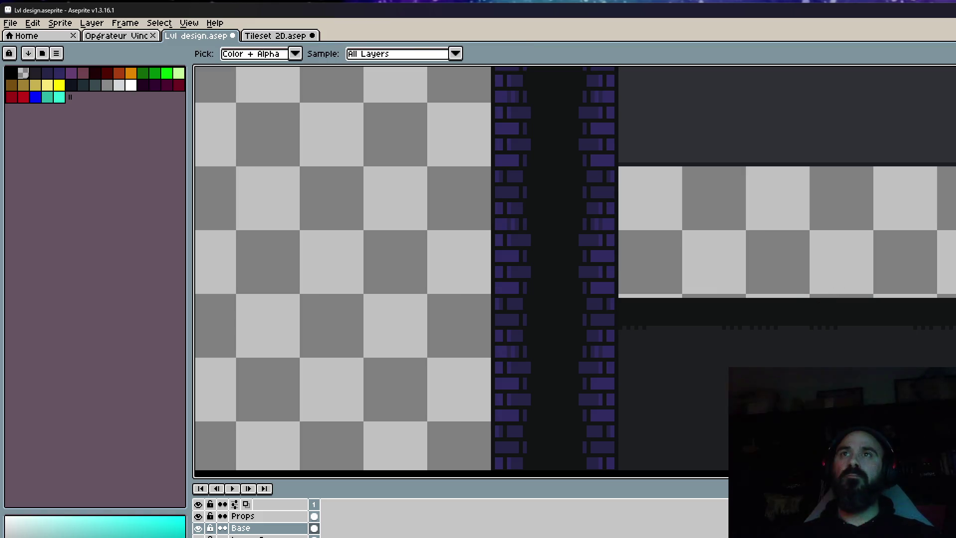
key("b")
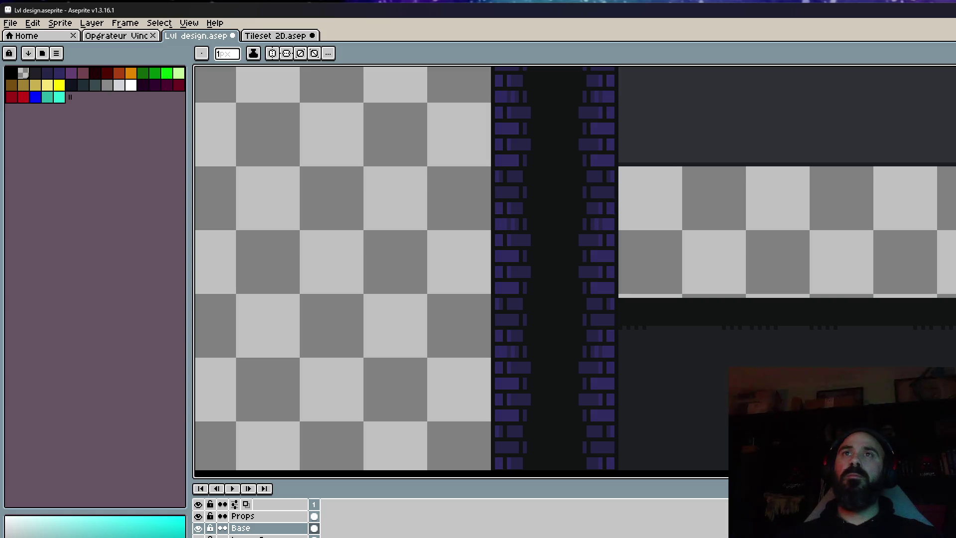
scroll(687, 186, "up", 1)
scroll(591, 154, "down", 1)
scroll(582, 157, "down", 2)
mouse_move(582, 157)
left_mouse_down()
mouse_move(837, 214)
mouse_move(870, 245)
left_mouse_up()
scroll(837, 214, "up", 1)
scroll(870, 246, "down", 1)
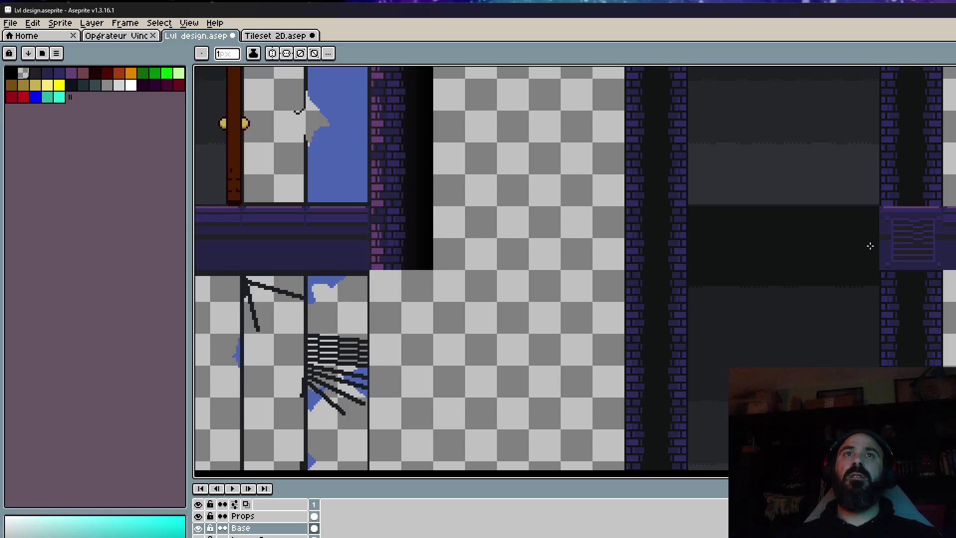
scroll(870, 246, "down", 2)
scroll(863, 241, "up", 2)
scroll(924, 237, "down", 1)
scroll(848, 239, "down", 1)
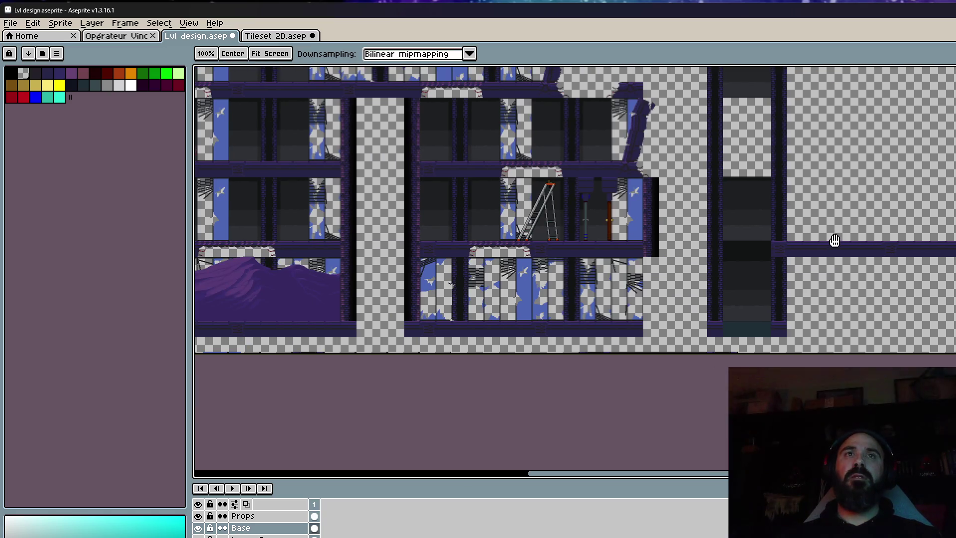
scroll(740, 226, "up", 1)
left_click_drag(740, 226, 763, 357)
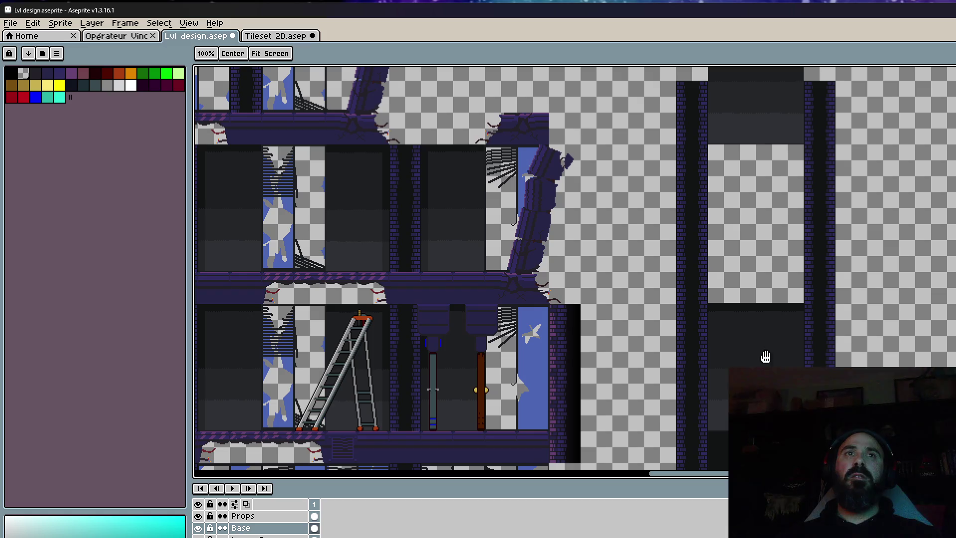
scroll(776, 276, "down", 1)
scroll(817, 329, "down", 3)
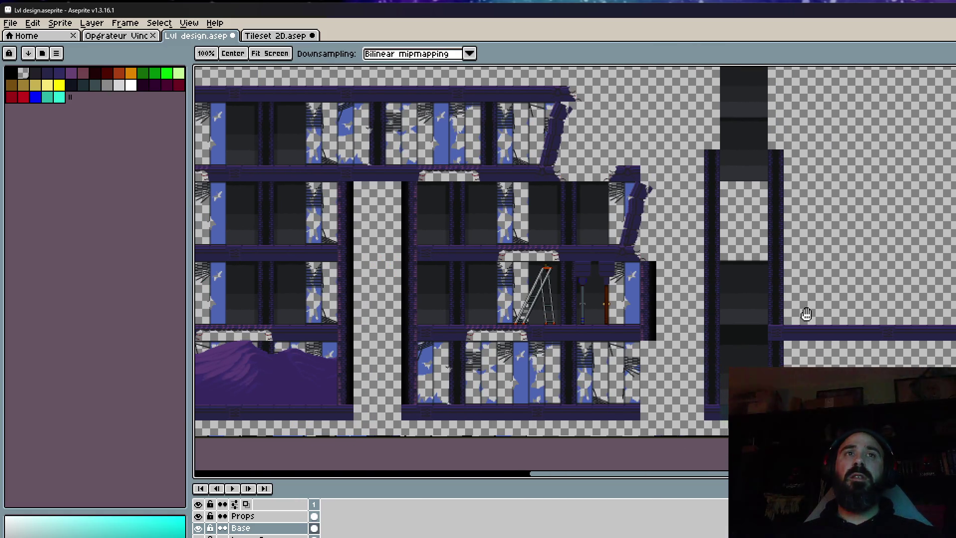
scroll(835, 330, "up", 2)
With the rectangular marquee, select the long purple vented beam right of the shaft.
left_click_drag(803, 310, 566, 298)
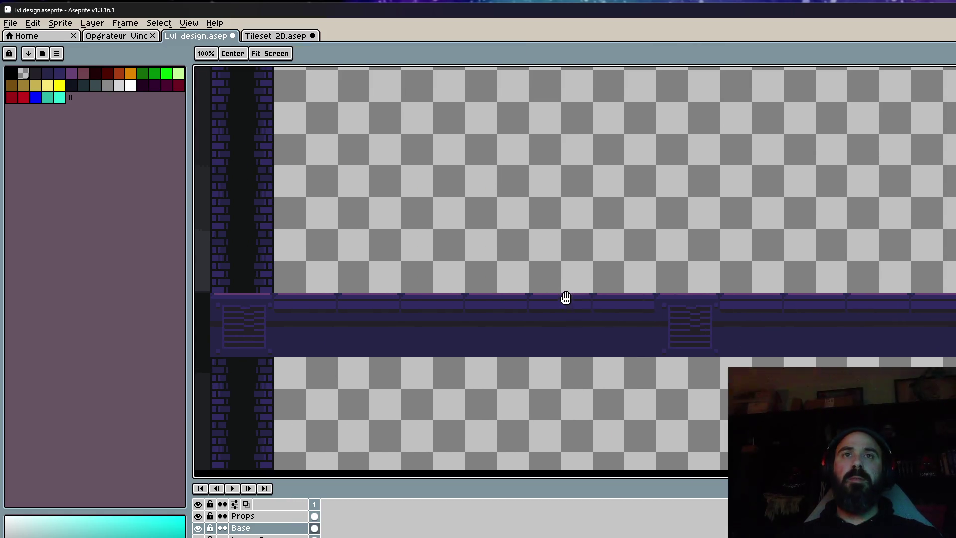
scroll(825, 307, "down", 2)
scroll(910, 279, "down", 1)
key("m")
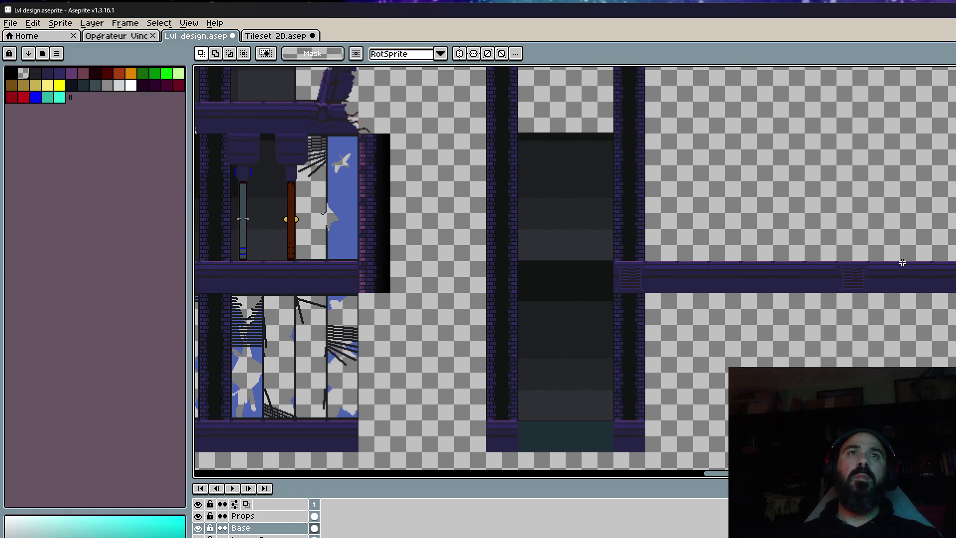
left_click_drag(902, 263, 668, 277)
scroll(668, 277, "up", 3)
scroll(839, 242, "down", 3)
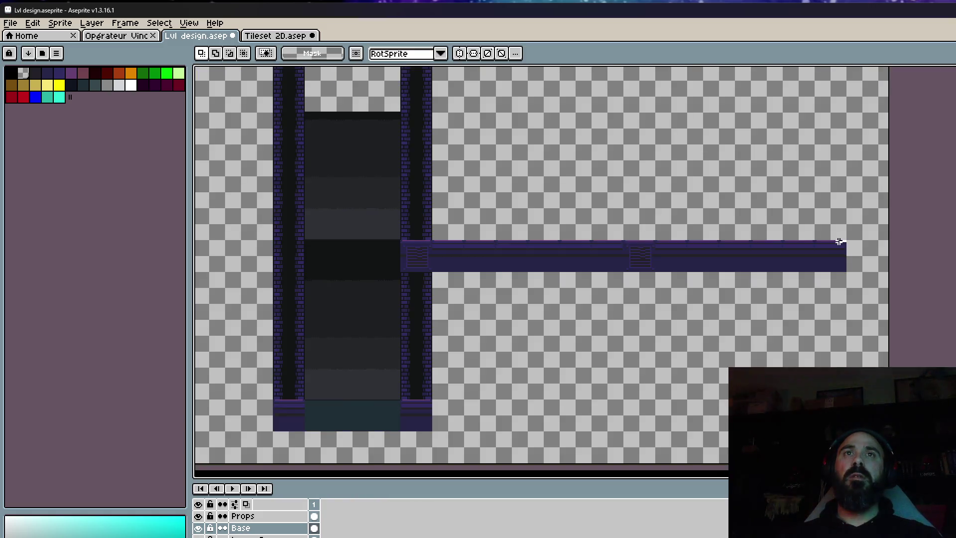
left_click_drag(839, 242, 406, 291)
scroll(745, 250, "up", 3)
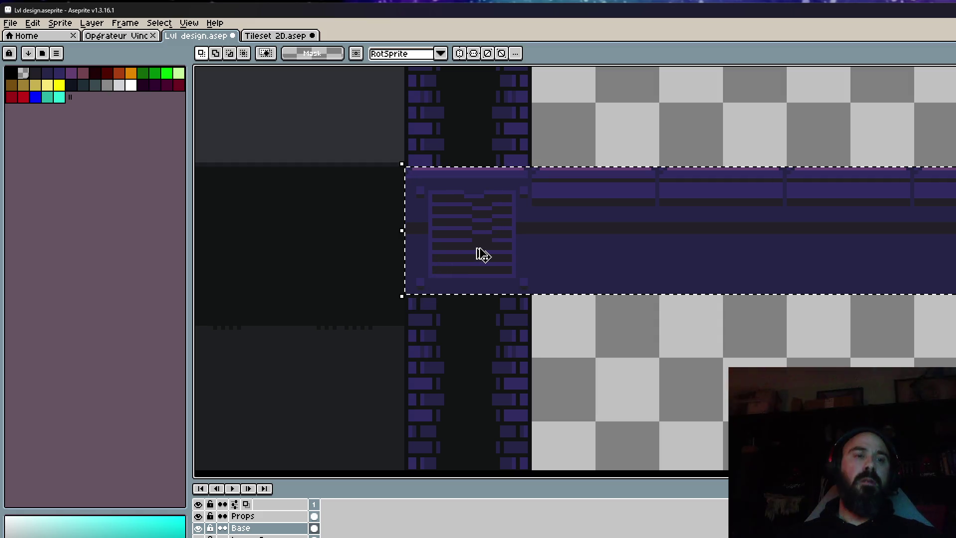
Paste a copy of the purple beam and drop it low in the level, pushed left against the shaft.
left_click_drag(474, 252, 490, 327)
scroll(490, 328, "down", 3)
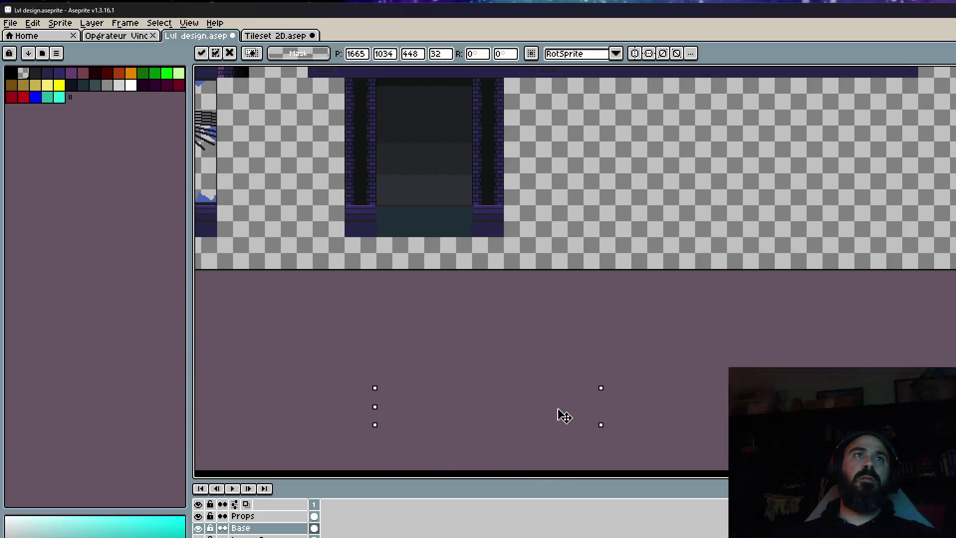
key("Return")
key("ctrl+v")
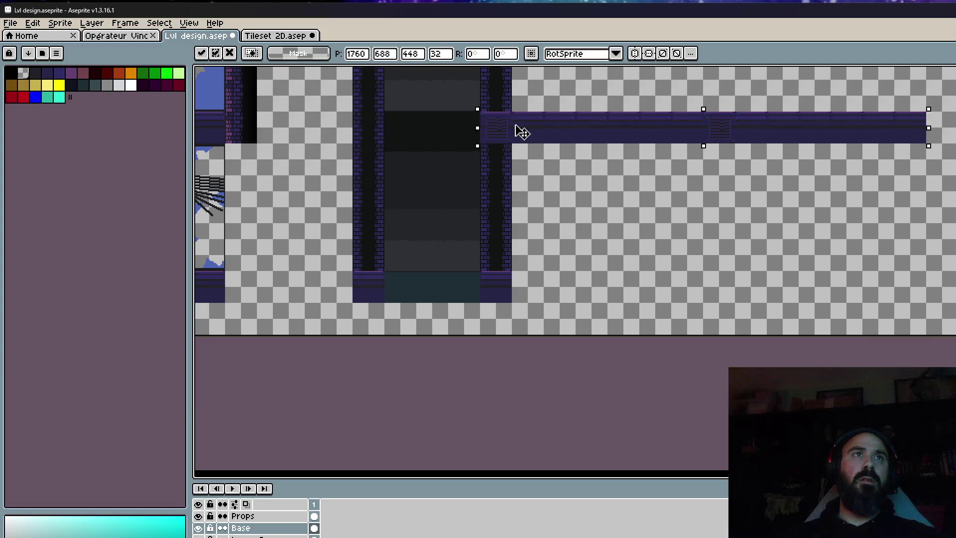
mouse_move(518, 132)
left_mouse_down()
mouse_move(534, 293)
mouse_move(474, 277)
left_mouse_up()
scroll(529, 295, "up", 2)
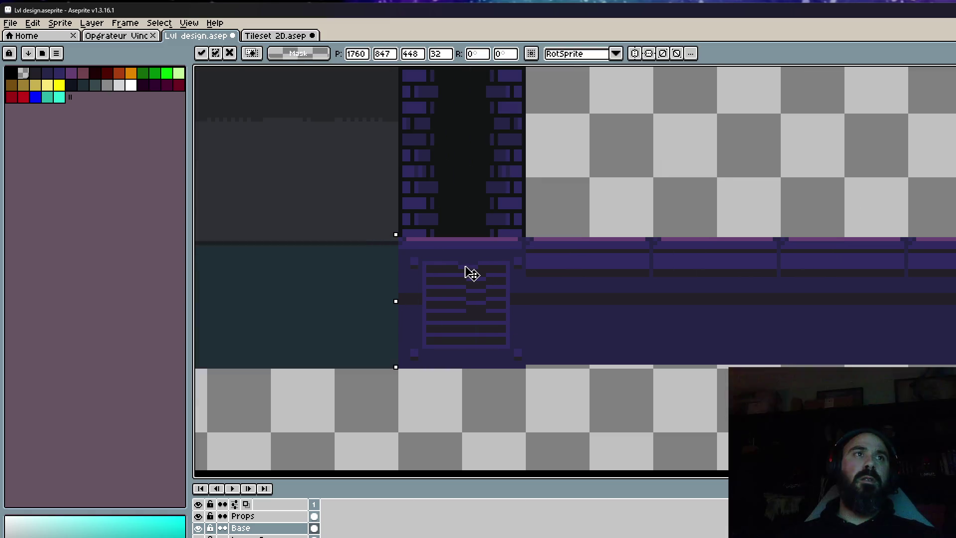
scroll(474, 276, "down", 3)
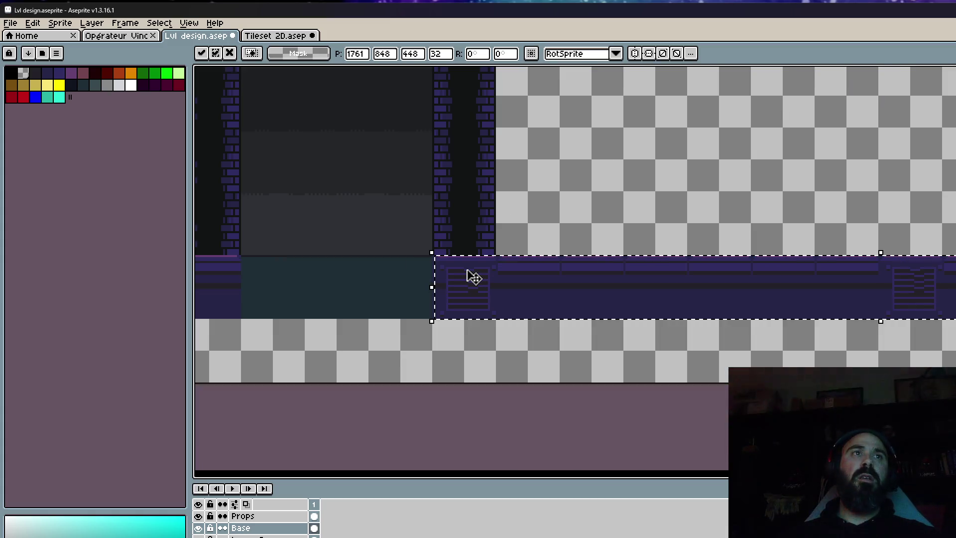
scroll(725, 277, "up", 1)
mouse_move(725, 278)
left_mouse_down()
mouse_move(474, 292)
mouse_move(420, 245)
left_mouse_up()
scroll(451, 277, "up", 2)
scroll(472, 274, "up", 1)
scroll(473, 274, "down", 1)
scroll(465, 269, "down", 1)
scroll(575, 248, "down", 1)
key("Return")
Realign the lower beam so it sits on the shaft's floor line.
scroll(573, 248, "down", 2)
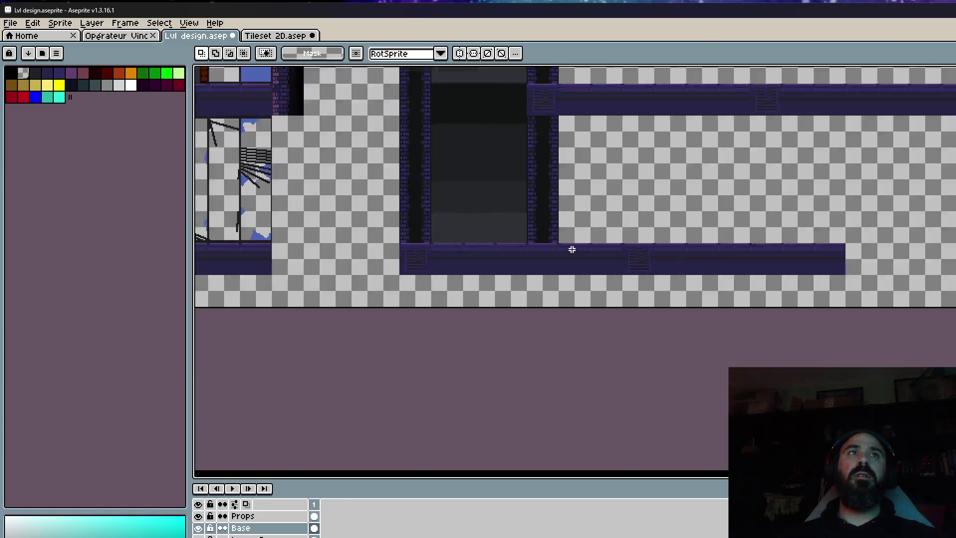
scroll(593, 313, "down", 2)
scroll(527, 310, "up", 2)
scroll(581, 319, "up", 2)
key("ctrl+x")
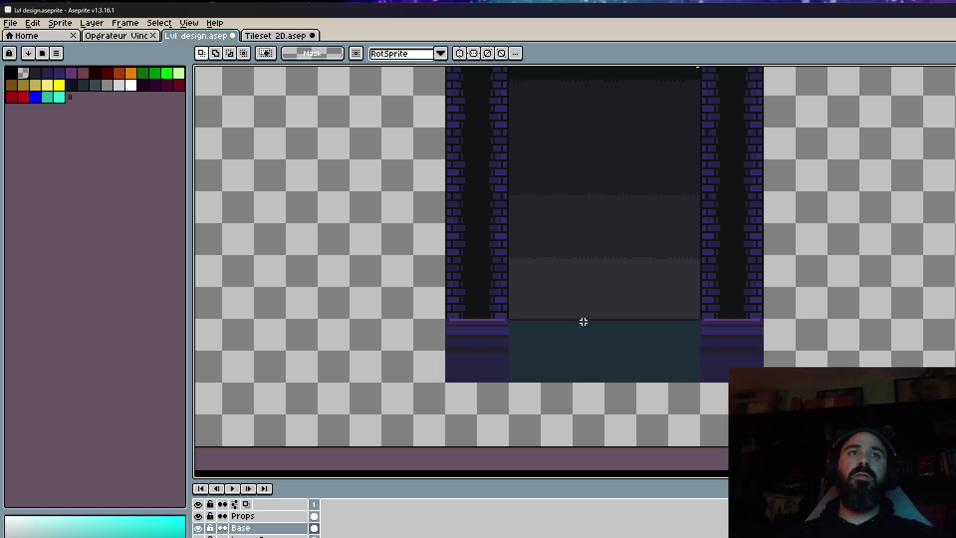
mouse_move(725, 352)
left_mouse_down()
mouse_move(646, 327)
mouse_move(665, 336)
left_mouse_up()
key("ctrl+v")
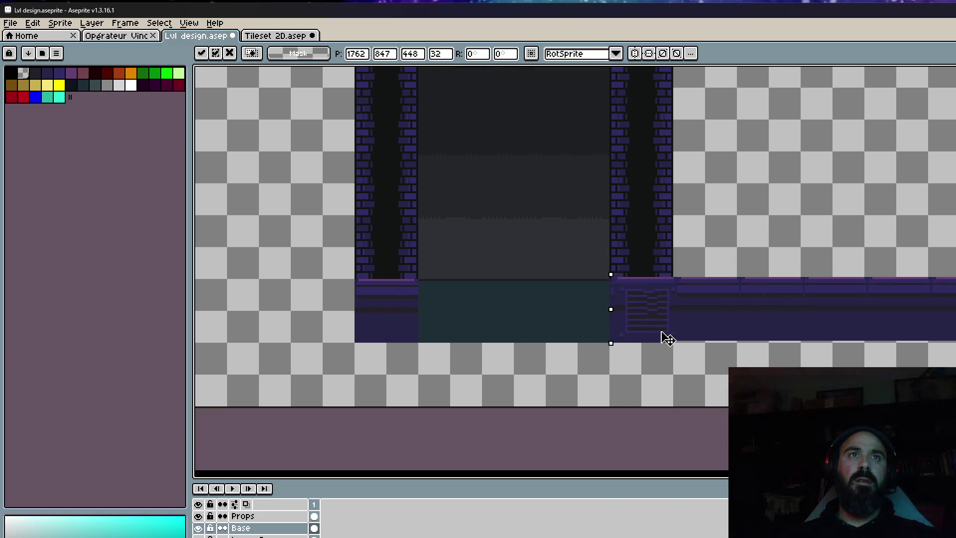
scroll(652, 309, "up", 2)
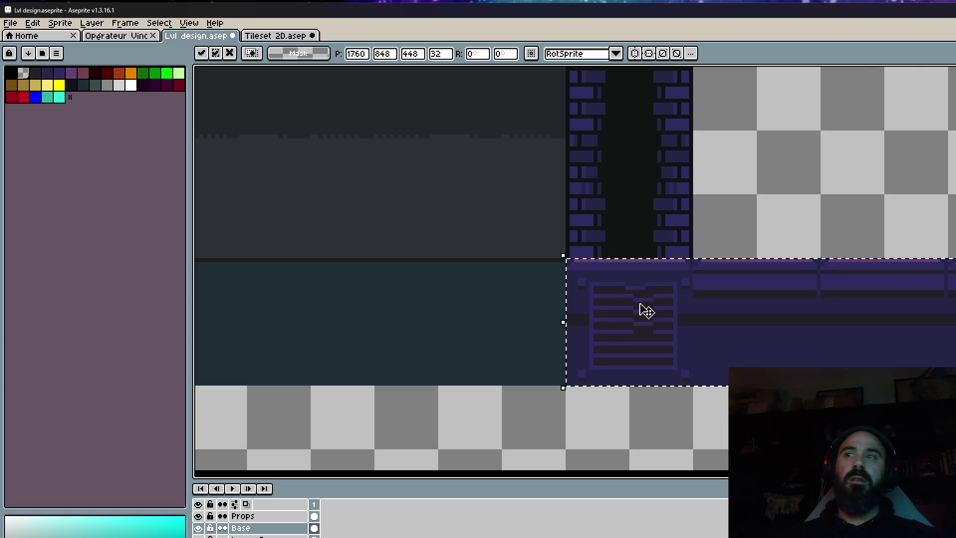
scroll(641, 309, "down", 1)
scroll(643, 309, "up", 2)
scroll(615, 296, "down", 1)
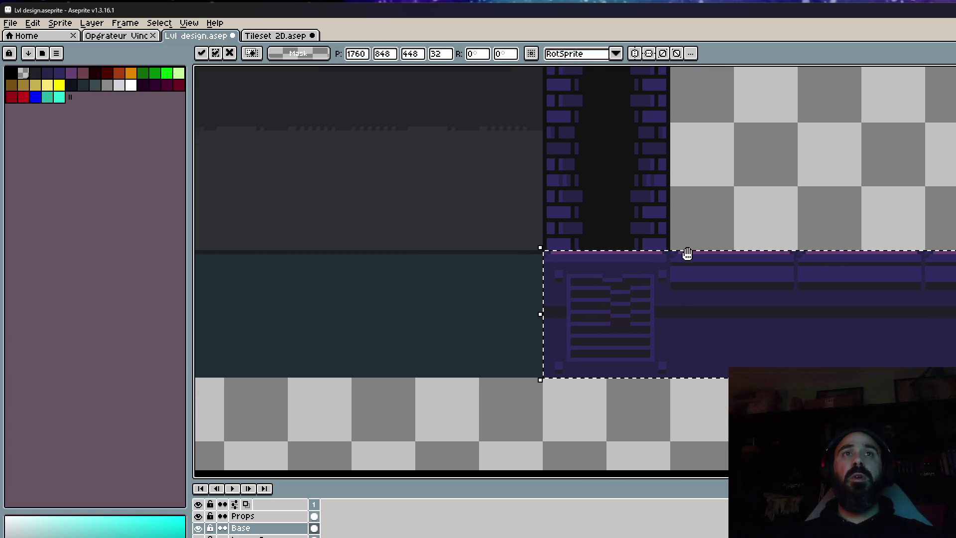
scroll(617, 290, "down", 1)
scroll(612, 294, "down", 2)
scroll(605, 289, "down", 2)
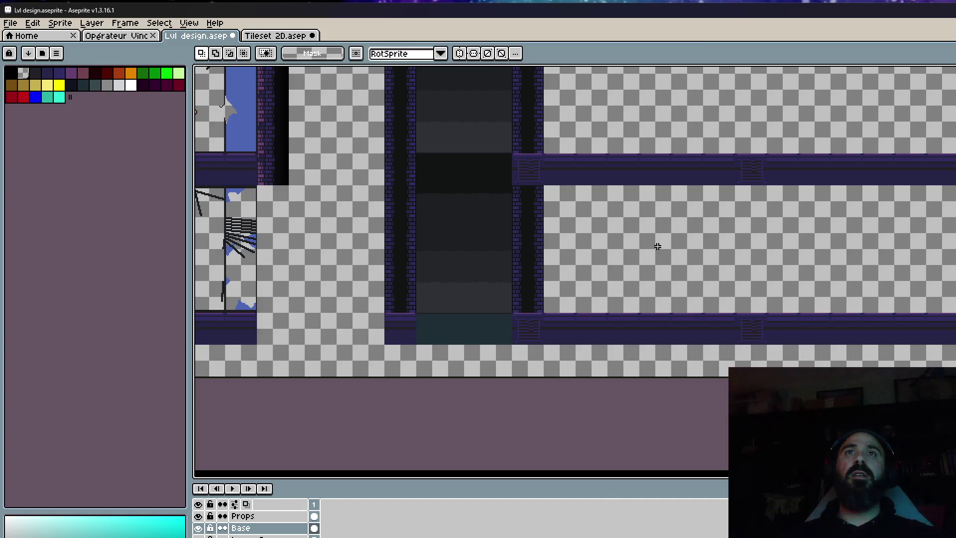
Select the dark block sitting atop the column, fitted to its height.
left_click_drag(654, 246, 661, 275)
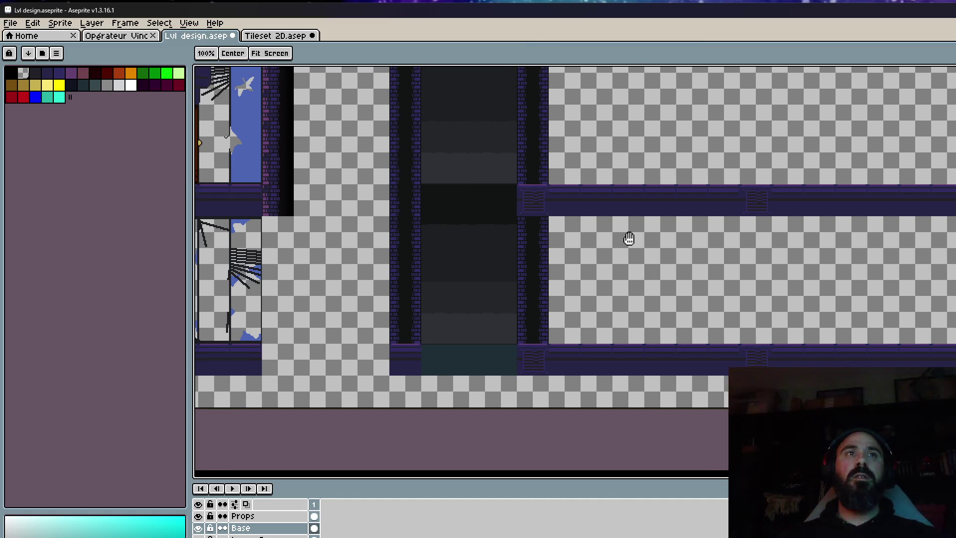
mouse_move(582, 280)
left_mouse_down()
mouse_move(616, 264)
mouse_move(667, 390)
mouse_move(640, 276)
left_mouse_up()
left_click_drag(545, 277, 525, 367)
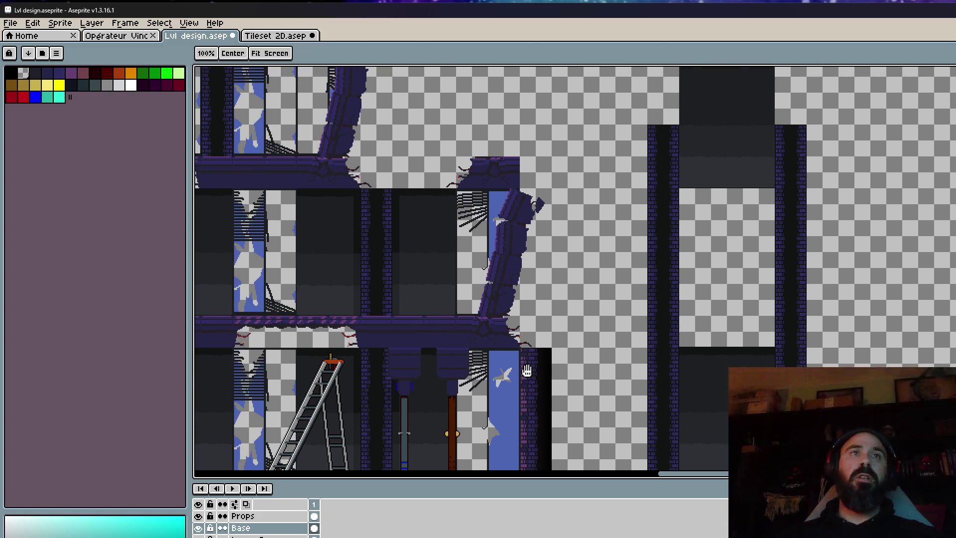
left_click_drag(707, 199, 713, 315)
left_click_drag(701, 215, 687, 222)
scroll(647, 189, "up", 3)
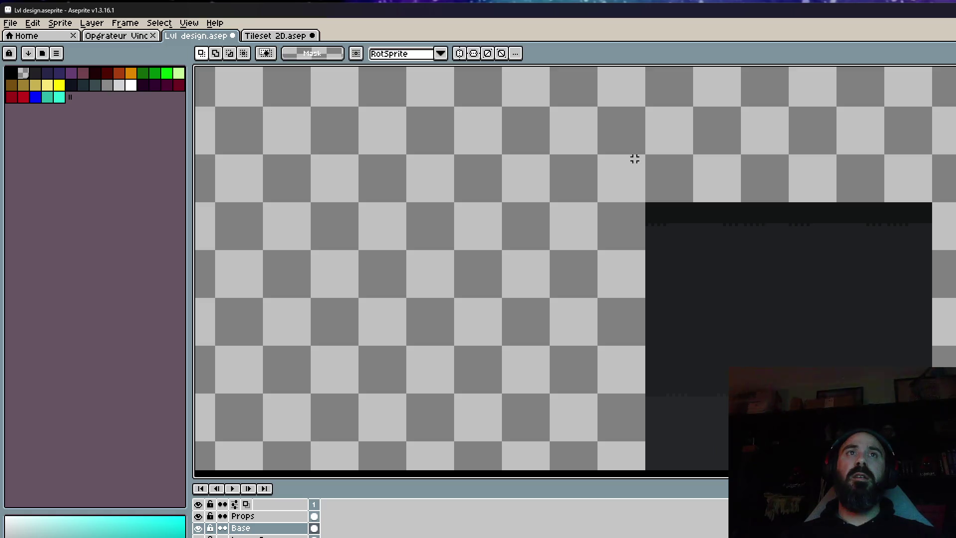
left_click_drag(954, 466, 954, 340)
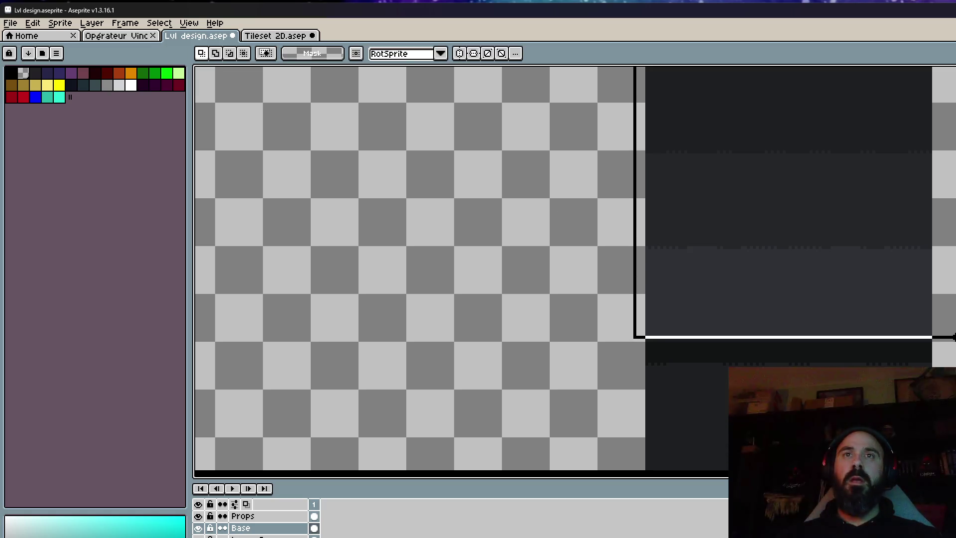
scroll(946, 339, "down", 2)
scroll(667, 154, "down", 2)
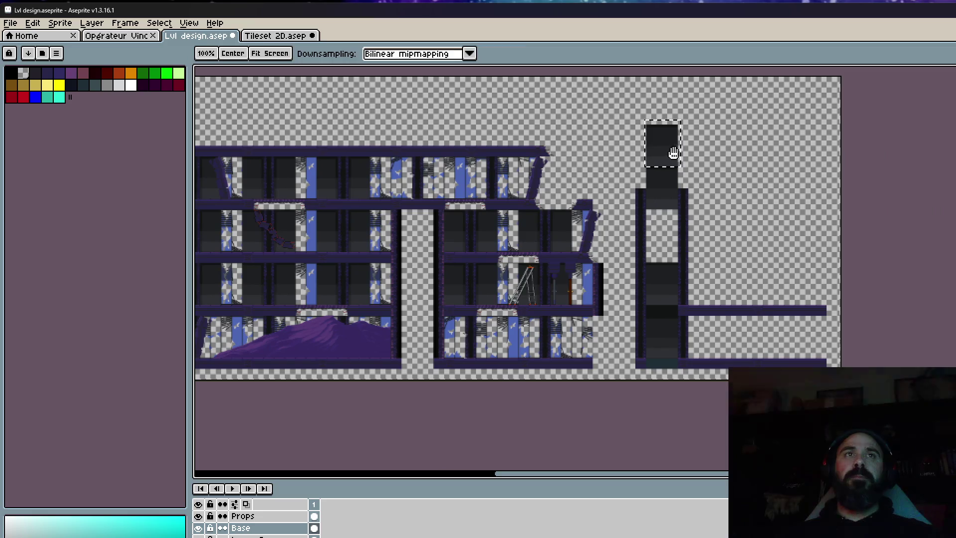
Move the dark block into the gap between the two beams, shifted 96 px right, and drop it.
left_click_drag(670, 154, 717, 366)
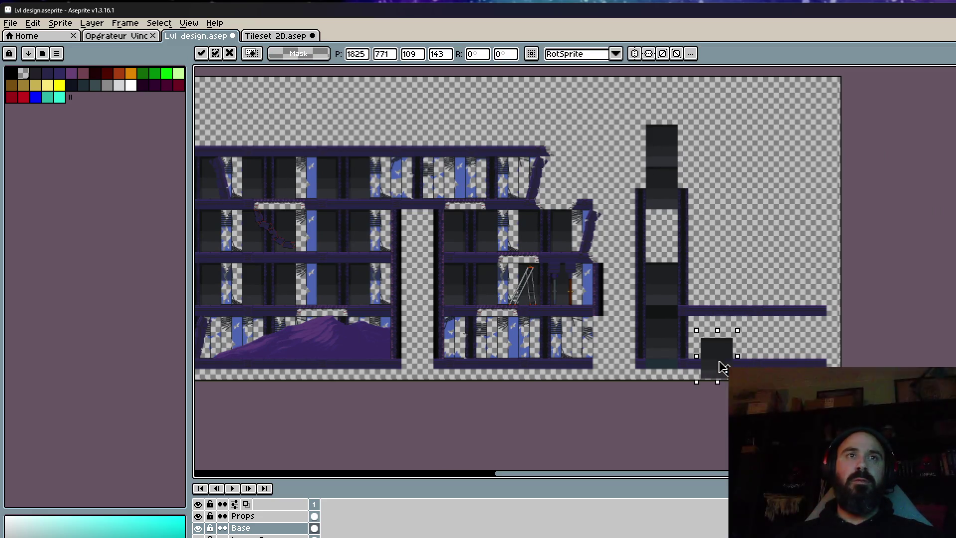
scroll(707, 379, "up", 4)
left_click_drag(635, 255, 623, 155)
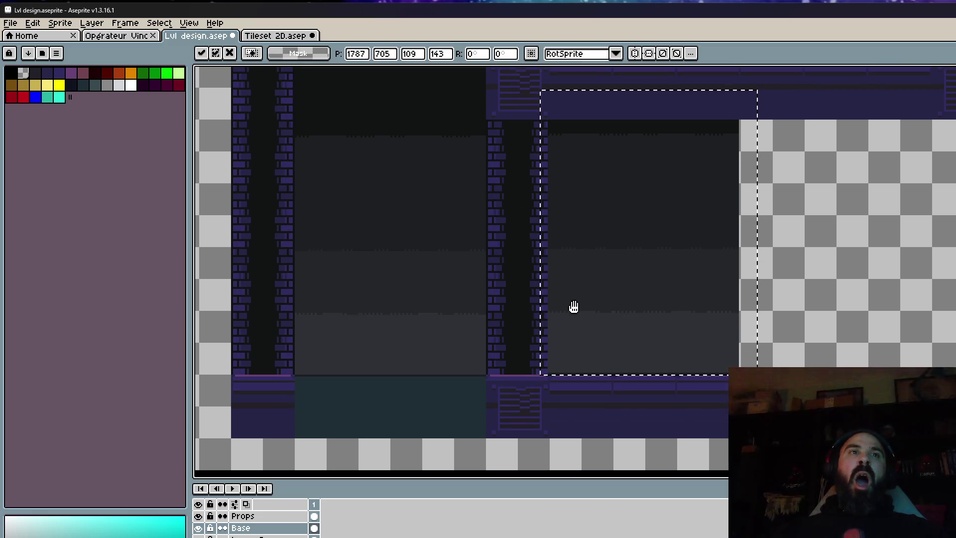
mouse_move(572, 306)
left_mouse_down()
mouse_move(589, 350)
mouse_move(573, 369)
left_mouse_up()
scroll(592, 354, "up", 2)
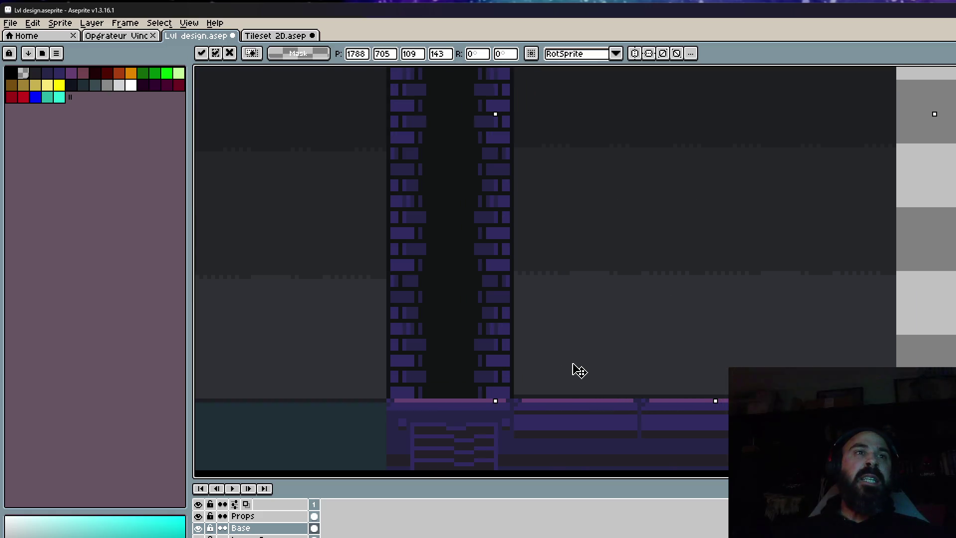
scroll(664, 308, "down", 2)
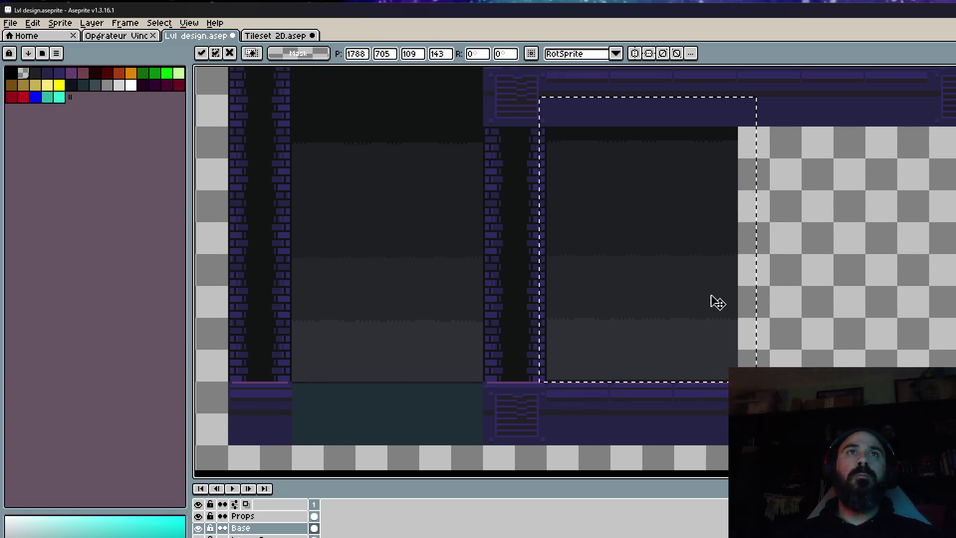
left_click_drag(718, 302, 906, 301)
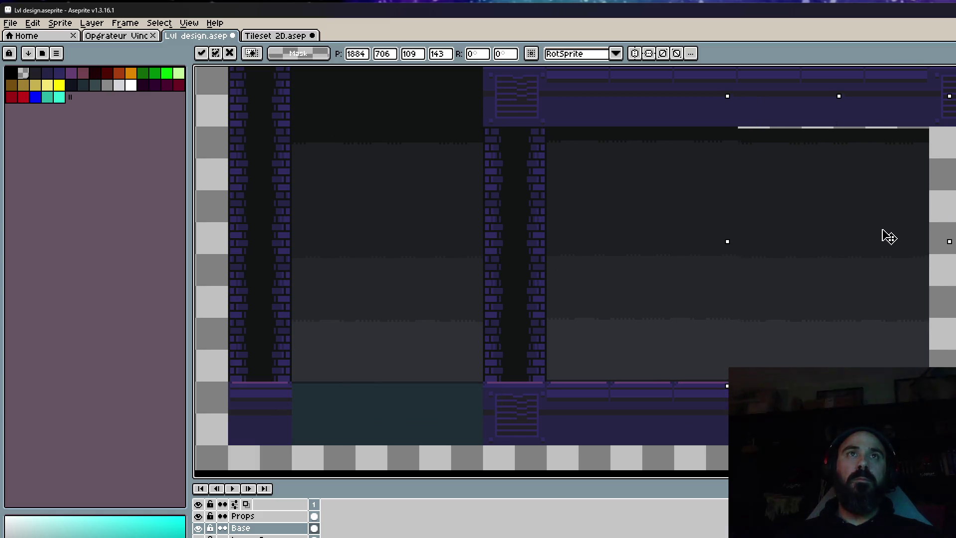
scroll(796, 357, "up", 2)
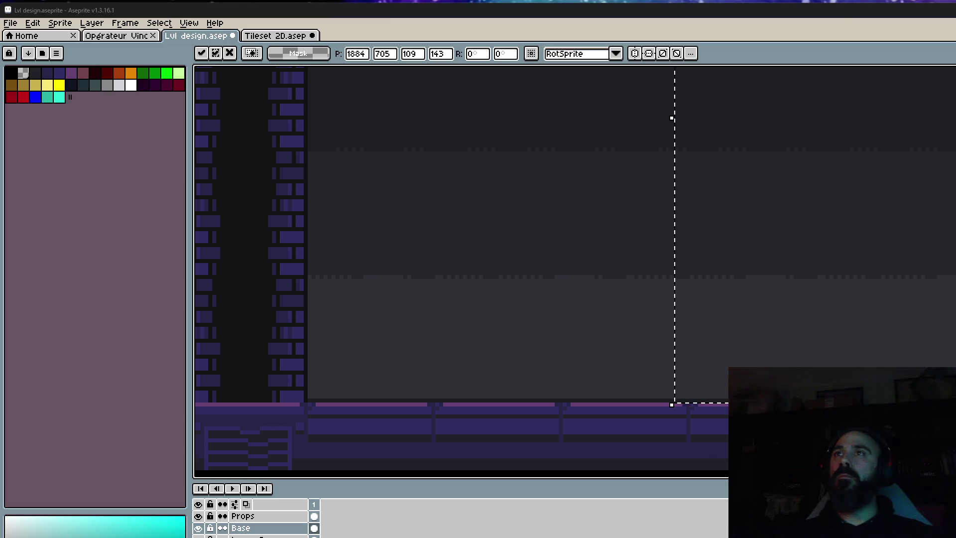
scroll(604, 277, "down", 2)
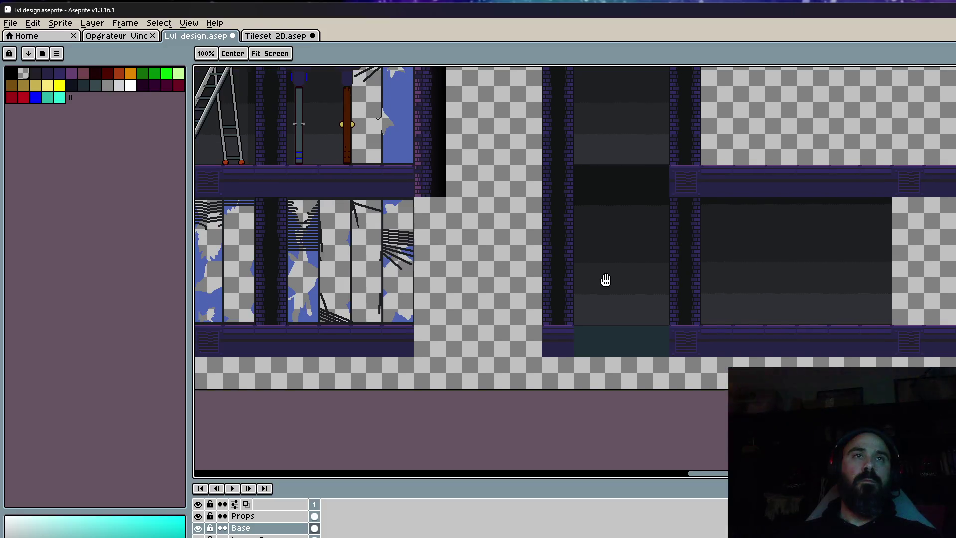
left_click(610, 281)
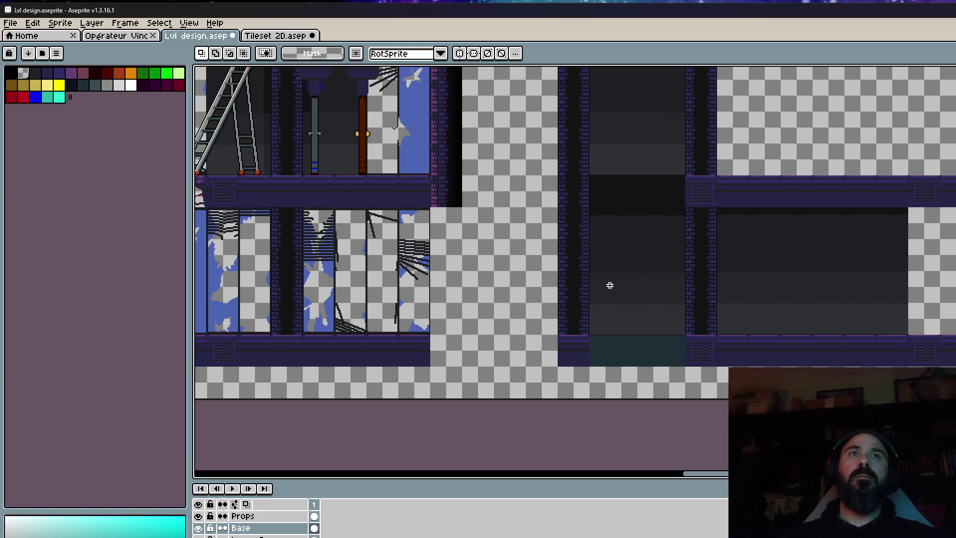
Pick dark grey and try a test pencil stroke, then a rectangle outline, in the gap.
scroll(608, 283, "up", 1)
key("b")
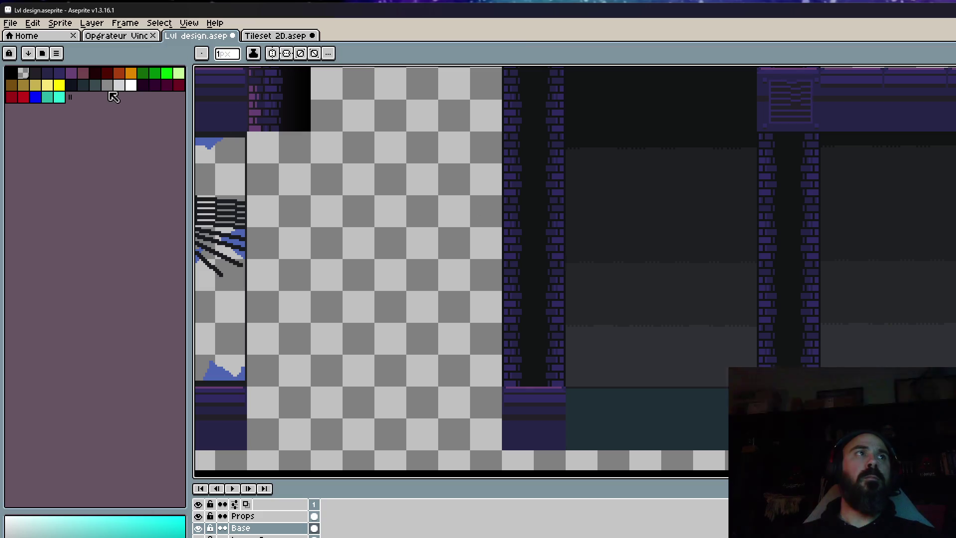
left_click(95, 85)
scroll(575, 315, "up", 1)
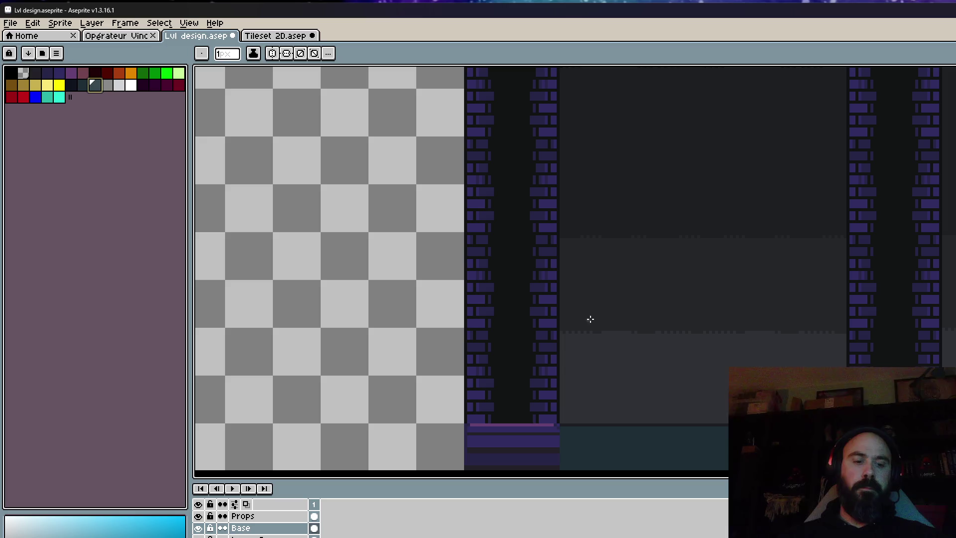
key("b")
left_click_drag(614, 228, 726, 286)
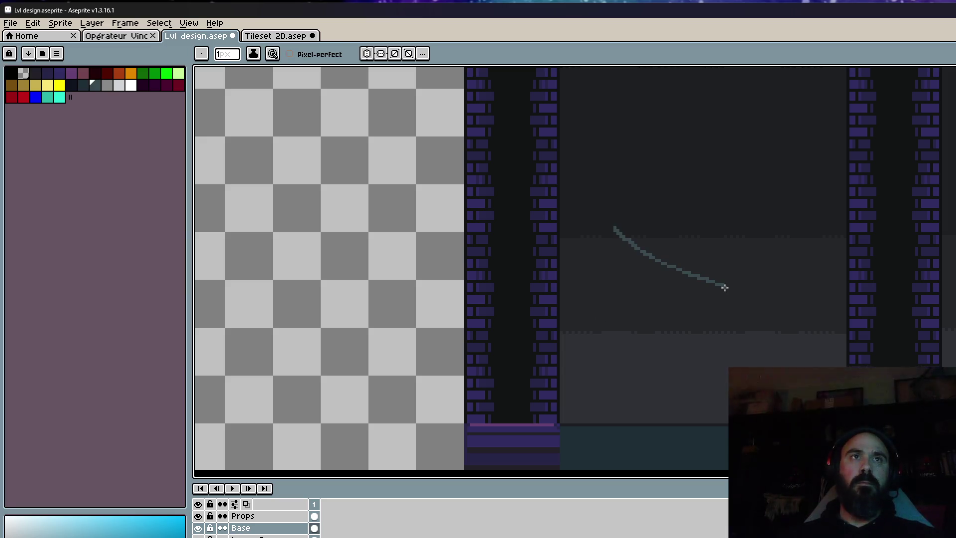
key("ctrl+z")
key("l")
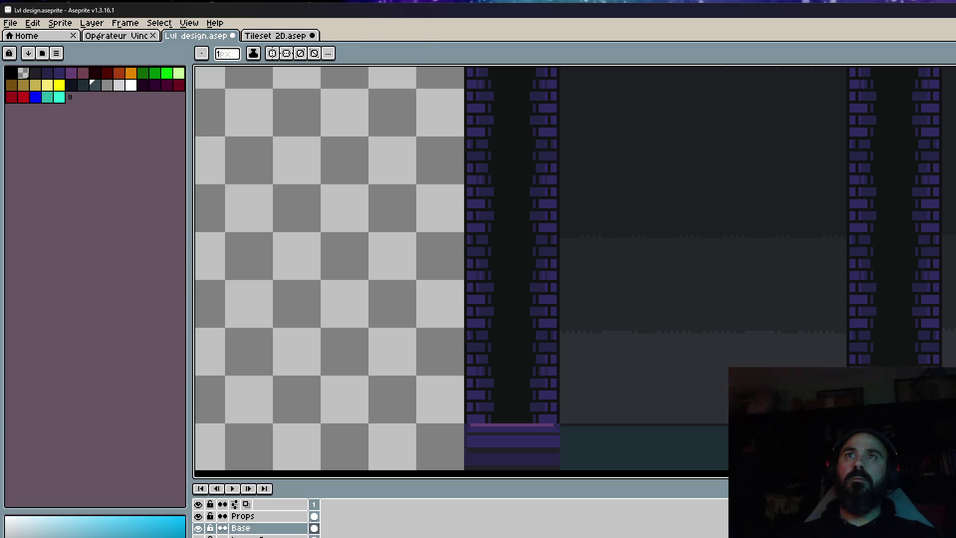
left_click_drag(561, 199, 779, 443)
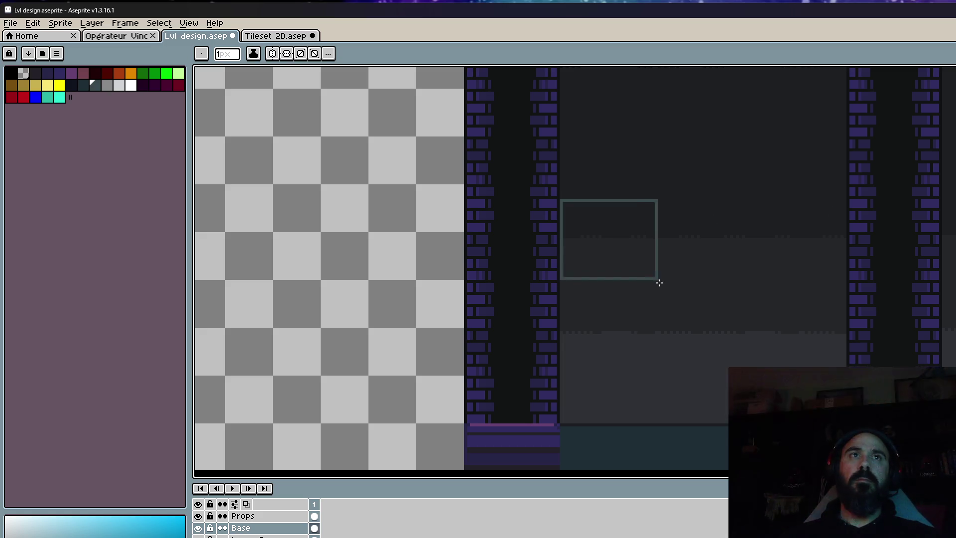
Draw a 2-pixel ground line with two bends across the gap to the right wall.
left_click_drag(717, 397, 736, 312)
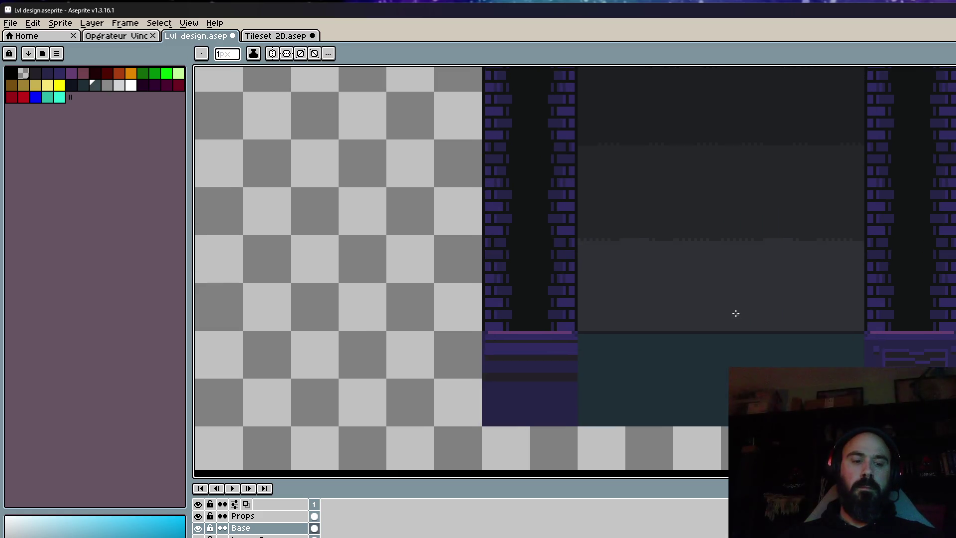
key("plus")
key("plus")
key("plus")
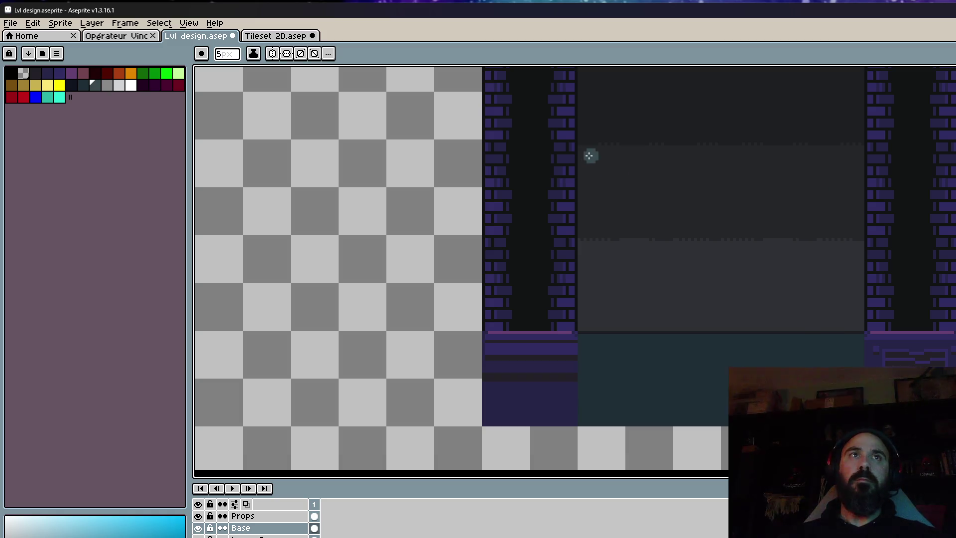
key("minus")
key("minus")
key("minus")
left_click_drag(578, 166, 786, 141)
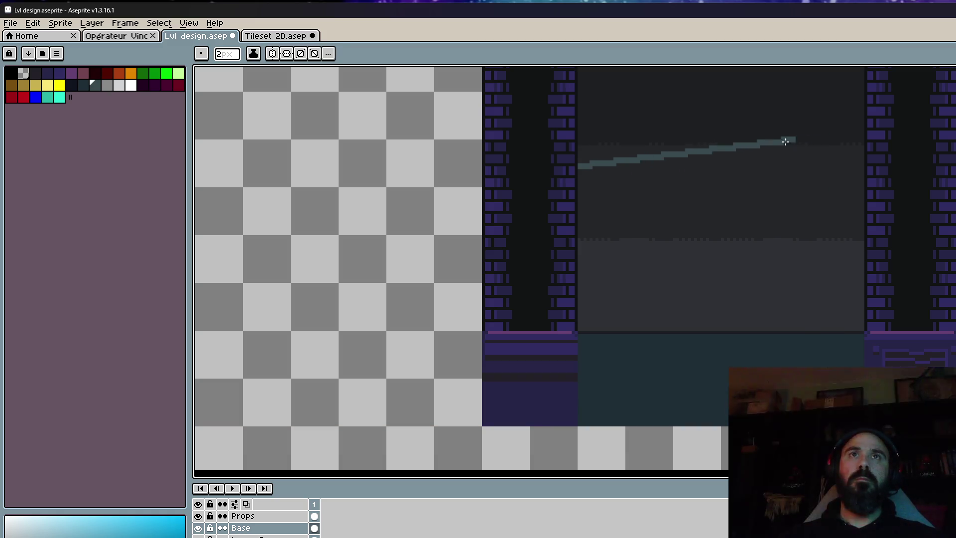
left_click(709, 145, "shift")
left_click(745, 157, "shift")
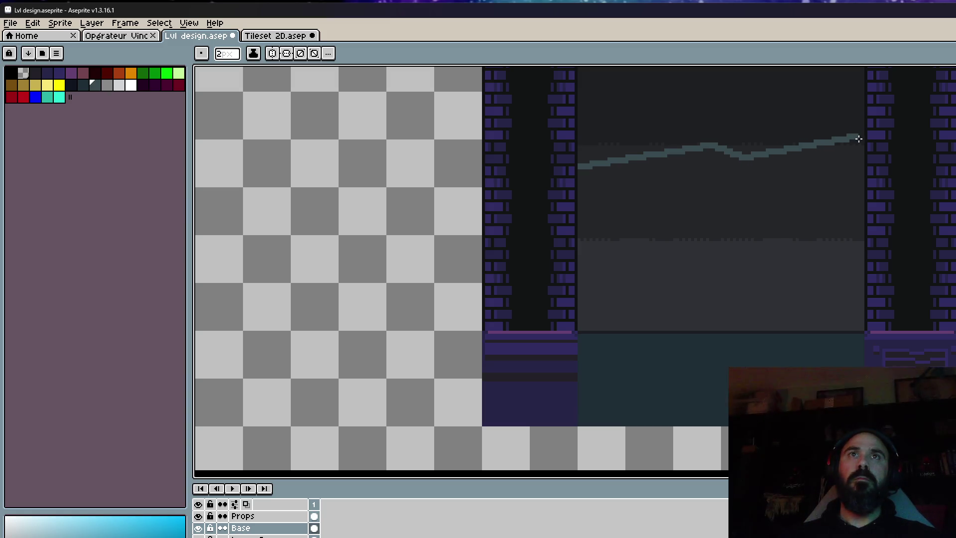
left_click(863, 139, "shift")
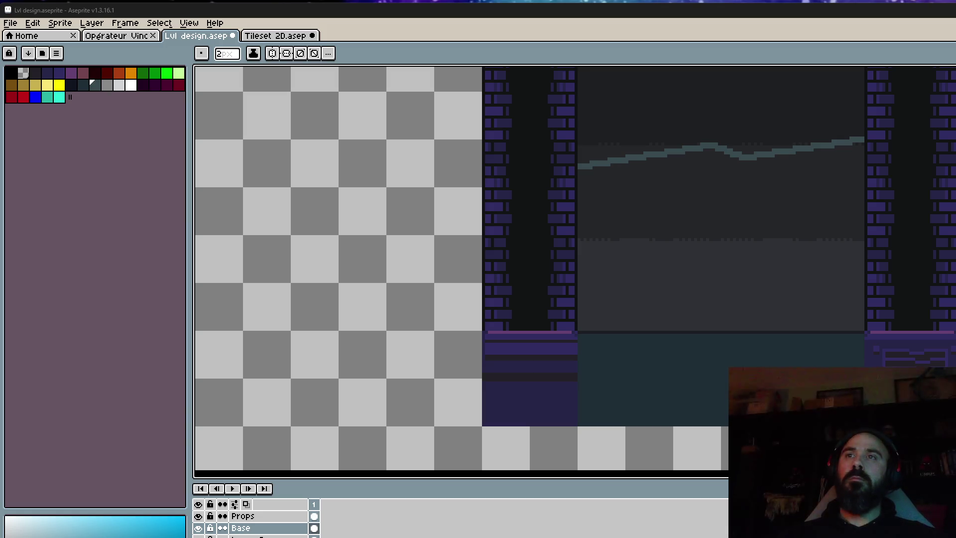
scroll(578, 179, "up", 1)
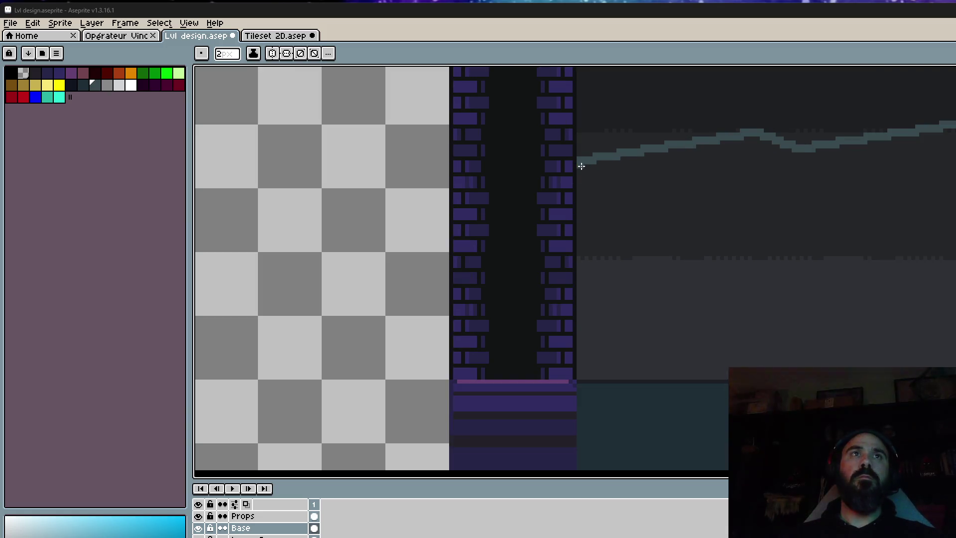
scroll(600, 343, "down", 2)
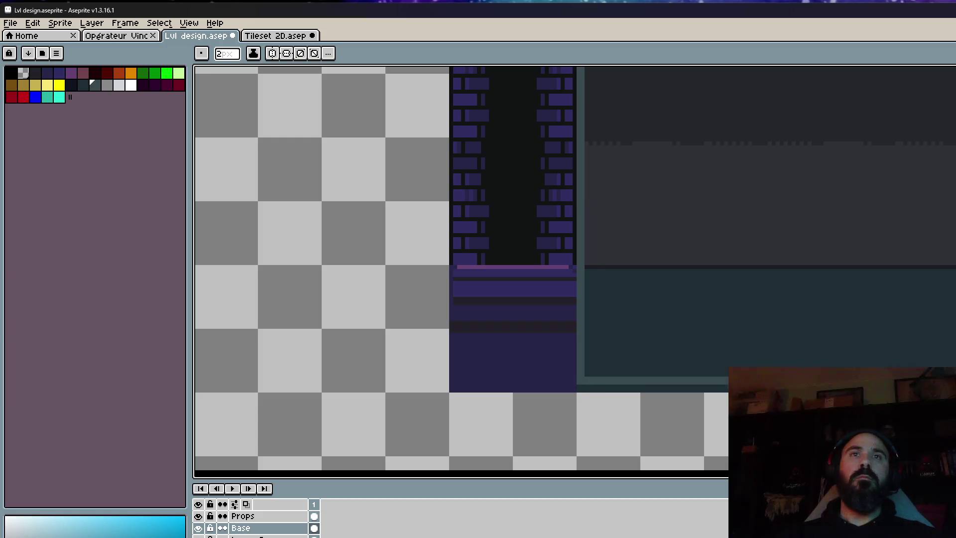
scroll(896, 307, "down", 1)
scroll(896, 307, "up", 1)
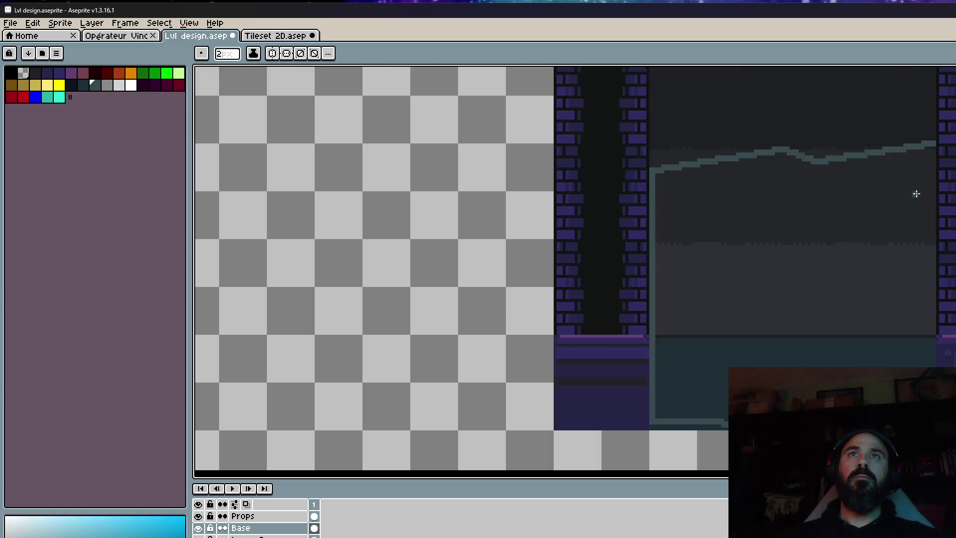
scroll(916, 195, "up", 1)
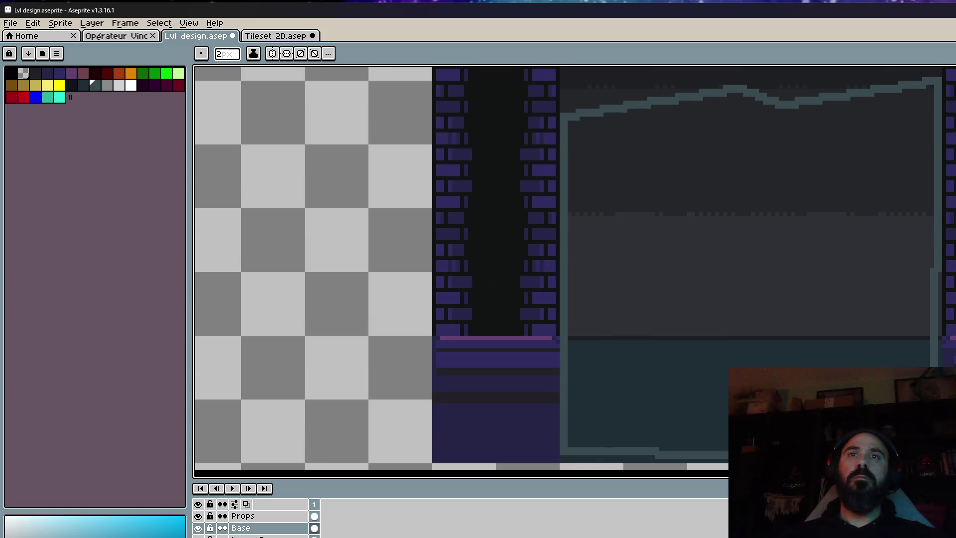
scroll(901, 277, "down", 1)
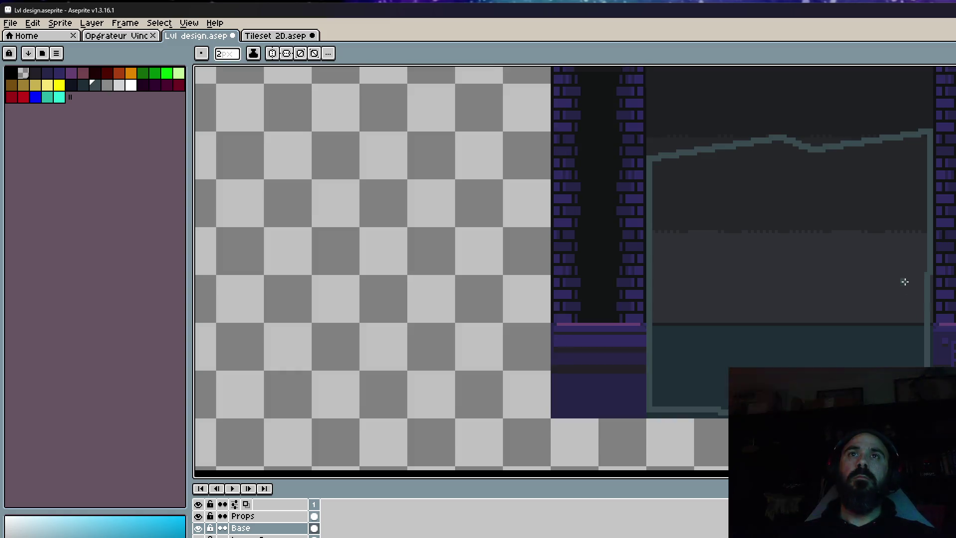
Undo the outline strokes and make Props the active layer.
key("alt")
scroll(828, 152, "up", 1)
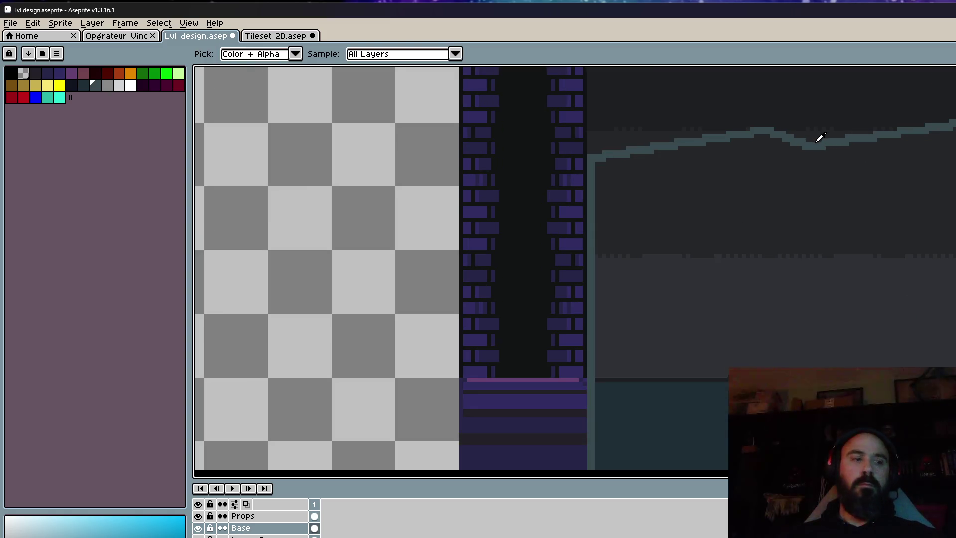
scroll(940, 92, "up", 1)
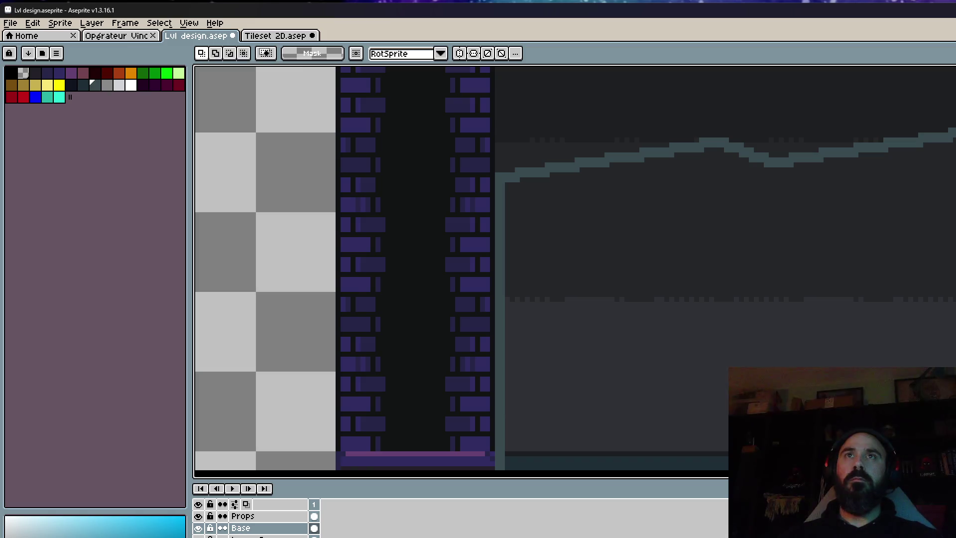
left_click_drag(781, 105, 955, 338)
key("ctrl+z")
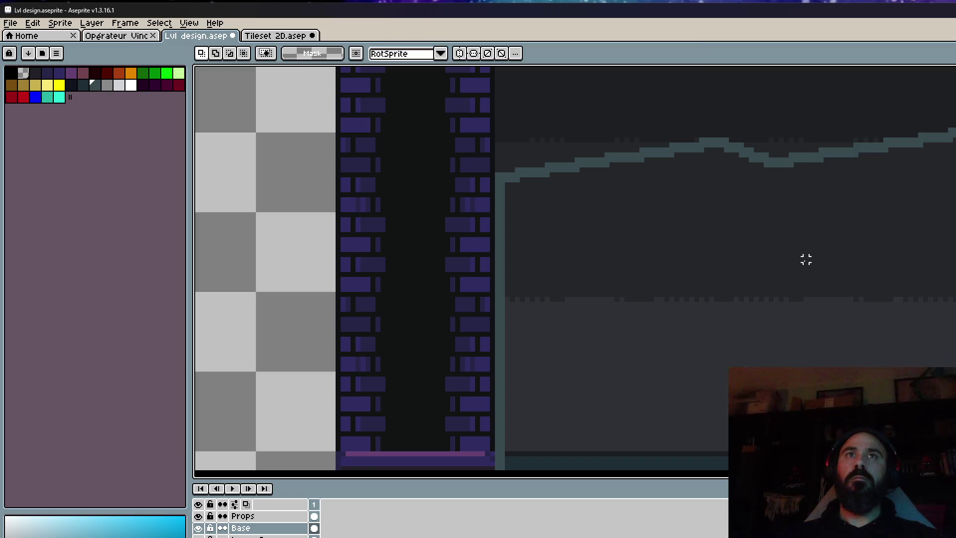
key("ctrl+z")
key("ctrl+z")
key("ctrl+z")
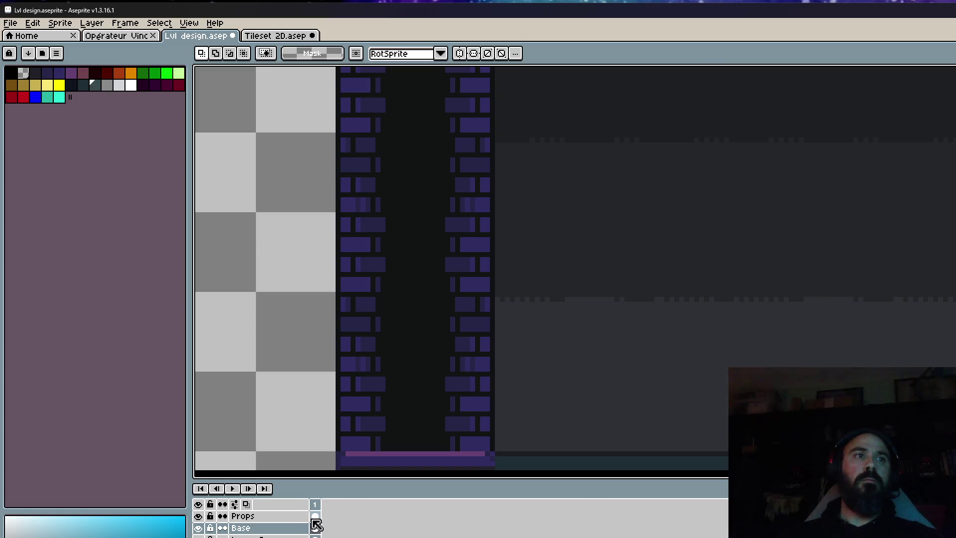
left_click(315, 516)
Fill a large block into the gap between the shafts using the rectangle tool at 2 pixels.
left_click(94, 85)
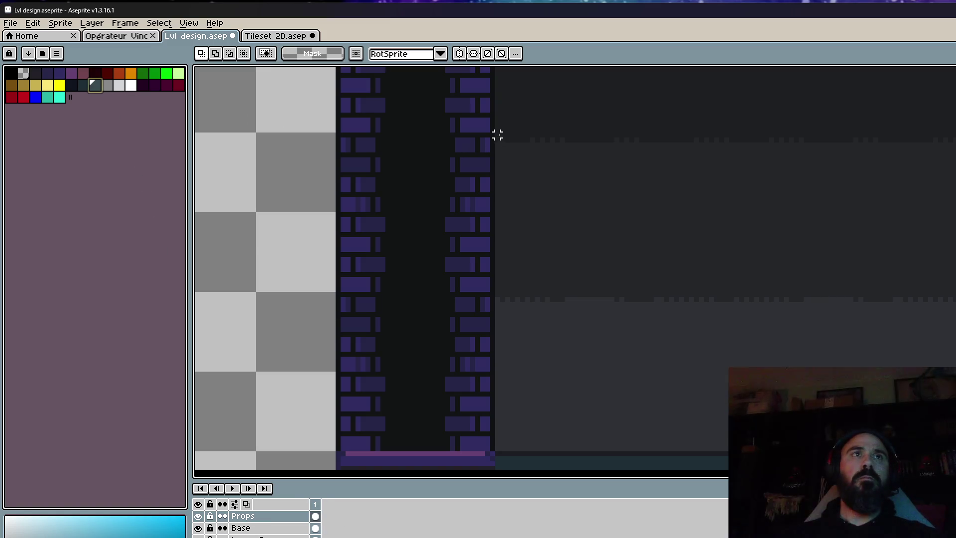
scroll(508, 164, "up", 1)
scroll(516, 169, "down", 2)
left_click_drag(517, 169, 506, 185)
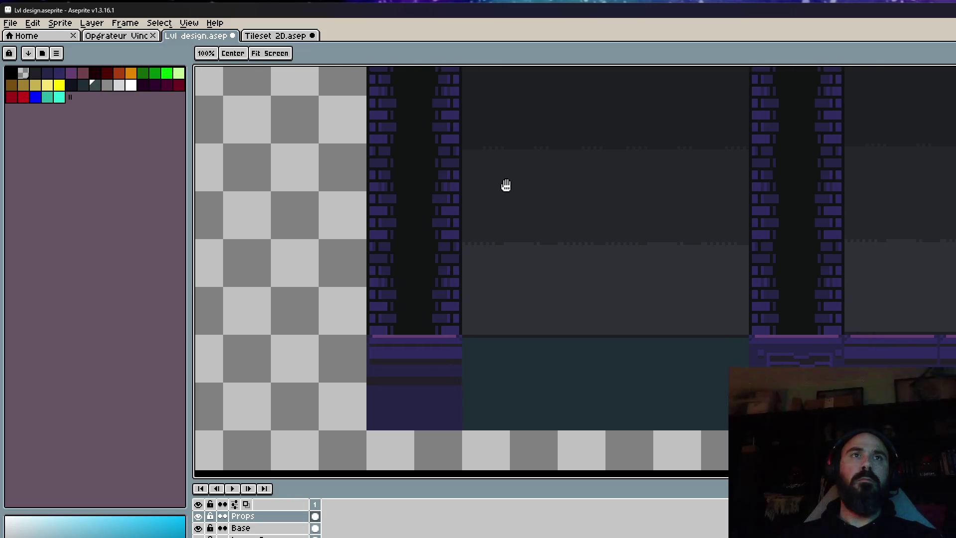
scroll(506, 185, "down", 1)
key("l")
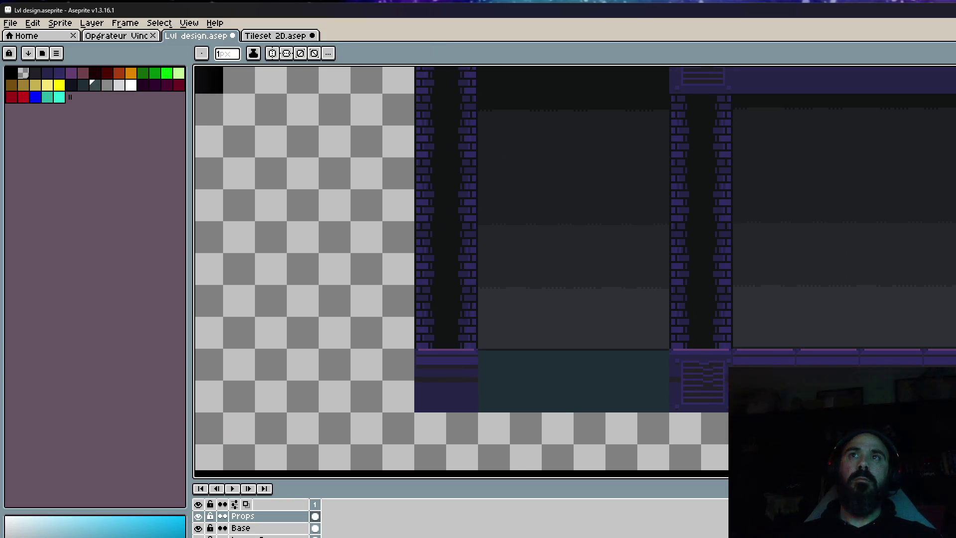
scroll(542, 209, "up", 1)
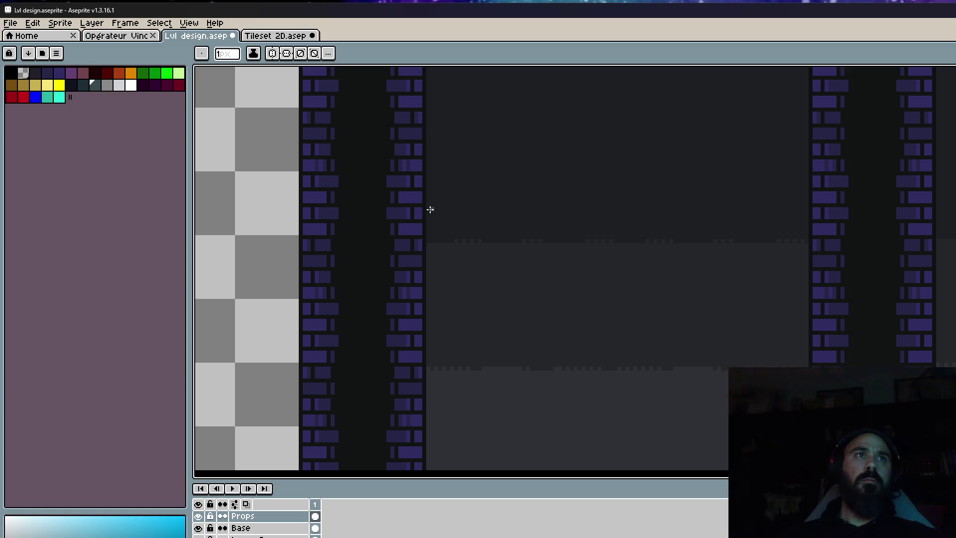
key("plus")
scroll(430, 209, "down", 1)
left_click_drag(430, 208, 624, 433)
scroll(607, 391, "up", 1)
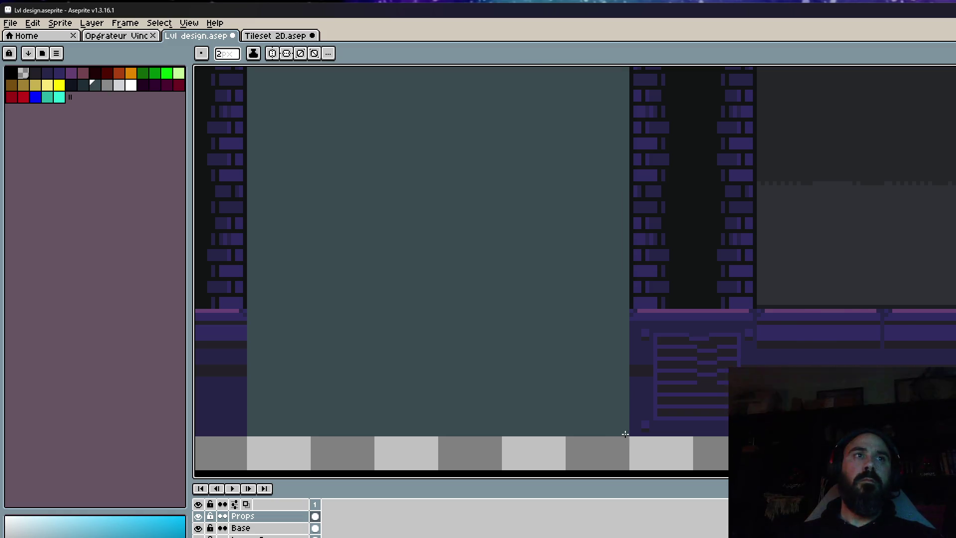
scroll(569, 321, "down", 2)
scroll(544, 185, "up", 1)
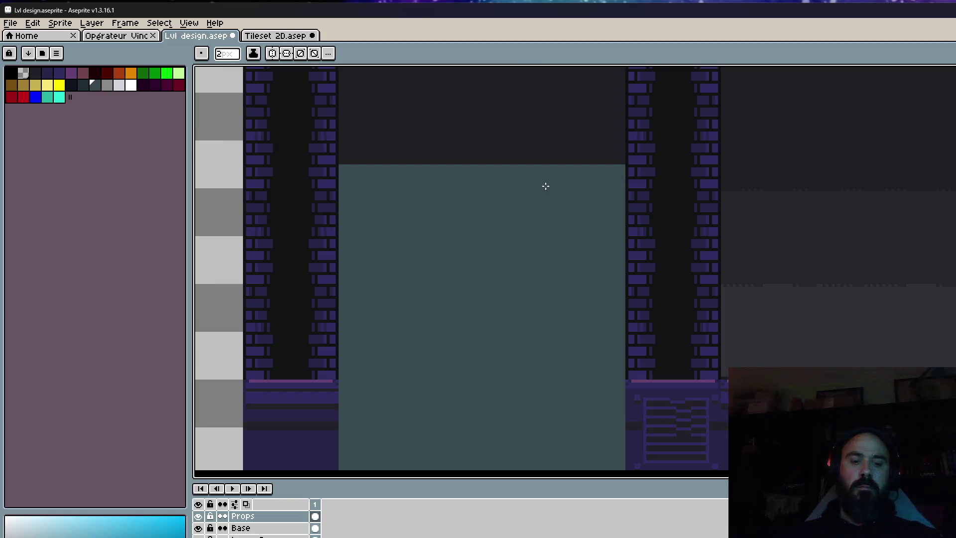
Lower the block's top and the section beside the right pillar with rectangular selections.
key("m")
mouse_move(324, 127)
left_mouse_down()
mouse_move(450, 246)
mouse_move(418, 272)
left_mouse_up()
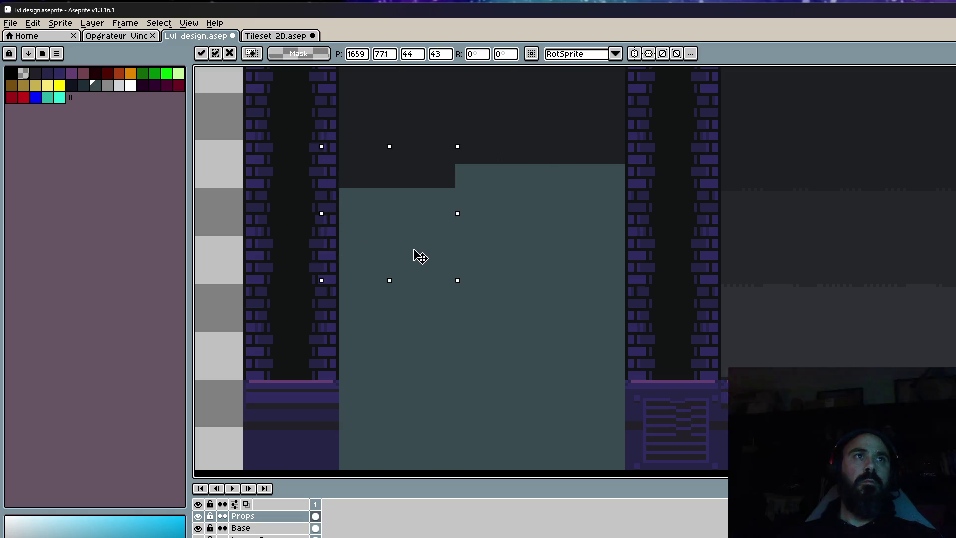
mouse_move(437, 138)
left_mouse_down()
mouse_move(493, 254)
mouse_move(493, 275)
left_mouse_up()
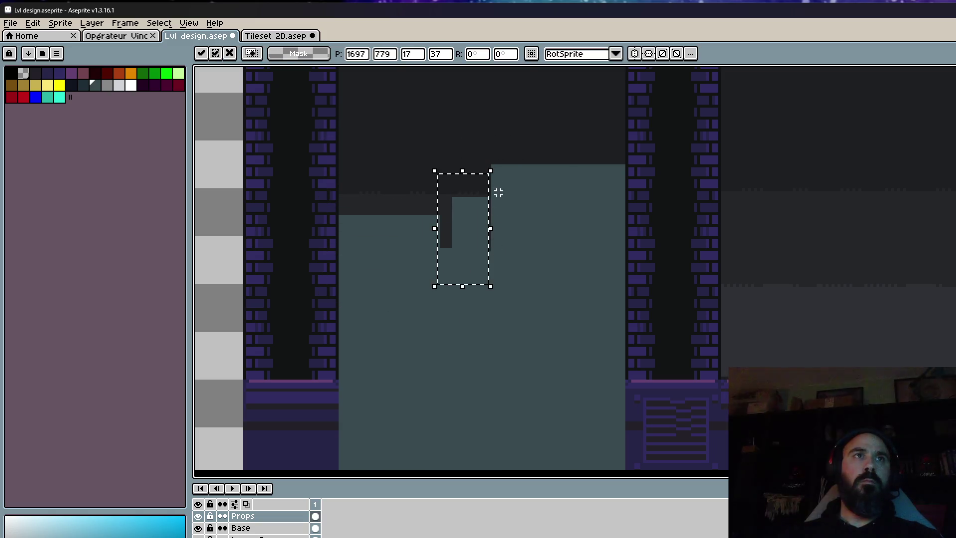
key("ctrl+z")
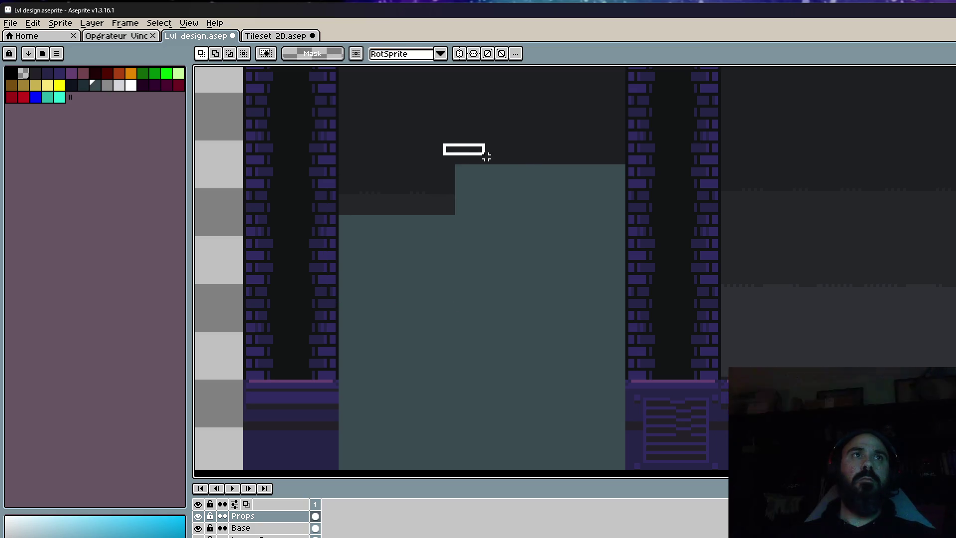
mouse_move(445, 145)
left_mouse_down()
mouse_move(661, 215)
mouse_move(616, 245)
left_mouse_up()
key("Return")
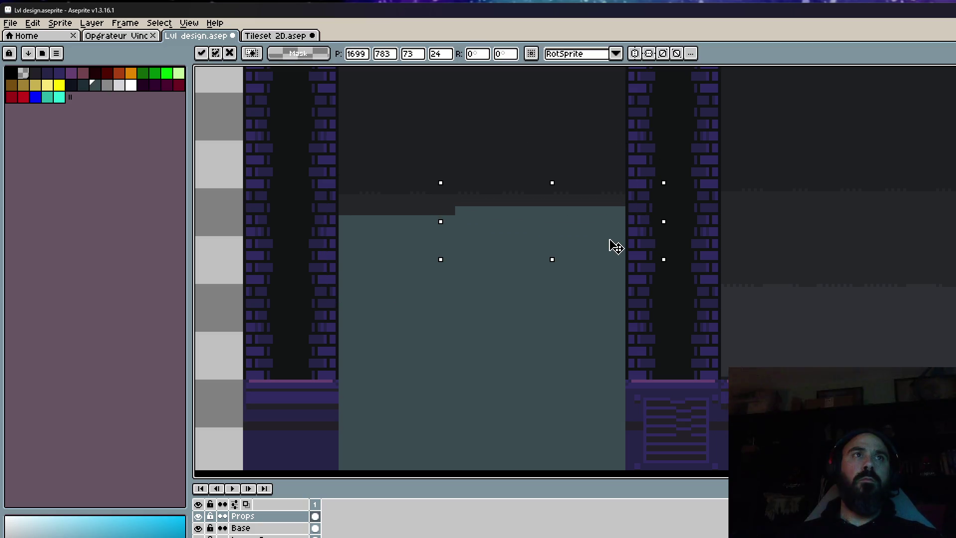
scroll(610, 246, "down", 2)
scroll(599, 226, "up", 2)
left_click_drag(567, 192, 637, 287)
left_click_drag(512, 186, 619, 288)
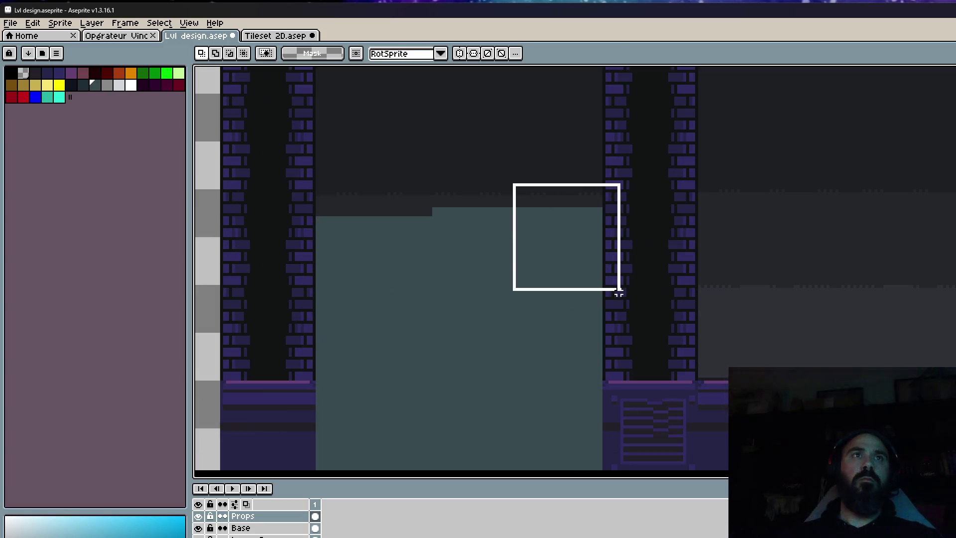
left_click_drag(581, 255, 585, 280)
key("Return")
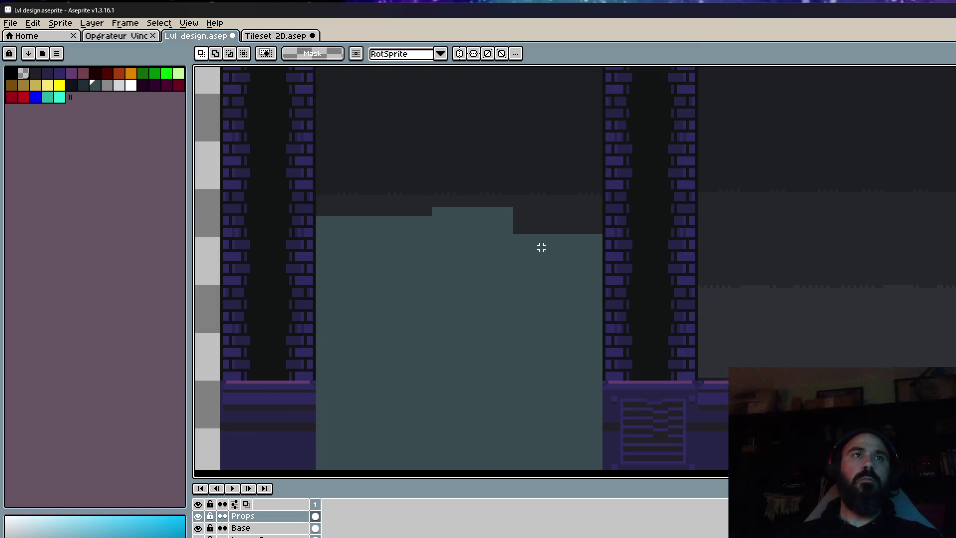
Paint stepped teal slopes and notches along the hill's top edge, then select its upper part.
key("i")
key("b")
scroll(504, 219, "up", 1)
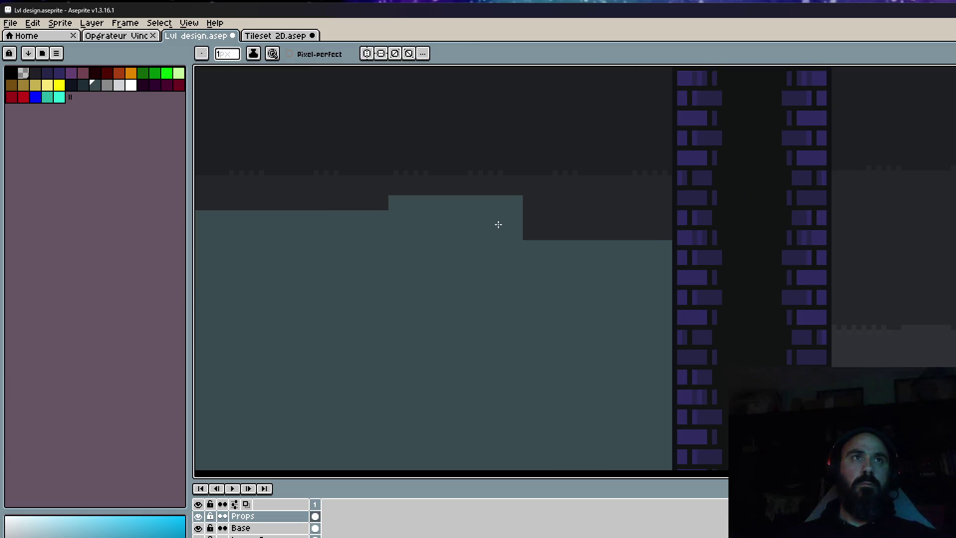
left_click_drag(523, 227, 608, 244)
key("plus")
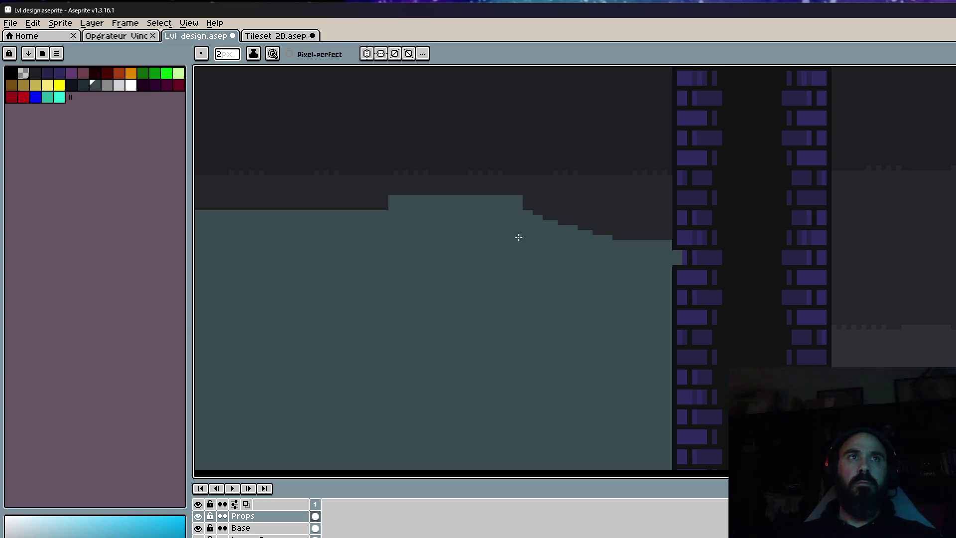
scroll(608, 256, "up", 1)
left_click_drag(501, 213, 643, 256)
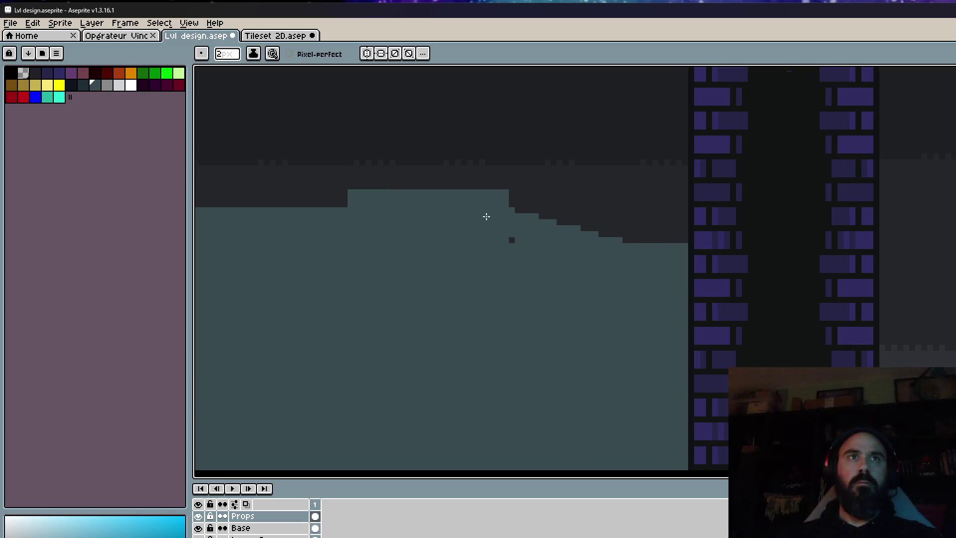
left_click_drag(507, 197, 467, 189)
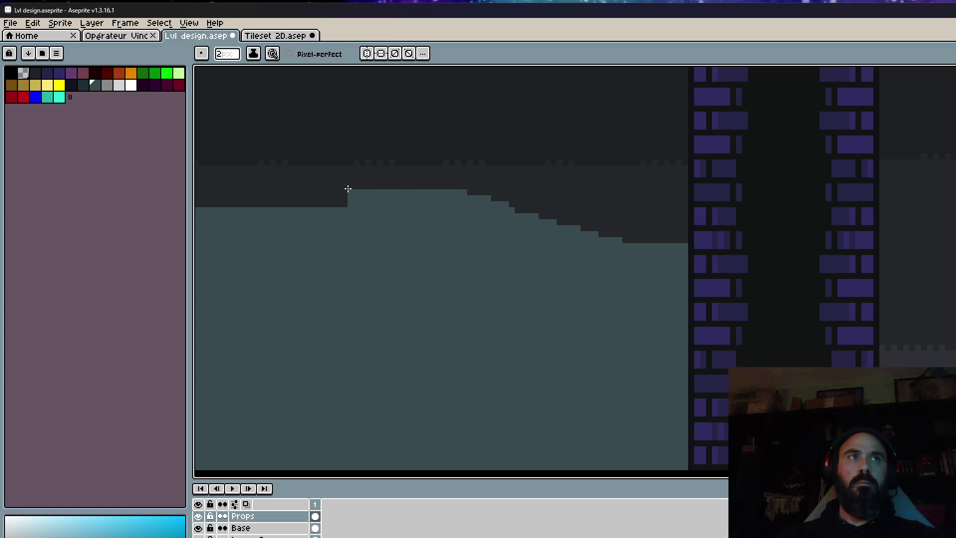
left_click_drag(305, 211, 277, 210)
mouse_move(348, 199)
left_mouse_down()
mouse_move(396, 190)
mouse_move(346, 201)
left_mouse_up()
mouse_move(354, 192)
left_mouse_down()
mouse_move(664, 181)
mouse_move(566, 207)
mouse_move(439, 199)
mouse_move(436, 208)
mouse_move(497, 197)
left_mouse_up()
scroll(596, 191, "down", 3)
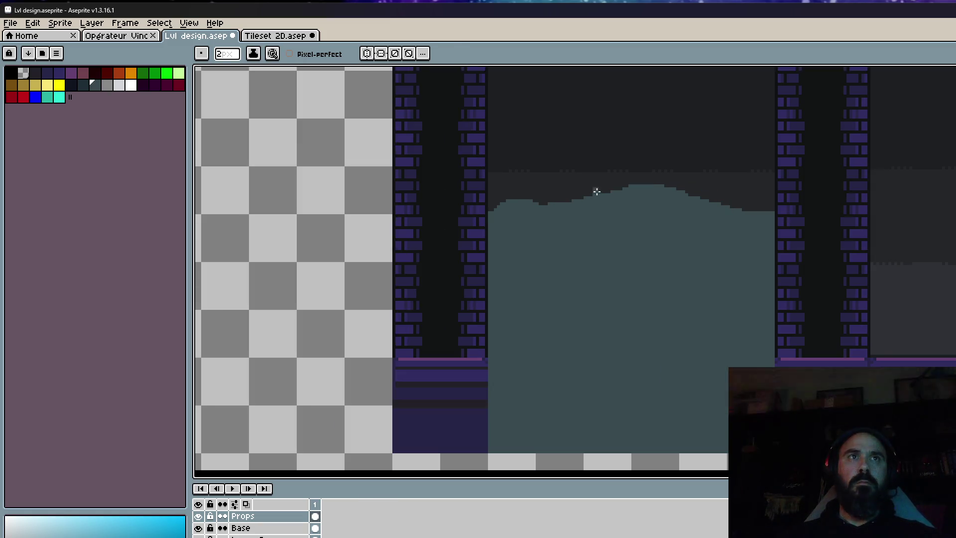
scroll(697, 209, "up", 1)
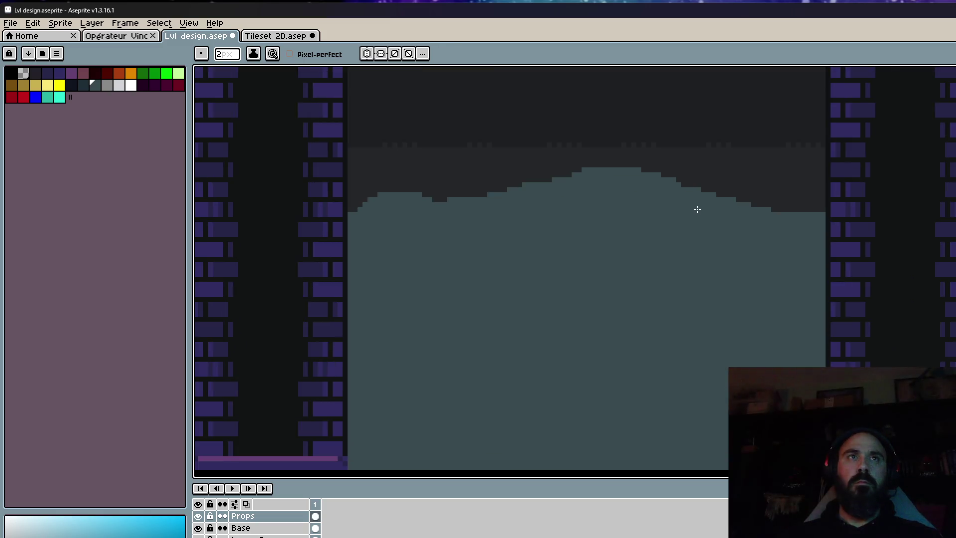
scroll(693, 206, "down", 1)
key("m")
left_click_drag(445, 129, 858, 303)
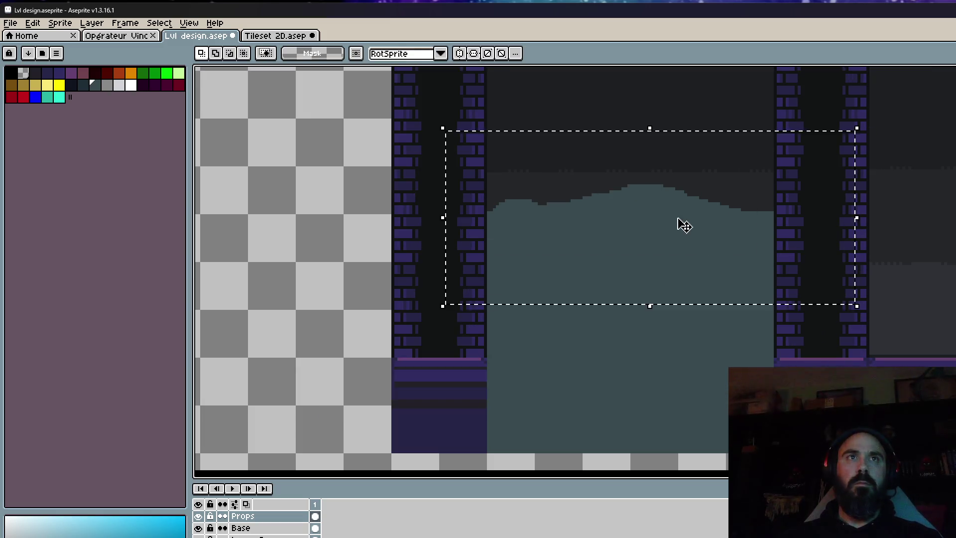
Move the selected hill top lower and commit it.
left_click_drag(680, 223, 683, 274)
key("Return")
scroll(674, 267, "down", 3)
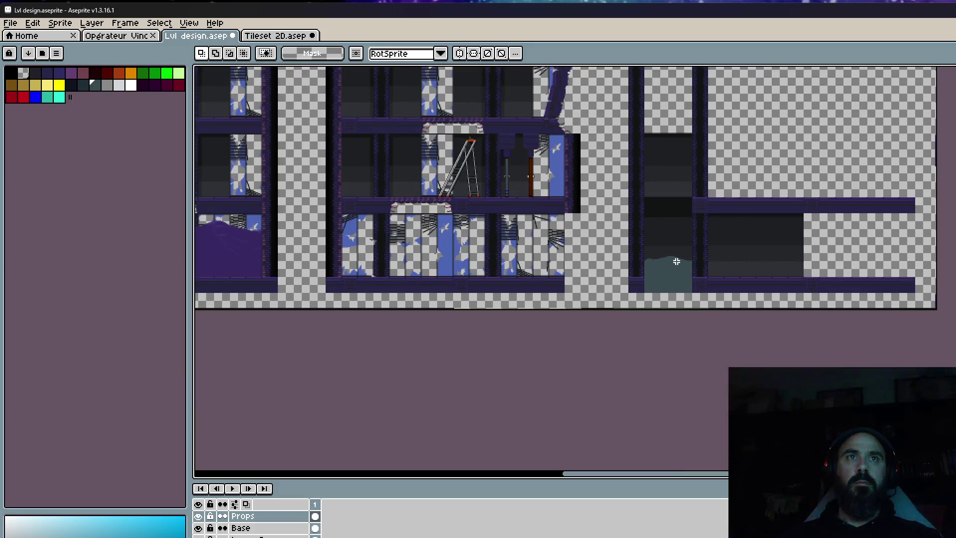
scroll(676, 261, "up", 1)
scroll(676, 261, "up", 1)
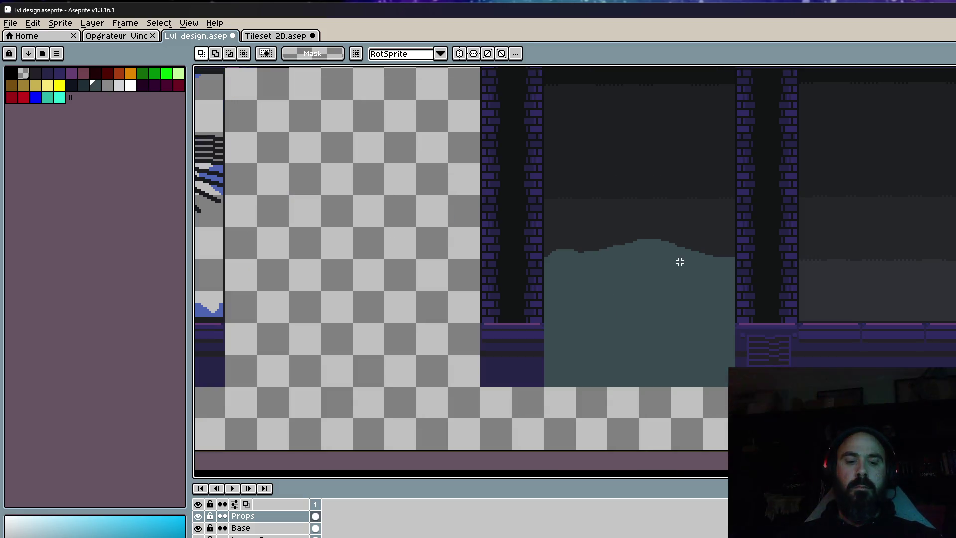
Choose dark red and load the pencil with a 6px brush.
key("i")
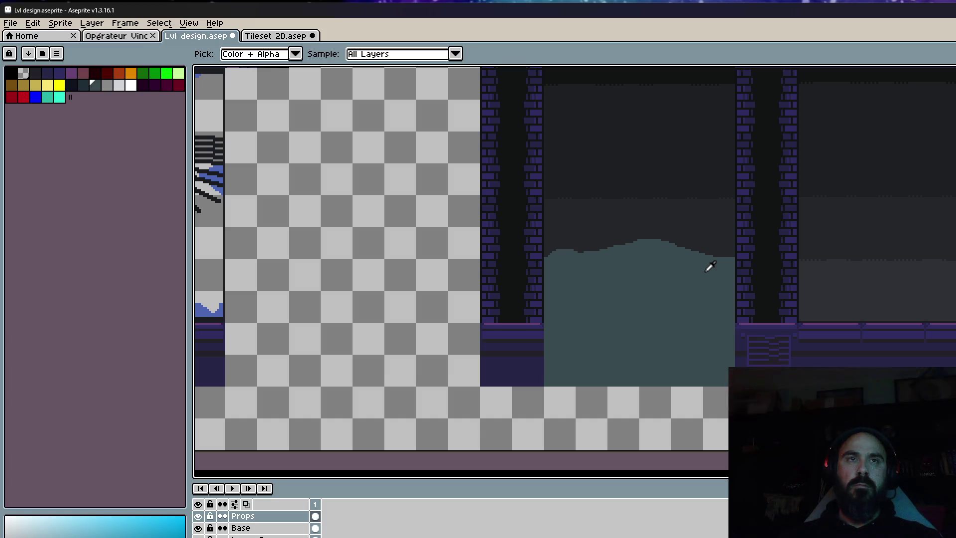
scroll(639, 241, "up", 1)
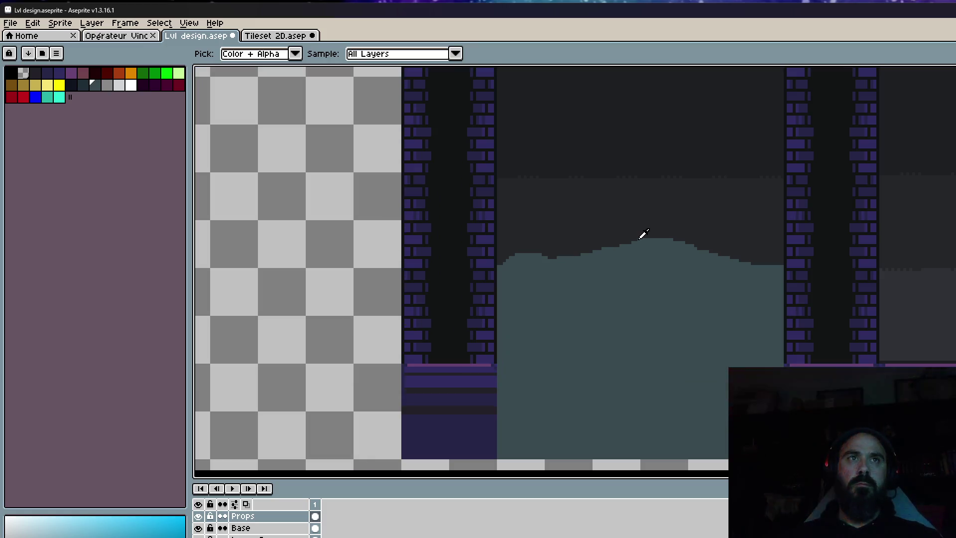
scroll(643, 240, "down", 3)
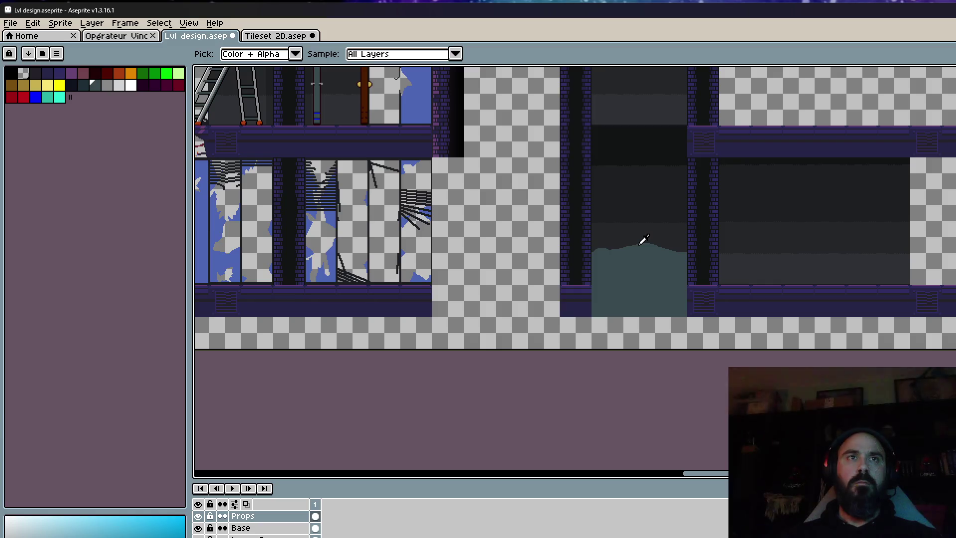
scroll(643, 206, "up", 2)
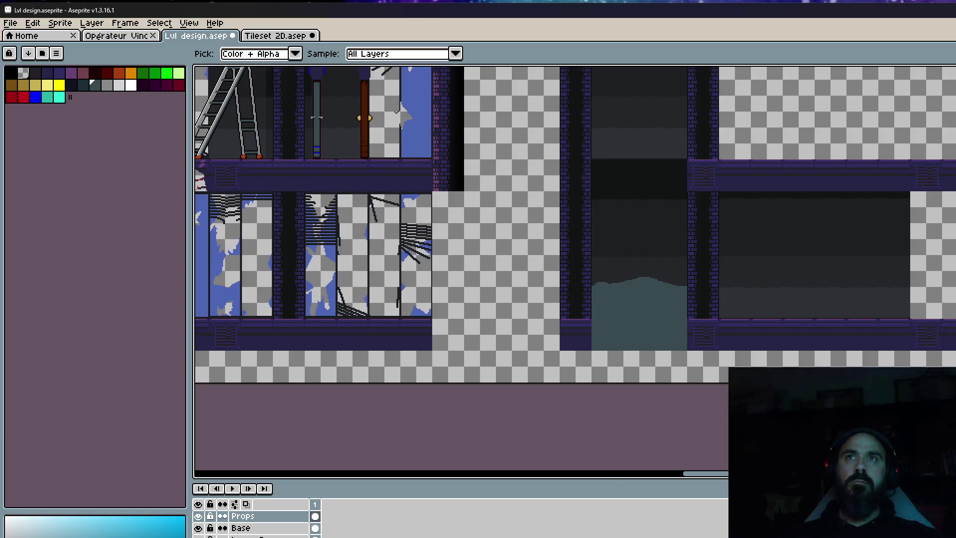
left_click(95, 73)
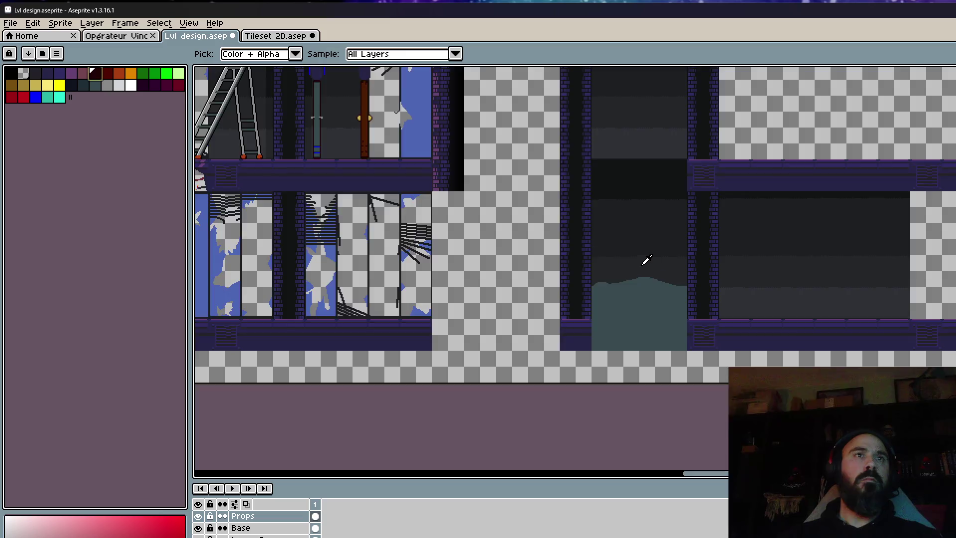
scroll(642, 260, "up", 2)
key("b")
scroll(593, 277, "up", 2)
key("plus")
key("plus")
key("plus")
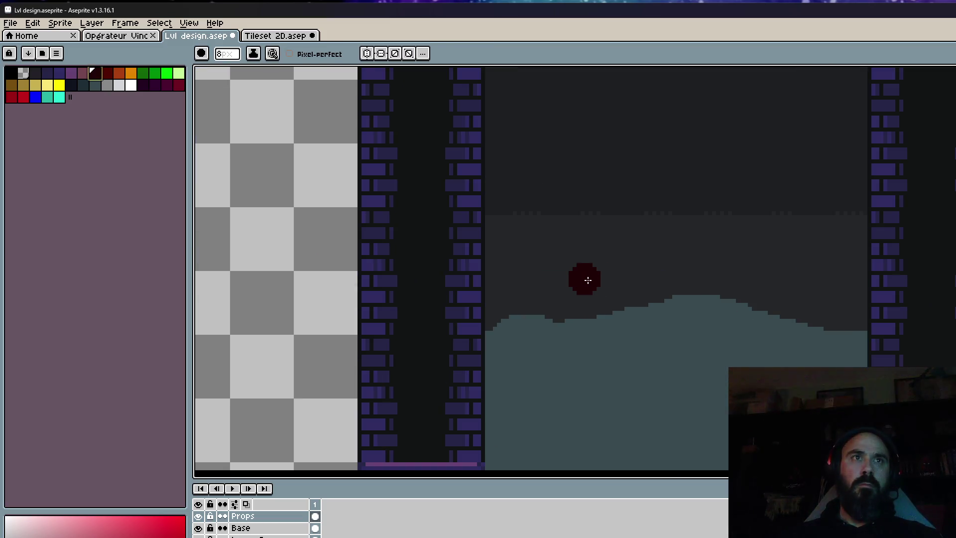
Draw a trial dark red line rising from the ground with the 6px brush, then undo it.
key("l")
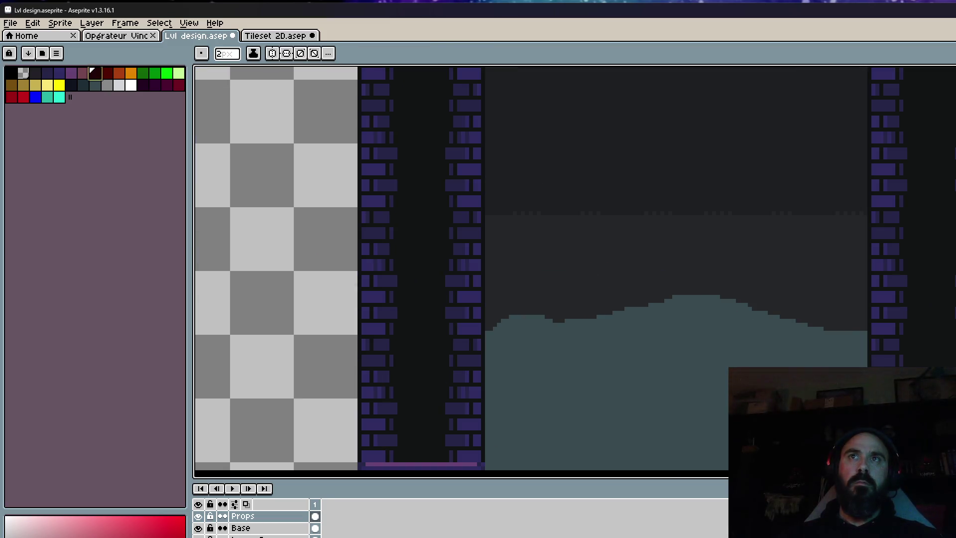
key("plus")
key("plus")
key("plus")
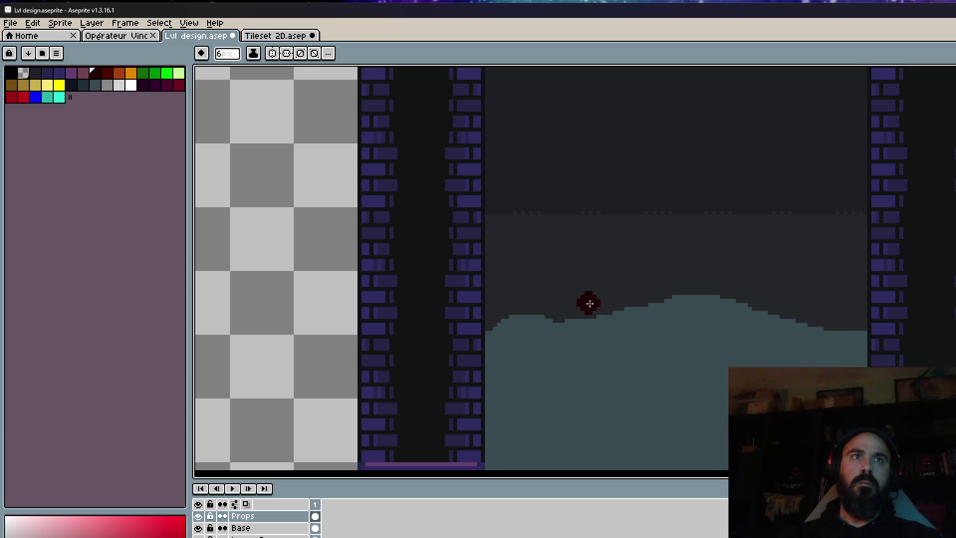
scroll(590, 303, "down", 2)
mouse_move(590, 304)
left_mouse_down()
mouse_move(606, 66)
mouse_move(590, 100)
left_mouse_up()
key("ctrl+z")
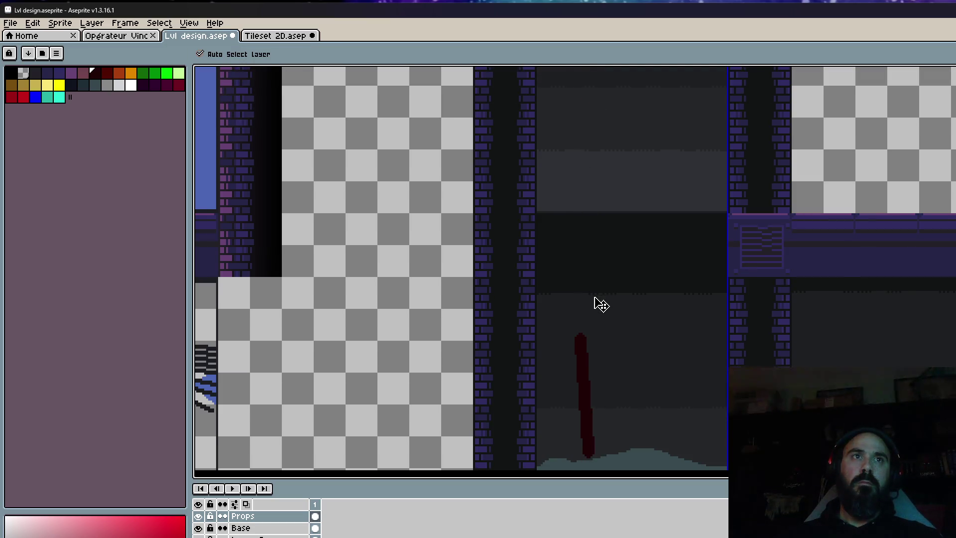
key("ctrl+z")
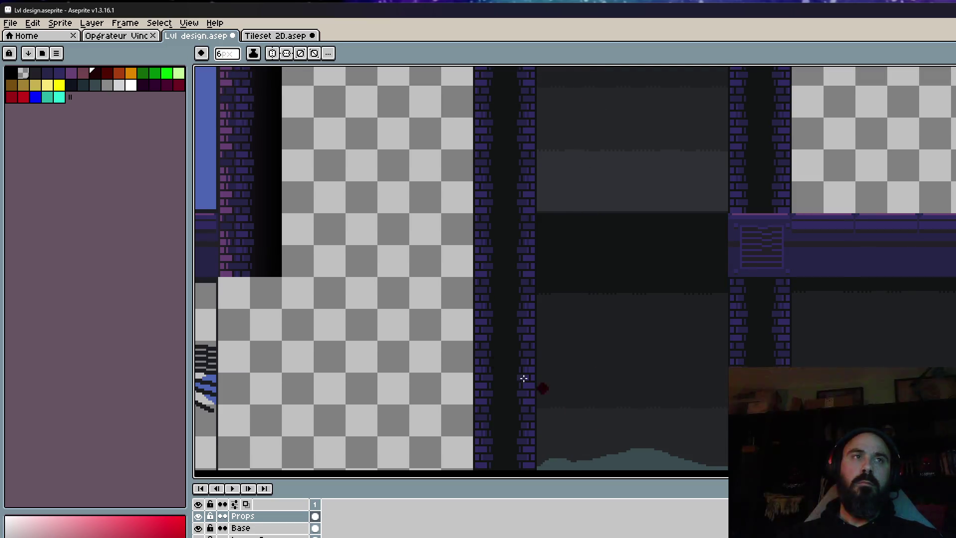
Choose dark grey as the drawing colour, then switch to dark red.
left_click(82, 85)
scroll(598, 436, "up", 11, "alt")
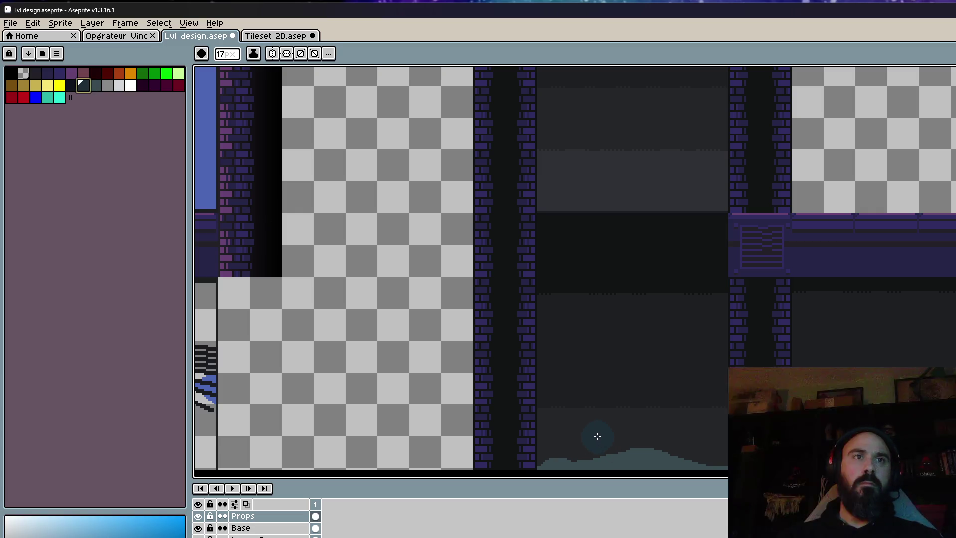
scroll(593, 412, "up", 2)
scroll(557, 306, "down", 1, "alt")
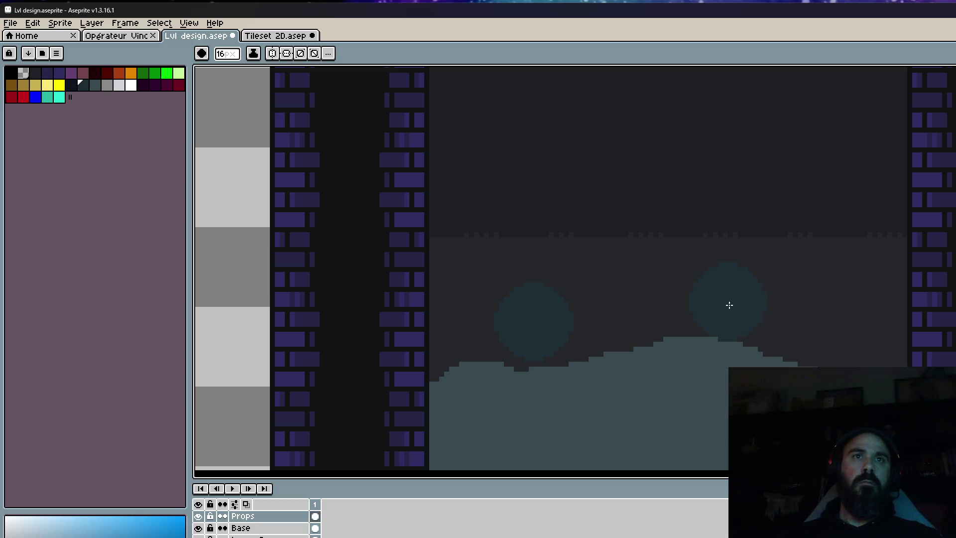
scroll(672, 297, "down", 9, "alt")
left_click(95, 75)
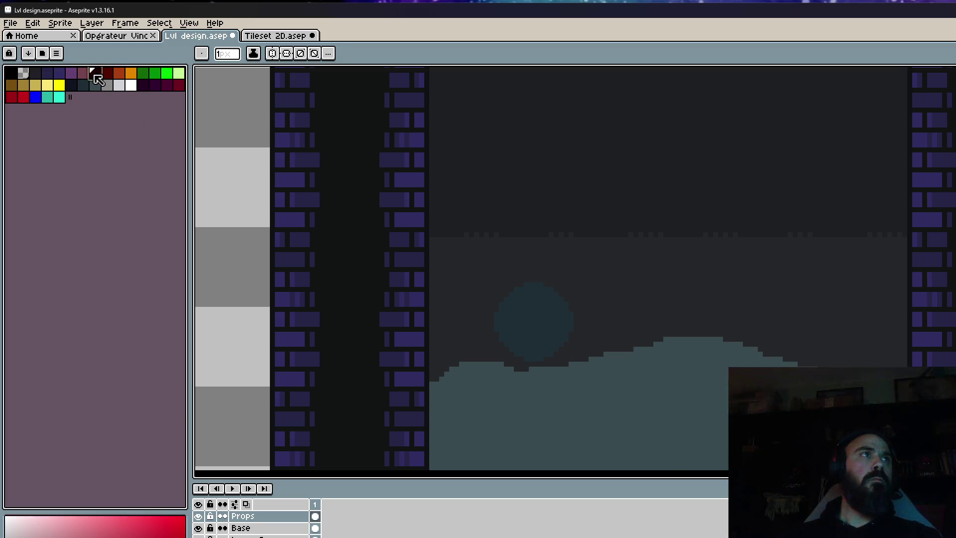
Dab a small dark red dot on the canvas, then switch to the dark teal-grey colour.
scroll(542, 296, "up", 3, "alt")
left_click(499, 286)
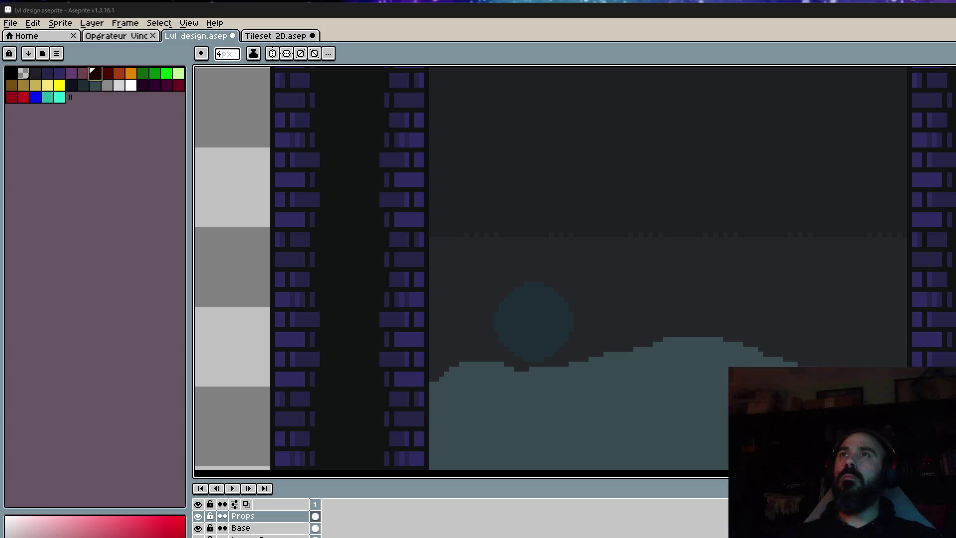
scroll(639, 269, "down", 2)
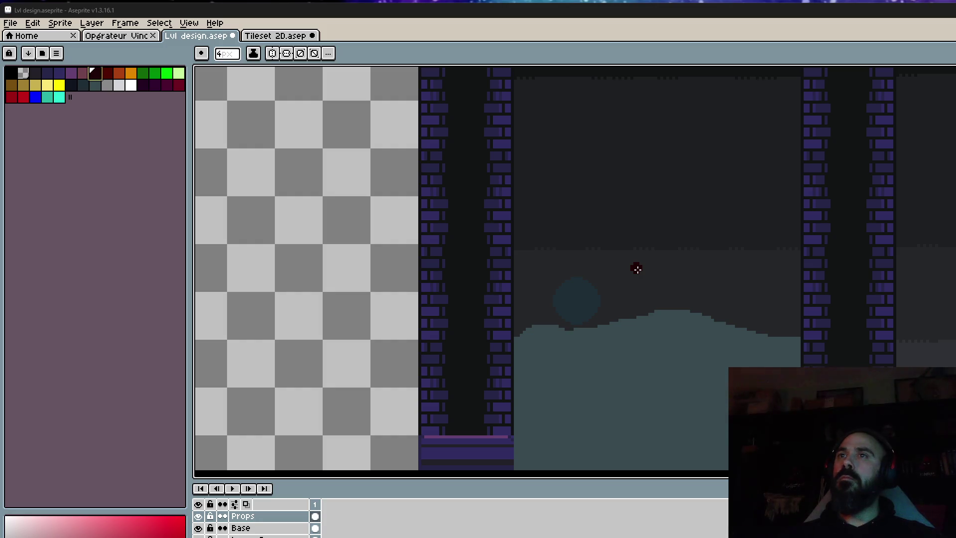
scroll(631, 268, "up", 1)
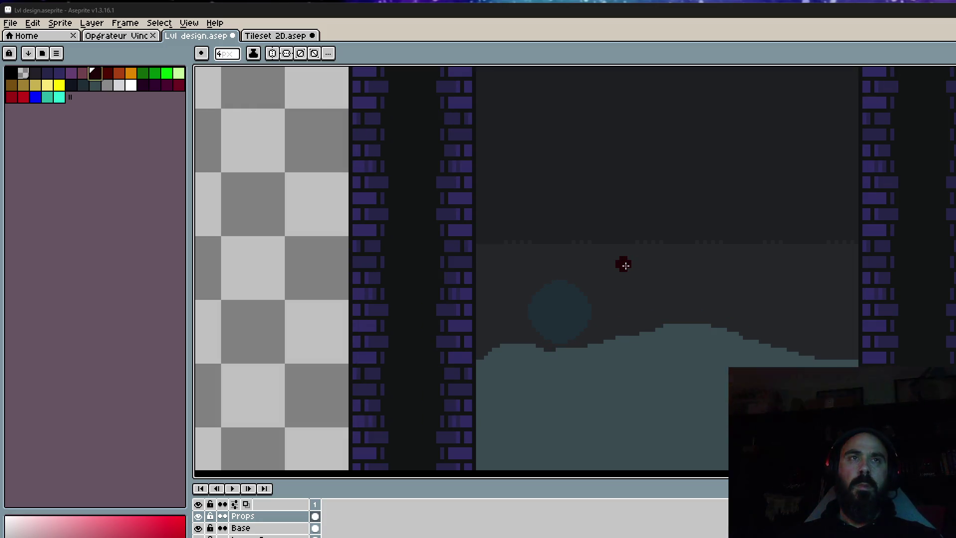
left_click(94, 84)
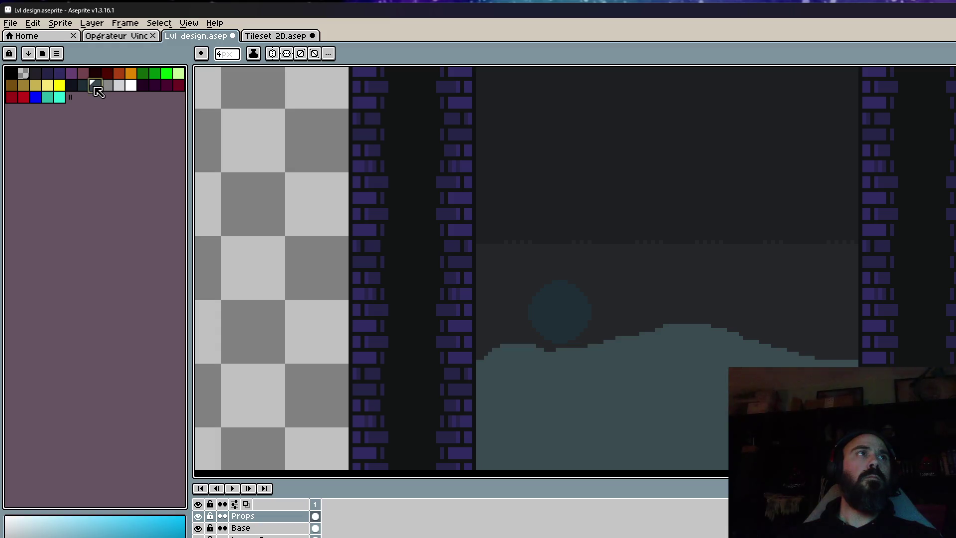
left_click(83, 85)
With a 1-pixel brush, draw a thin grey post rising from the hilltop.
scroll(651, 297, "up", 1)
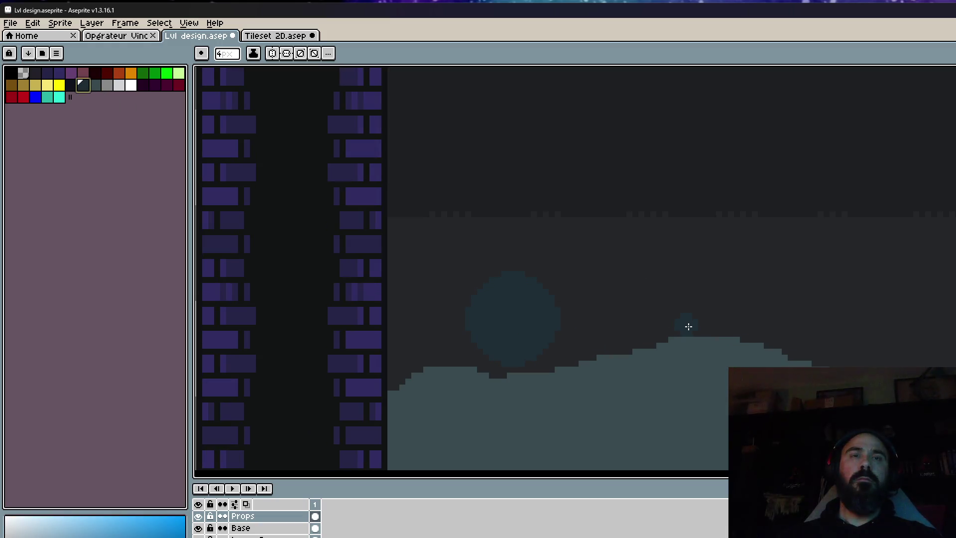
key("minus")
key("minus")
key("minus")
left_click_drag(666, 254, 671, 225)
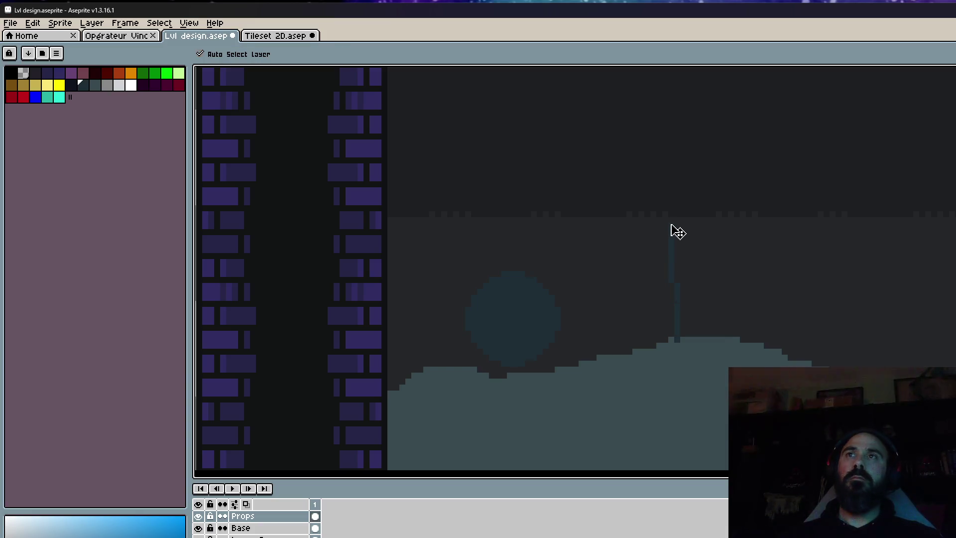
key("ctrl+z")
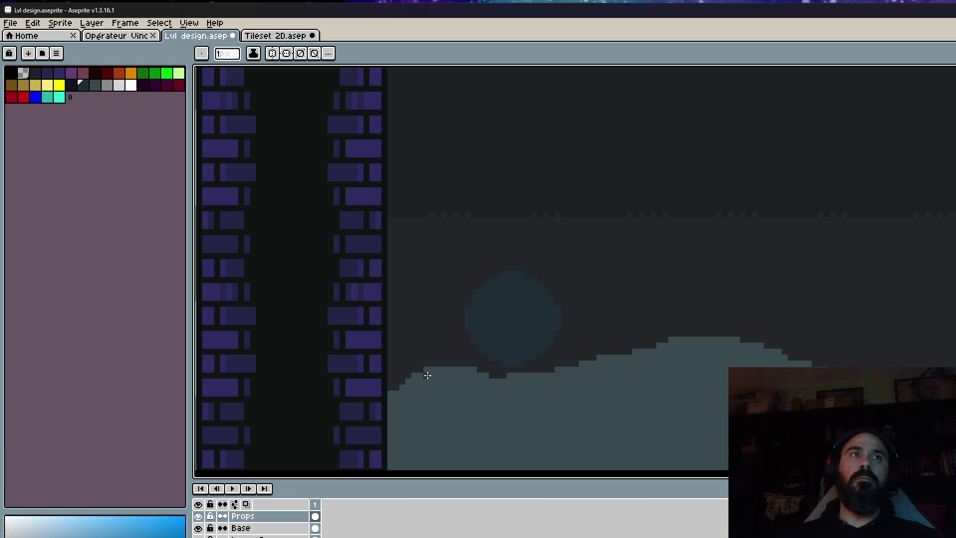
left_click_drag(427, 371, 419, 303)
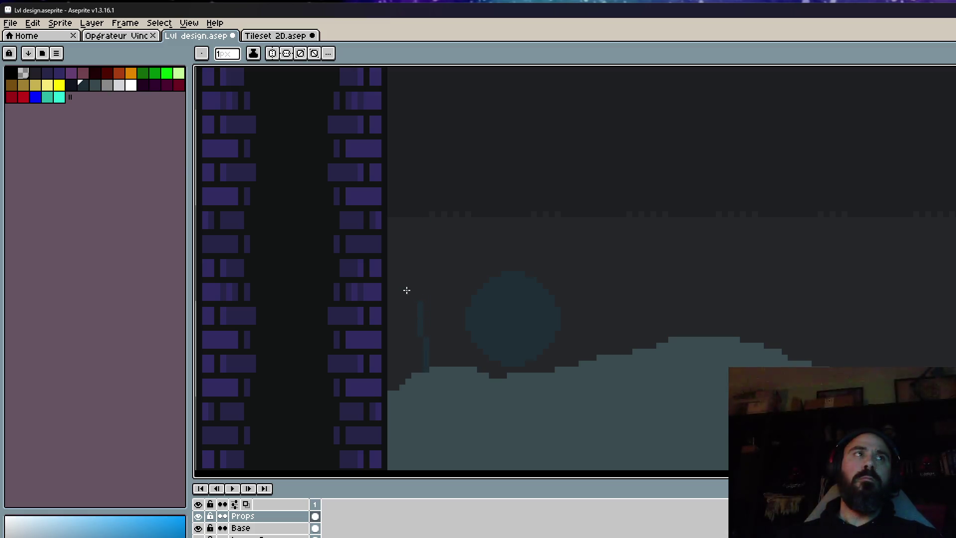
left_click(94, 85)
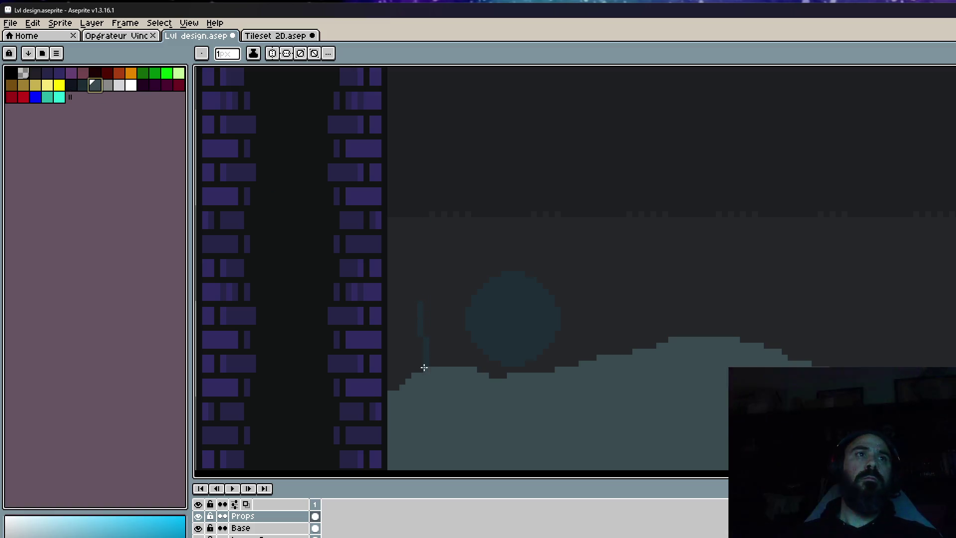
mouse_move(427, 371)
left_mouse_down()
mouse_move(412, 252)
mouse_move(708, 317)
mouse_move(685, 257)
mouse_move(905, 252)
left_mouse_up()
Replace the horizontal segment with a grey diagonal top line, a ground brace and crossing end strokes.
key("ctrl+z")
left_click_drag(660, 234, 870, 307)
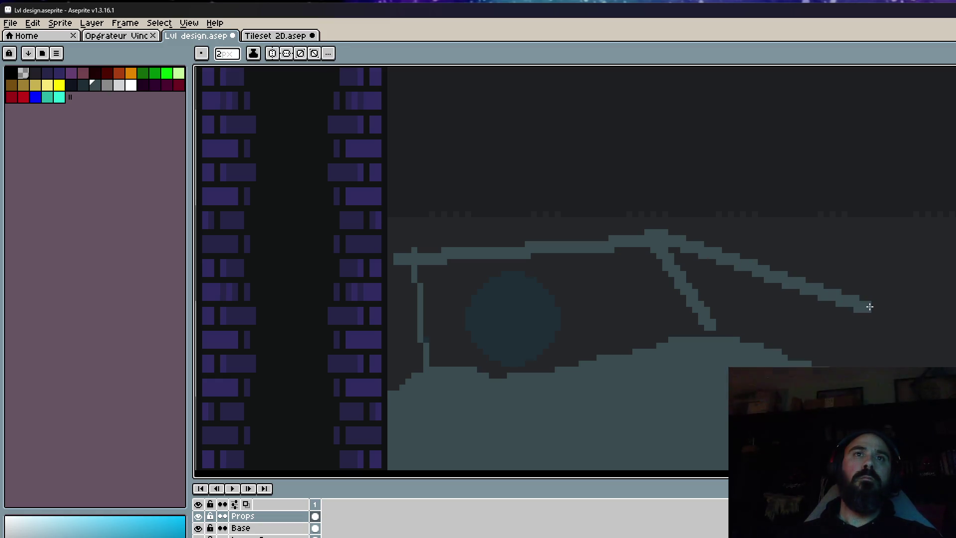
left_click_drag(709, 323, 708, 323)
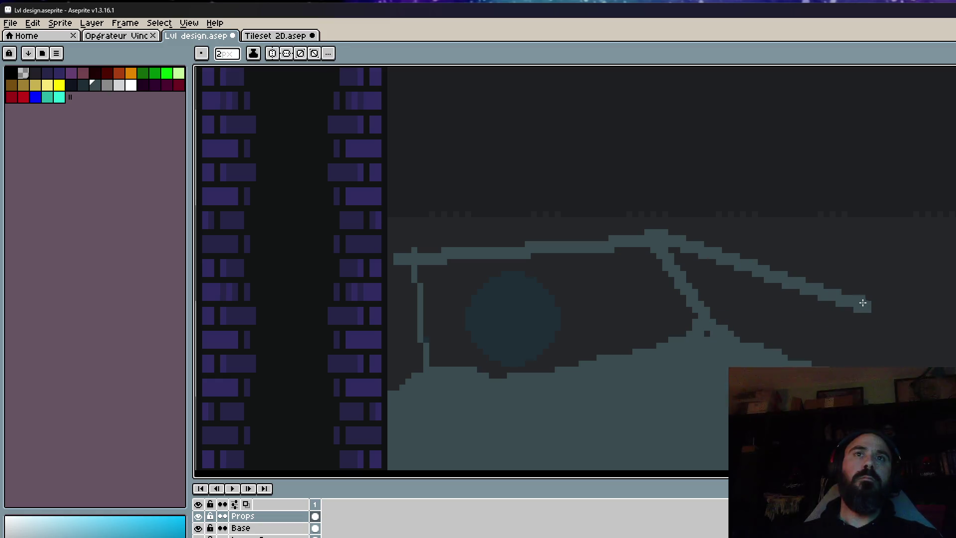
left_click_drag(878, 286, 841, 364)
left_click_drag(860, 318, 927, 362)
Bring the circle area into view and pick the dark red colour.
scroll(846, 349, "down", 2)
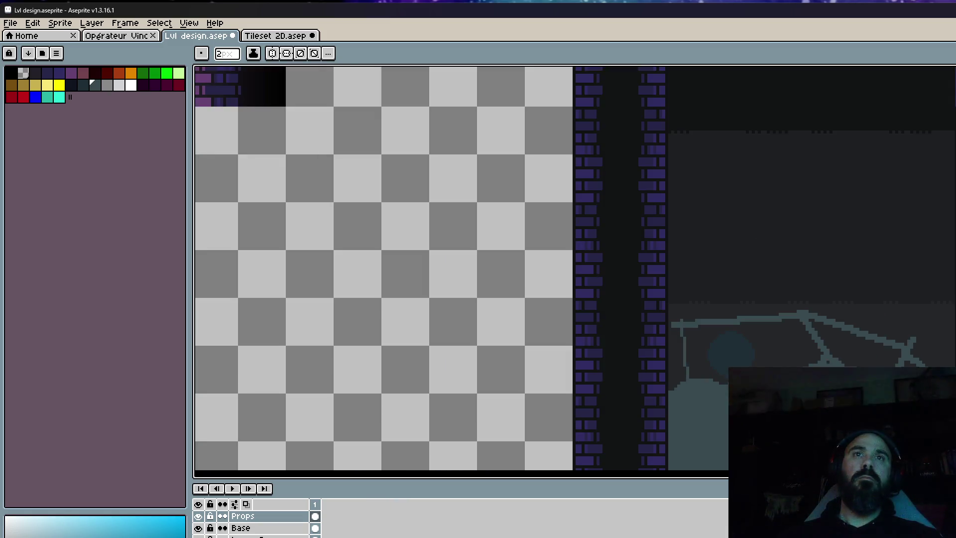
scroll(847, 348, "down", 2)
left_click_drag(846, 349, 814, 285)
scroll(809, 314, "up", 2)
scroll(763, 324, "up", 1)
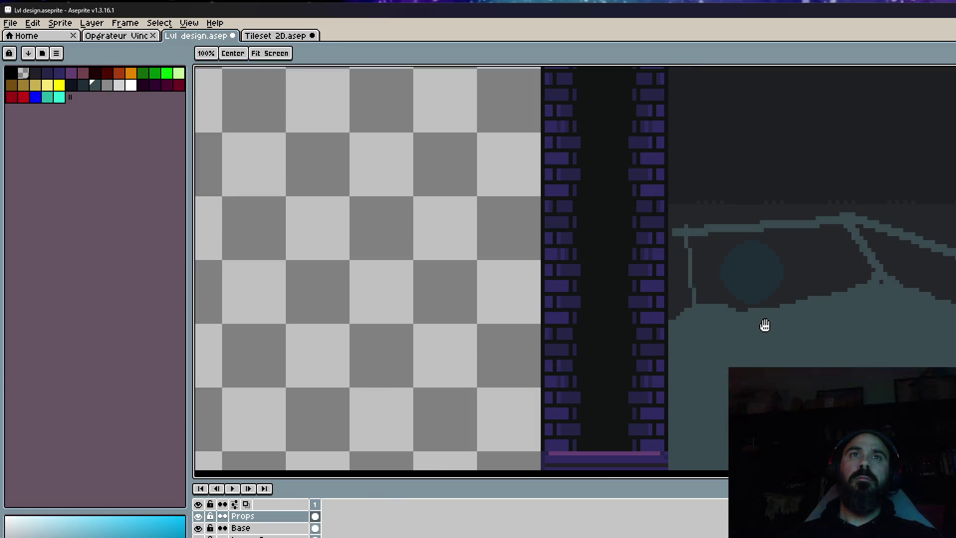
left_click(95, 75)
With the dark red Pencil, draw the rope down the circle's left side and under it.
key("b")
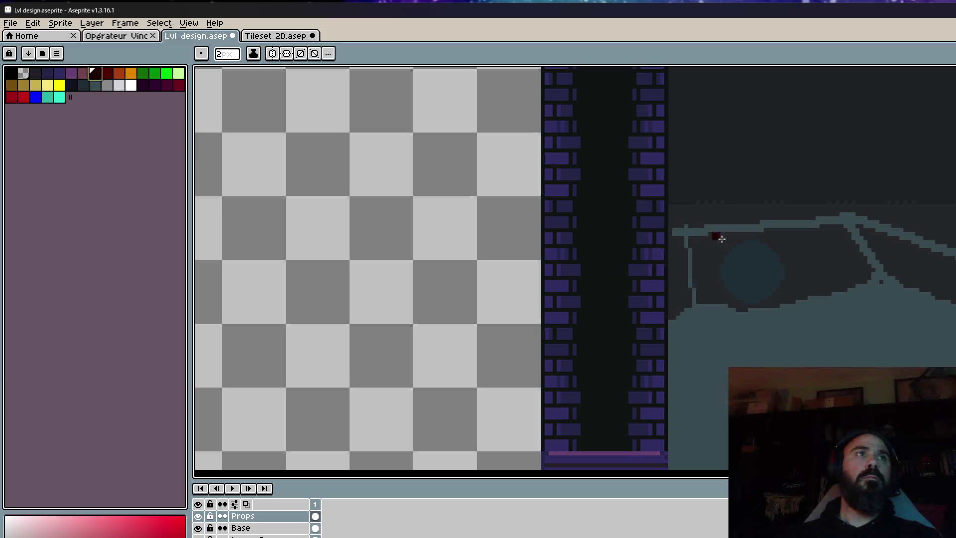
scroll(736, 218, "up", 1)
scroll(719, 204, "up", 1)
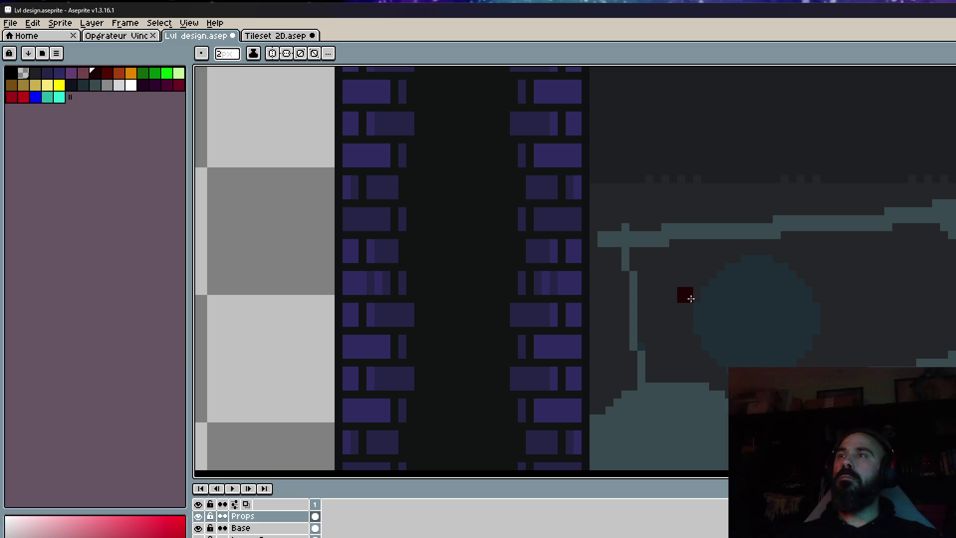
scroll(691, 298, "up", 1)
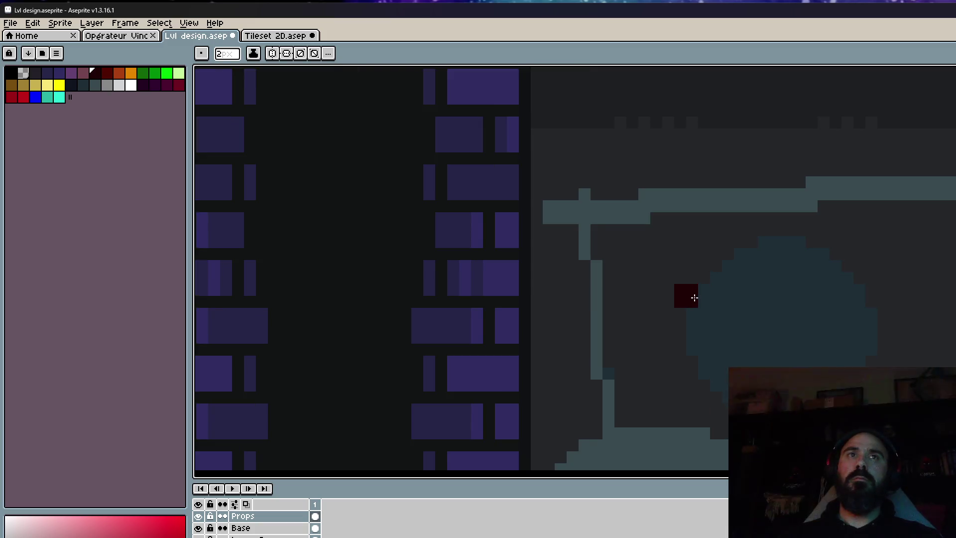
left_click(690, 297)
left_click(686, 367)
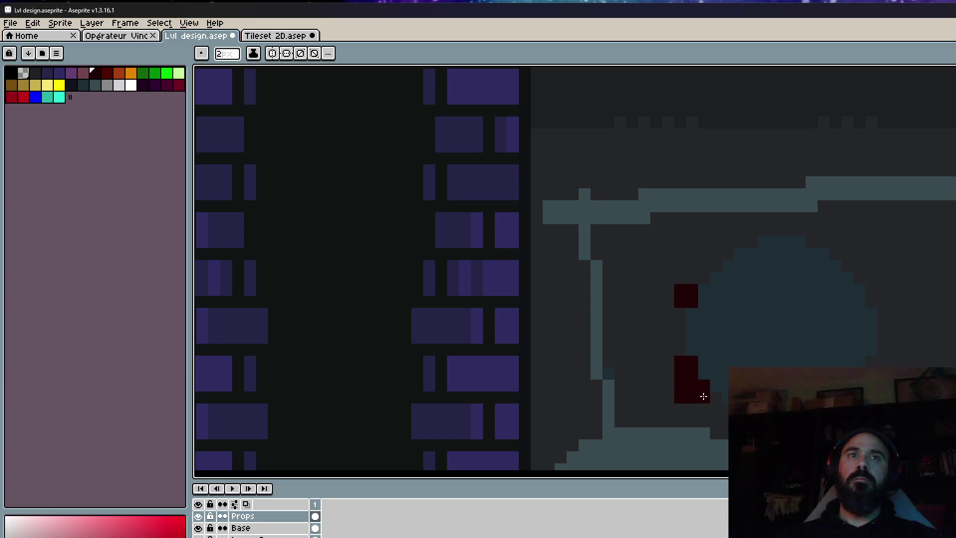
mouse_move(702, 396)
left_mouse_down()
mouse_move(726, 430)
mouse_move(687, 232)
left_mouse_up()
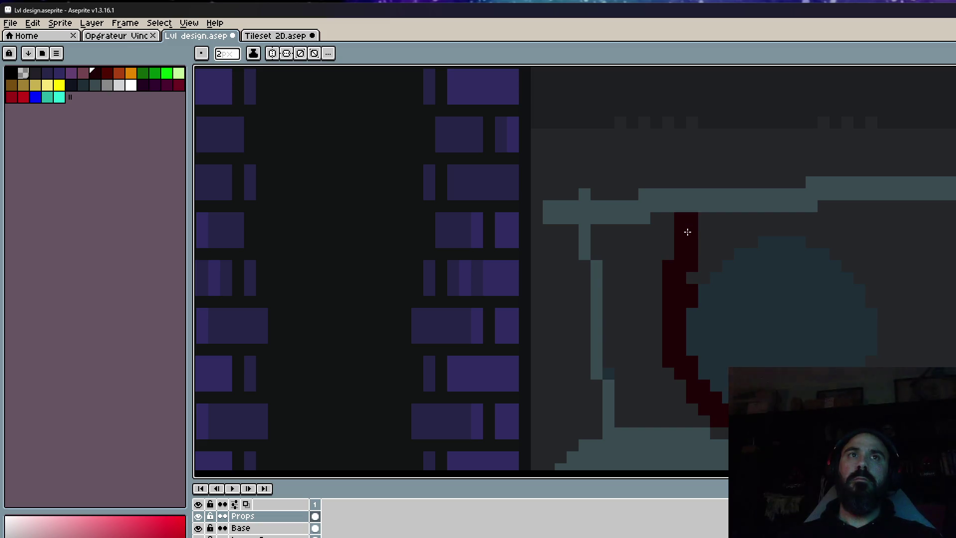
scroll(687, 232, "down", 2)
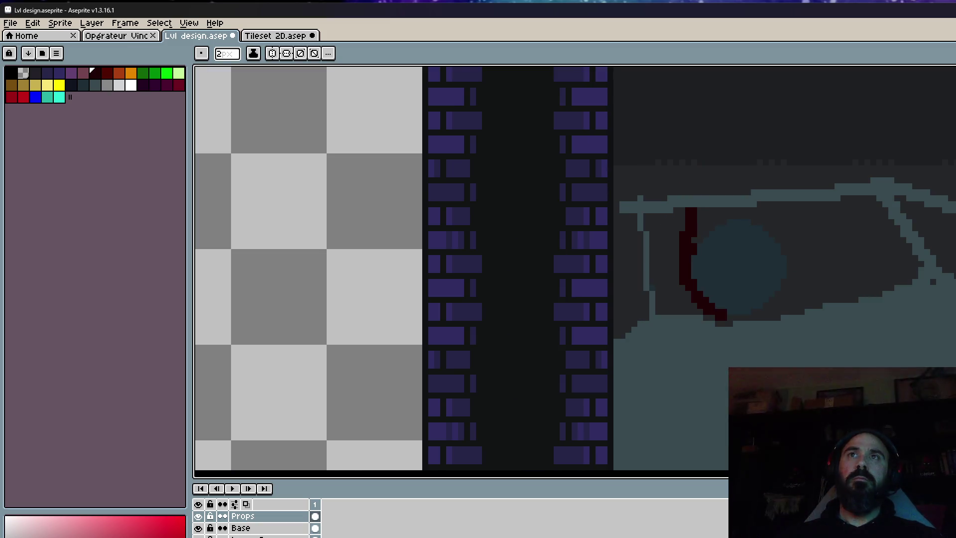
scroll(735, 320, "up", 2)
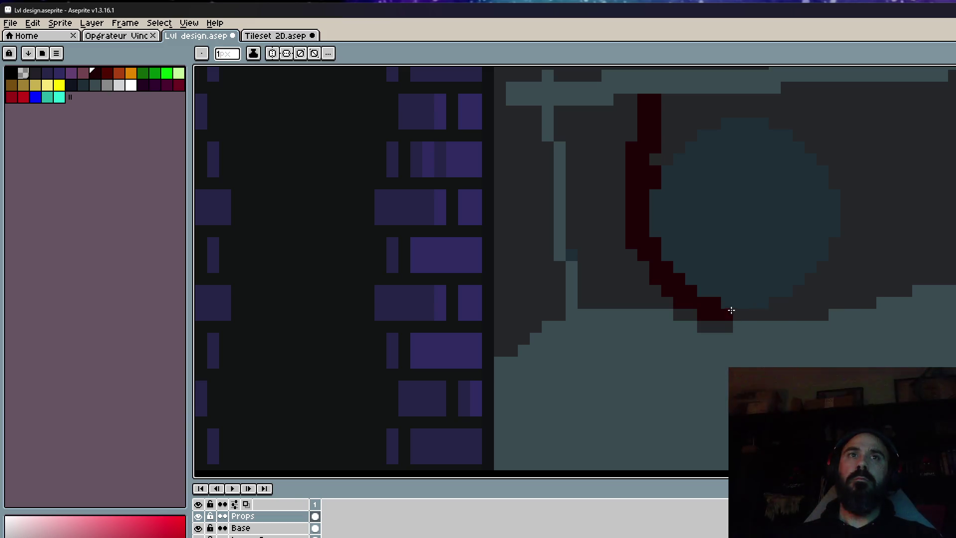
At 2px brush size, continue the rope up the circle's right side to its top-right.
key("plus")
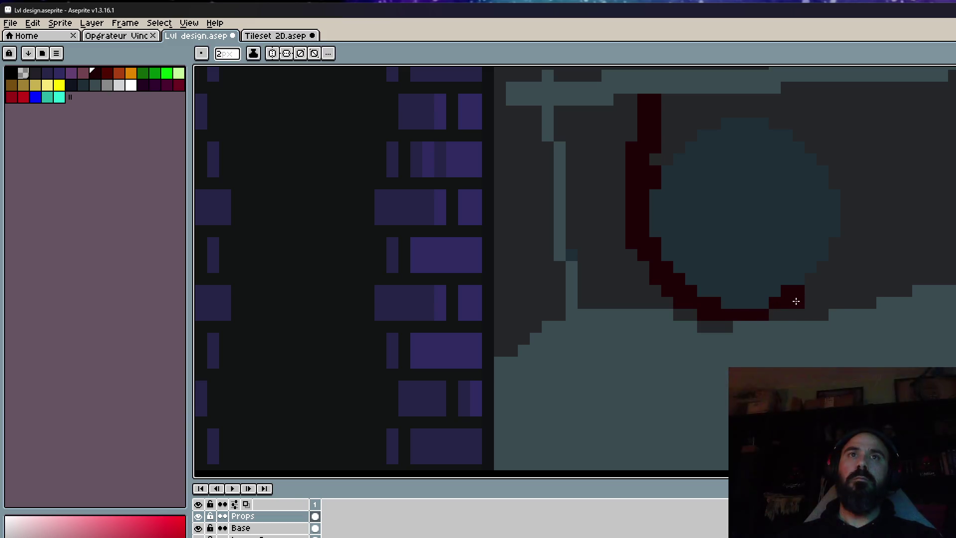
left_click(788, 309)
left_click(812, 297)
left_click(823, 285)
left_click(836, 273)
left_click(846, 249)
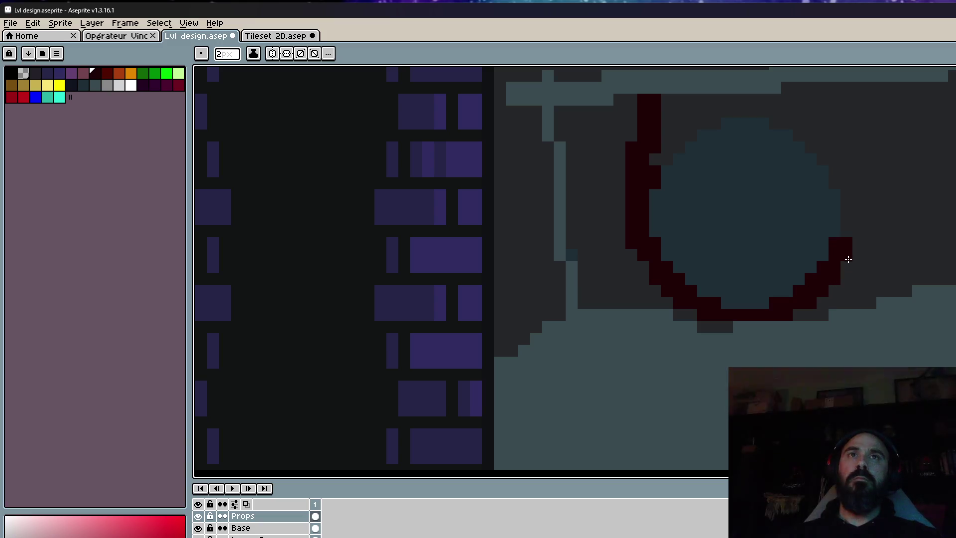
left_click(857, 178)
left_click(841, 178)
left_click(852, 201)
left_click(858, 234)
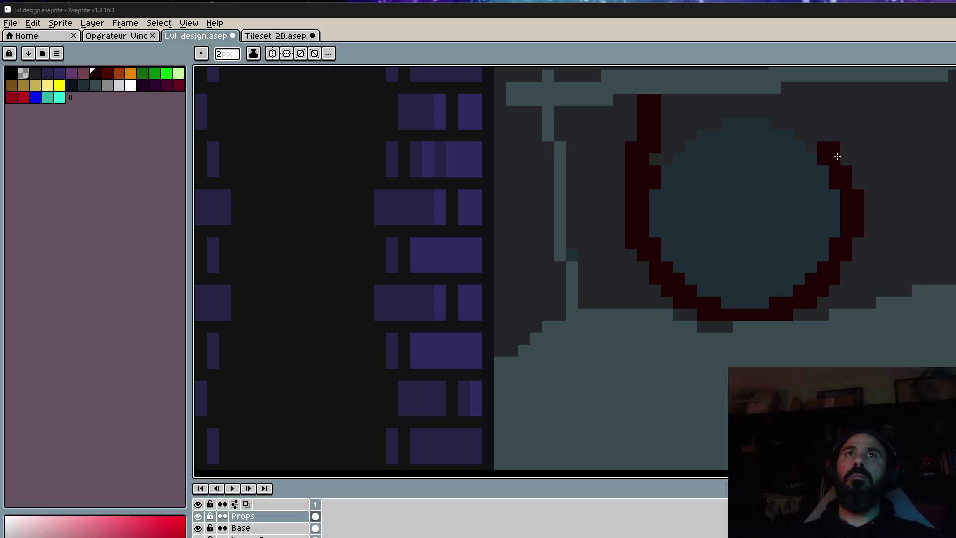
left_click(816, 142)
left_click_drag(828, 134, 867, 211)
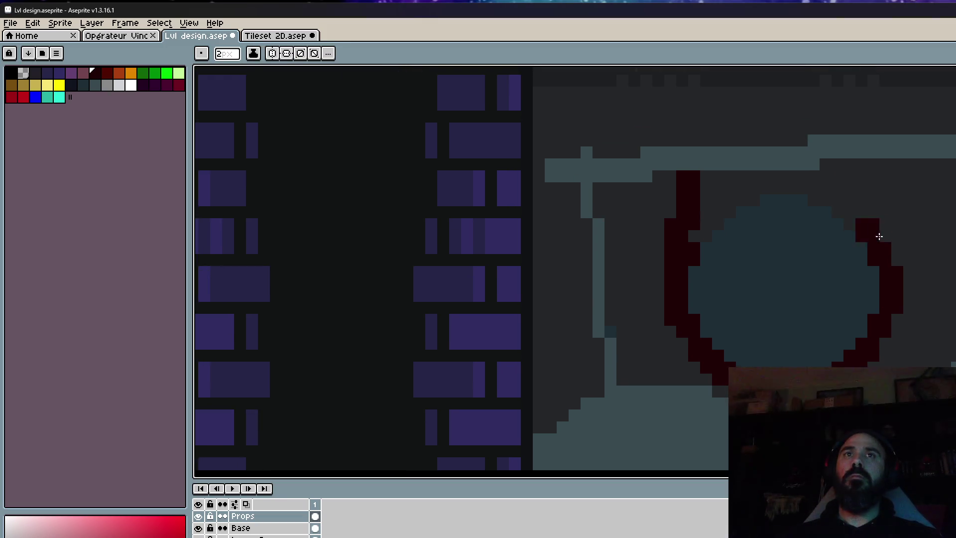
scroll(891, 258, "down", 2)
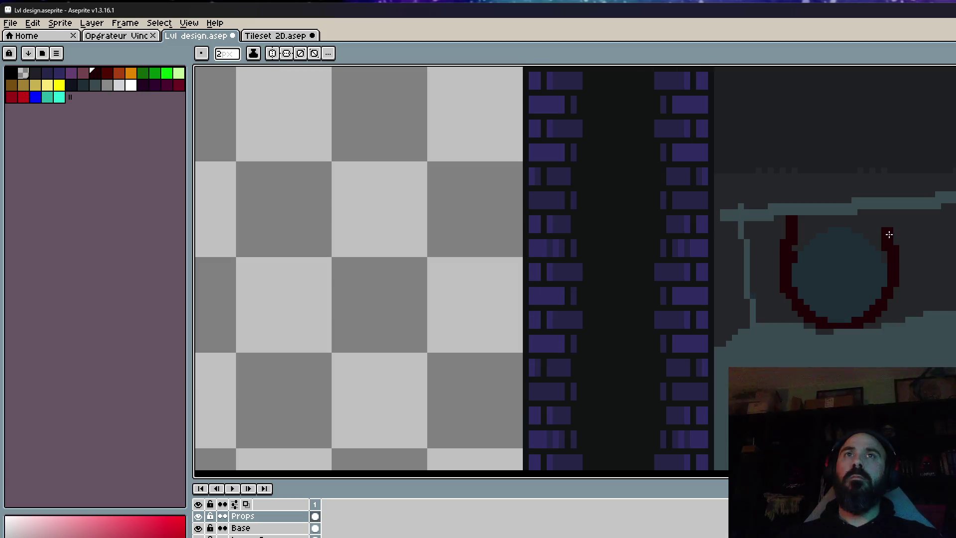
Extend the rope's right end above the beam and run its left end up to the top.
left_click_drag(890, 194, 888, 176)
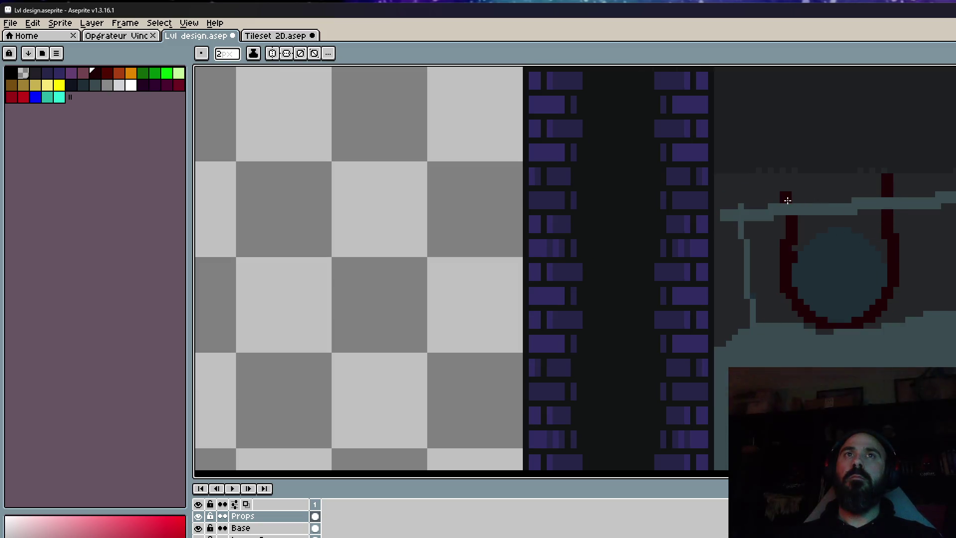
left_click_drag(795, 201, 781, 65)
scroll(781, 99, "down", 2)
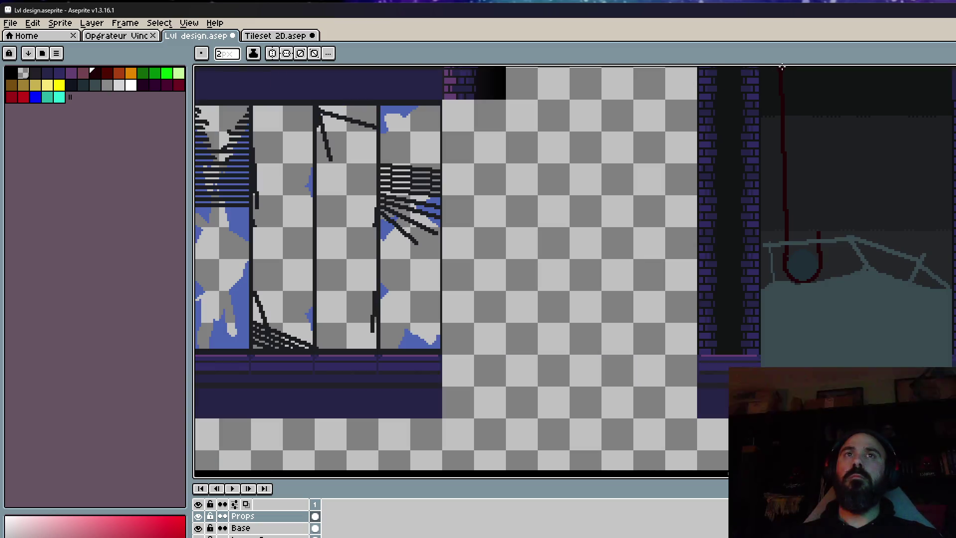
scroll(782, 65, "up", 3)
scroll(786, 66, "up", 3)
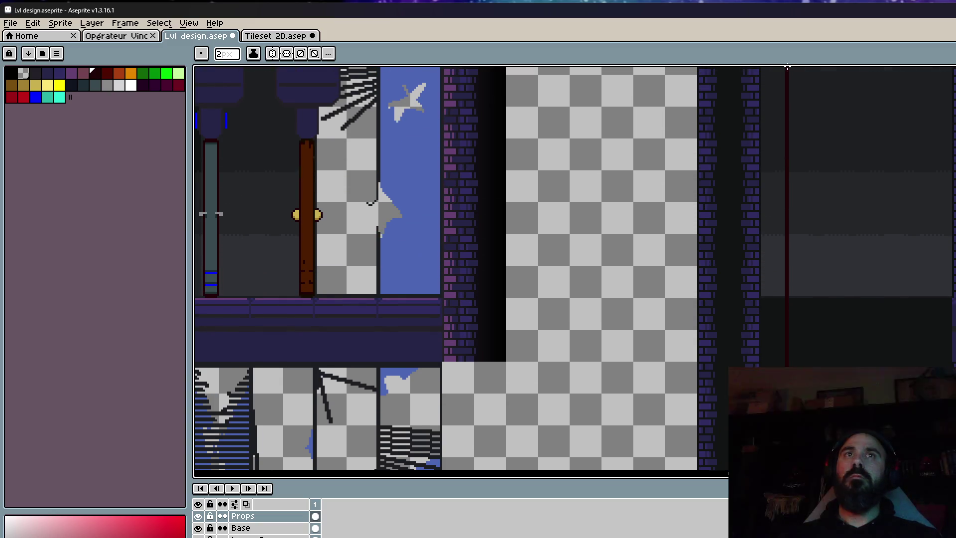
scroll(787, 66, "up", 3)
scroll(787, 66, "up", 3)
scroll(787, 67, "up", 3)
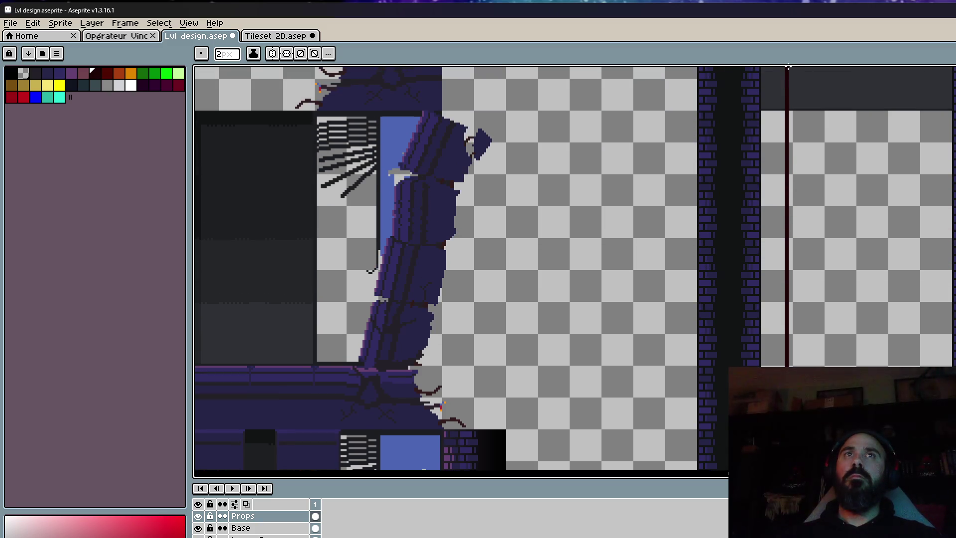
scroll(822, 297, "down", 3)
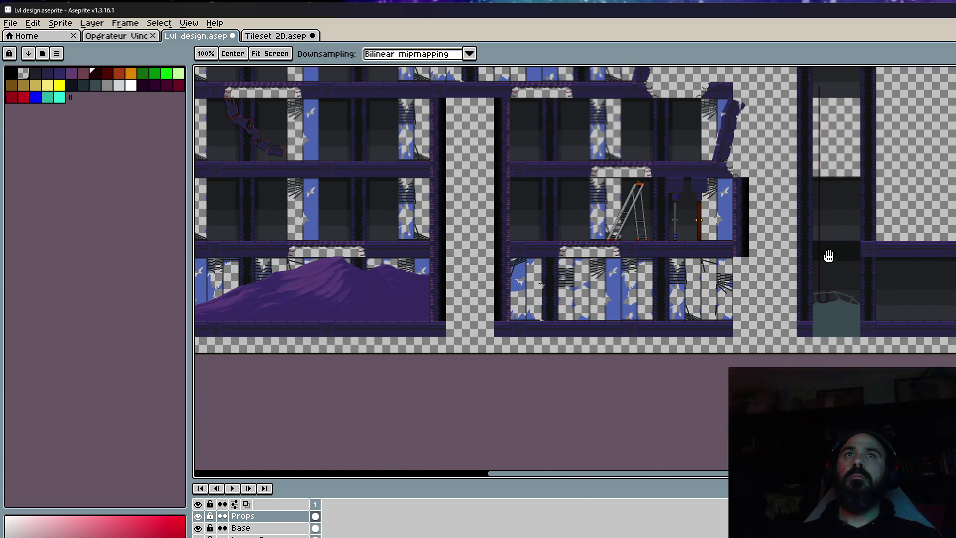
scroll(829, 259, "up", 3)
scroll(791, 269, "up", 2)
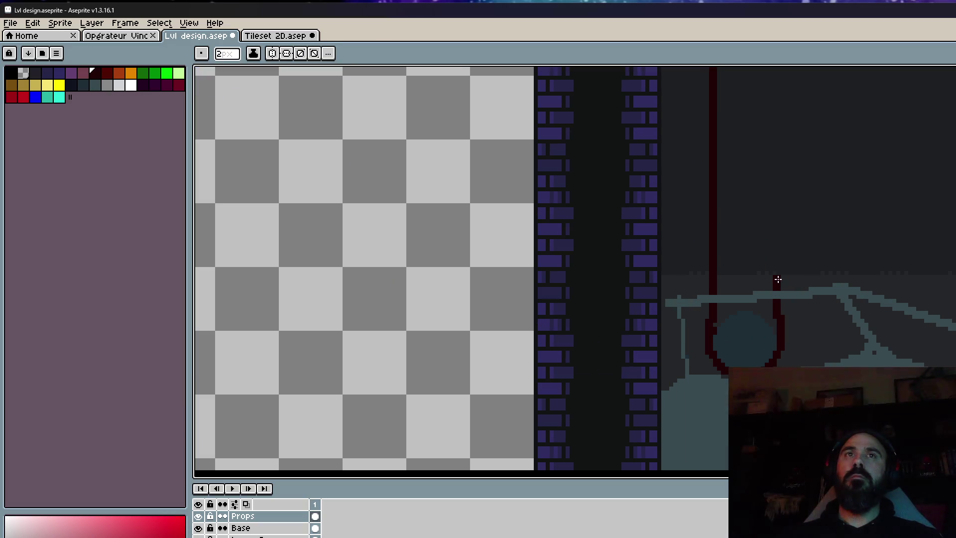
scroll(712, 321, "up", 2)
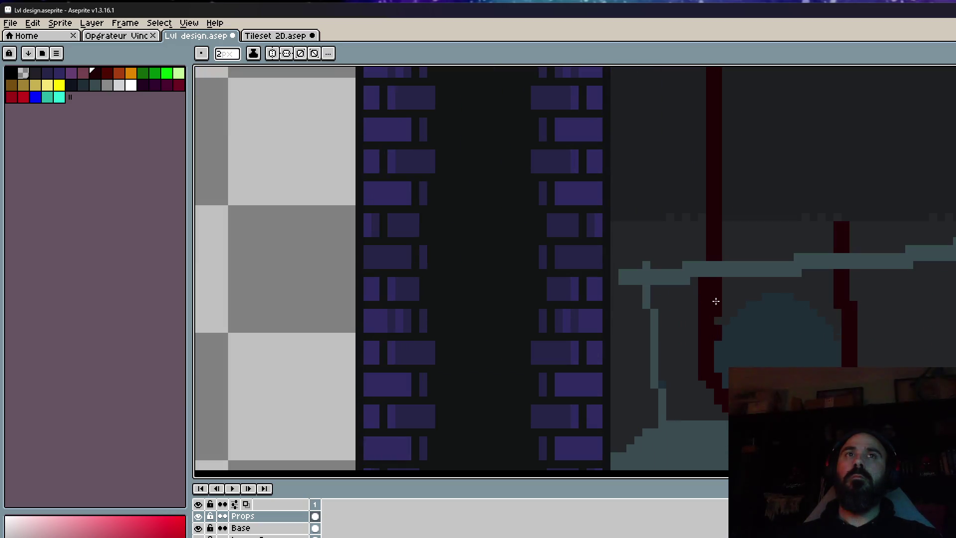
Fill gaps in the left rope line and trim the right rope line so it joins up.
left_click(718, 319)
left_click(711, 253)
left_click_drag(841, 222, 841, 241)
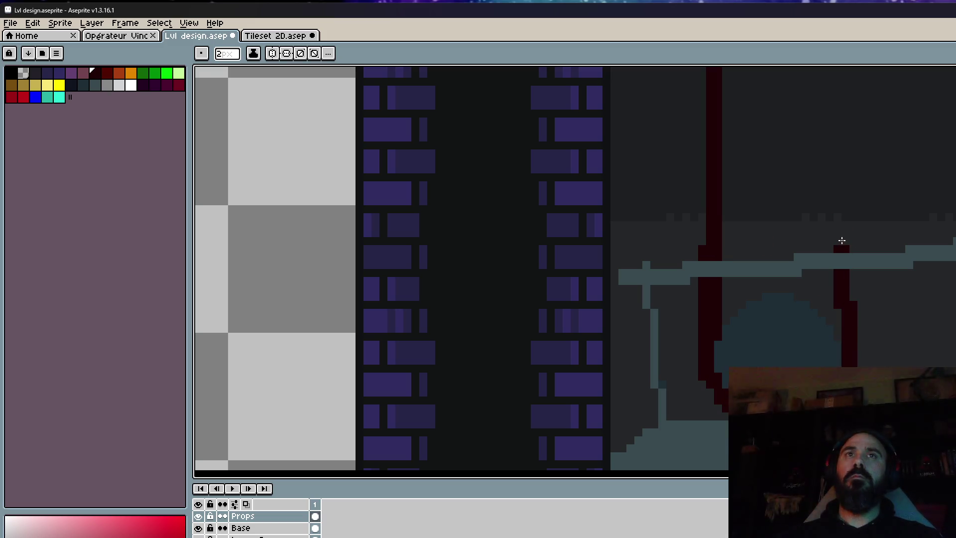
left_click_drag(842, 301, 842, 246)
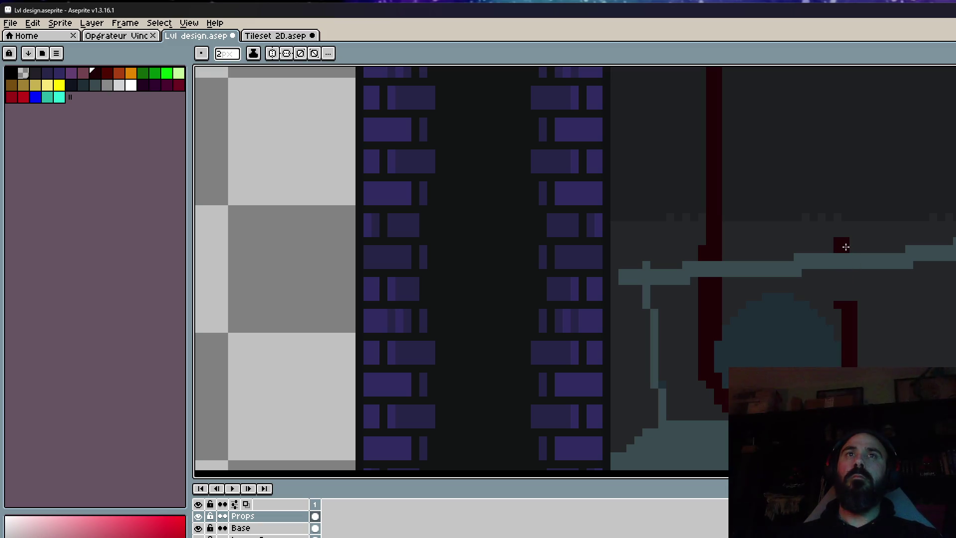
left_click(845, 297)
left_click(851, 294)
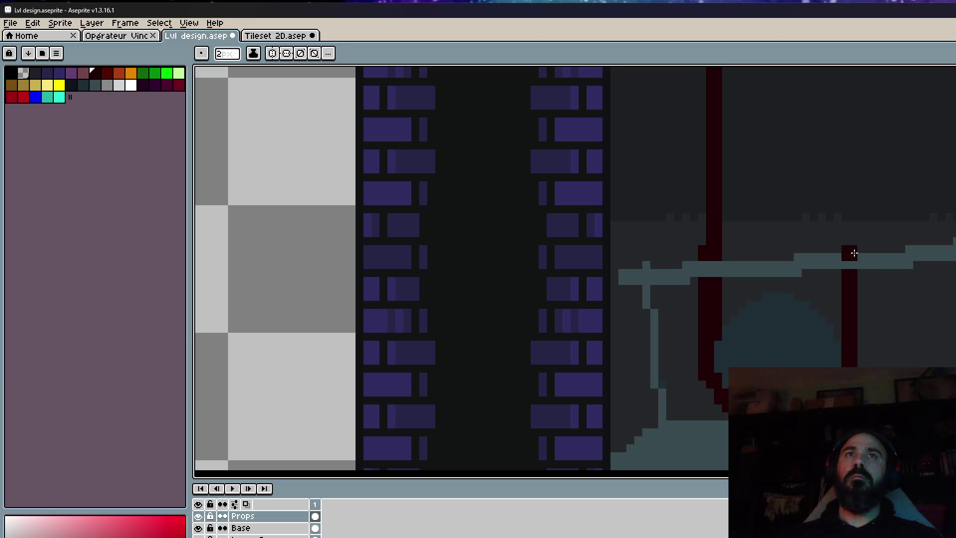
Move the view up across the level and undo the stray dark-red pixels beside the rope.
scroll(853, 253, "down", 2)
scroll(851, 66, "up", 5)
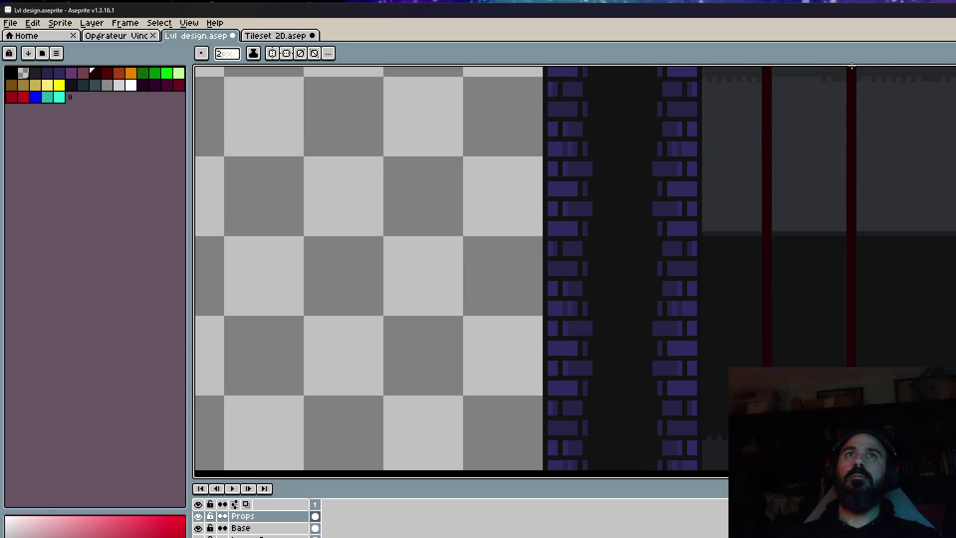
scroll(846, 85, "down", 1)
scroll(851, 130, "down", 1)
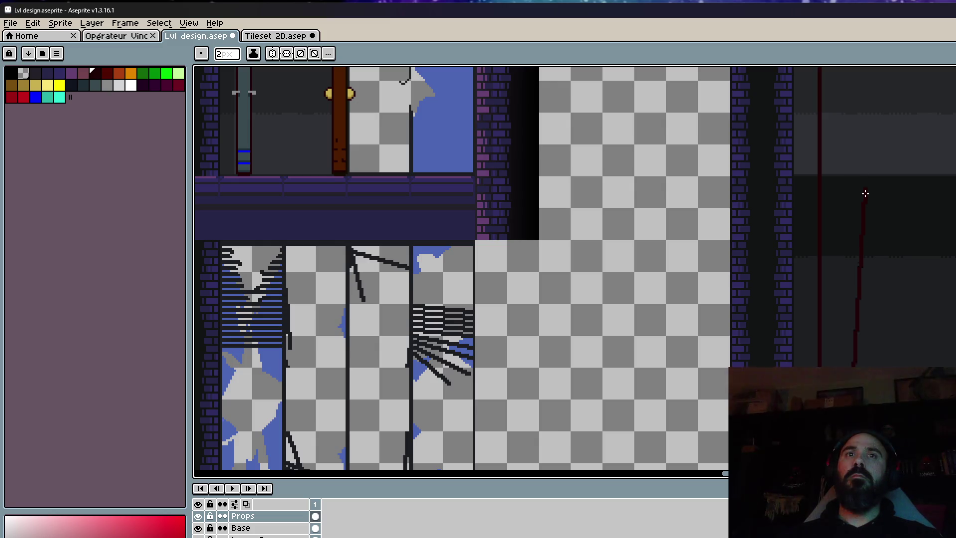
scroll(872, 100, "up", 5)
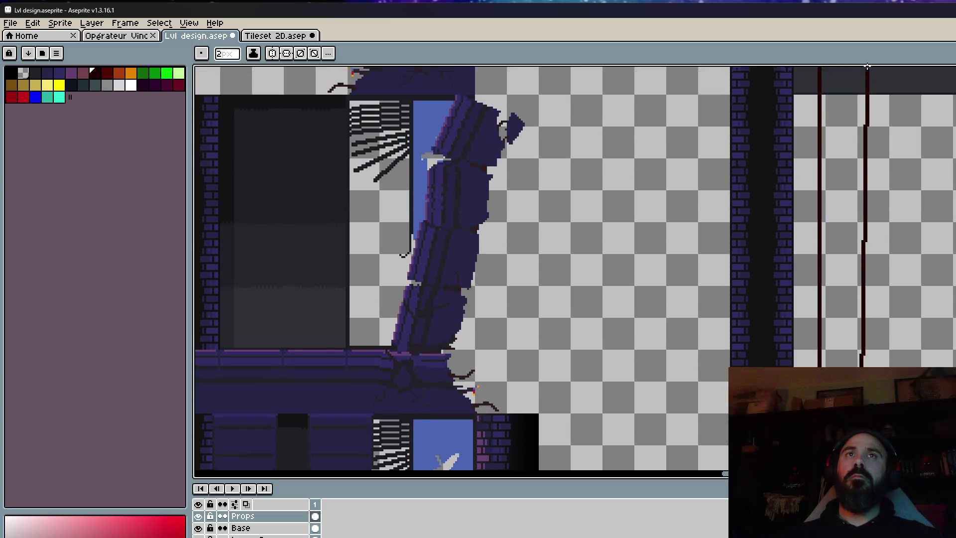
scroll(867, 67, "up", 2)
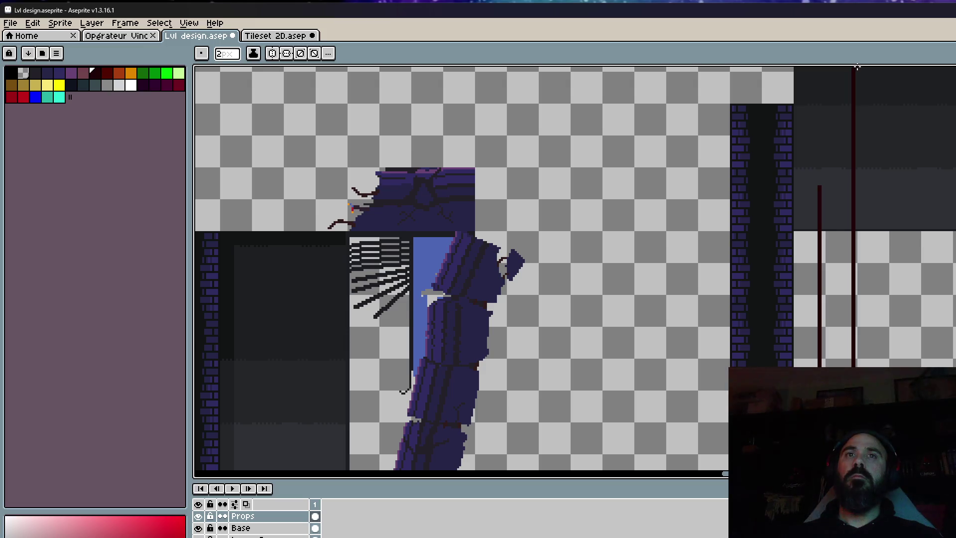
scroll(859, 169, "down", 1)
left_click_drag(862, 270, 865, 150)
scroll(864, 363, "up", 2)
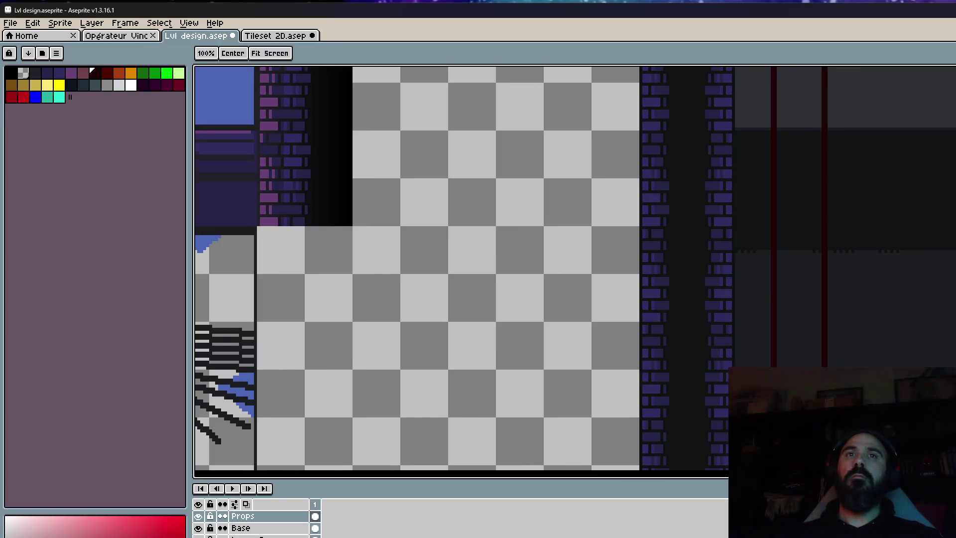
scroll(813, 273, "down", 1)
scroll(794, 316, "up", 2)
scroll(759, 316, "up", 1)
scroll(765, 268, "up", 1)
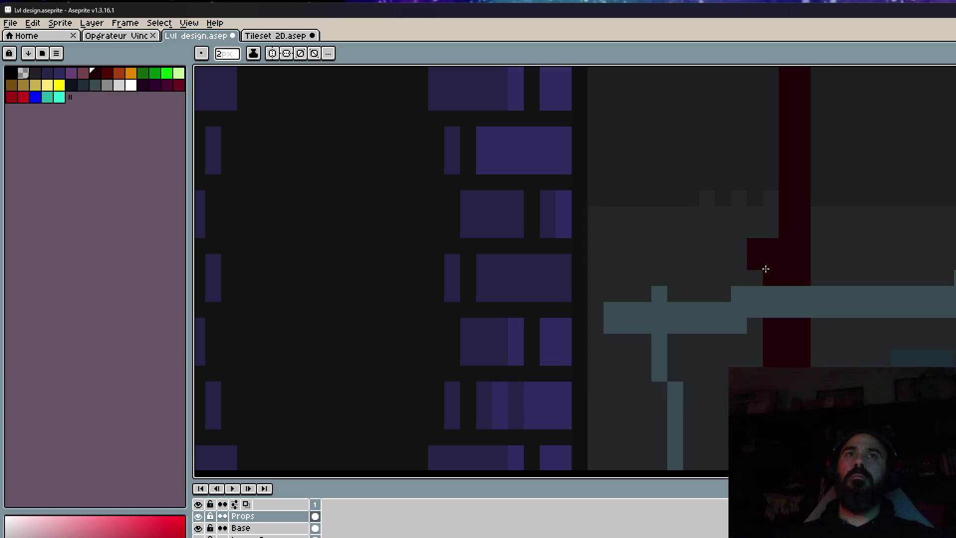
key("ctrl+z")
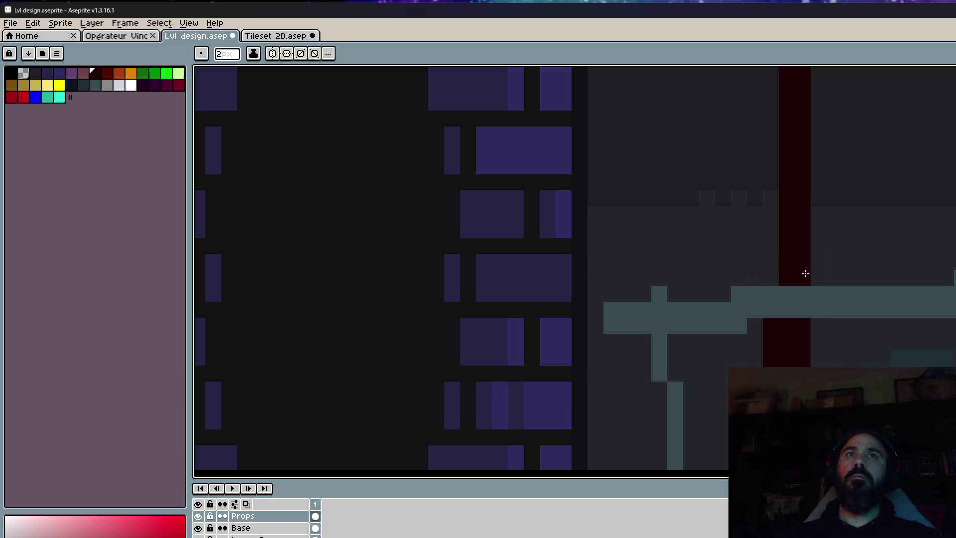
Marquee-select the left red rope strip and shift it slightly so both ropes cradle the disc.
key("m")
scroll(817, 264, "down", 1)
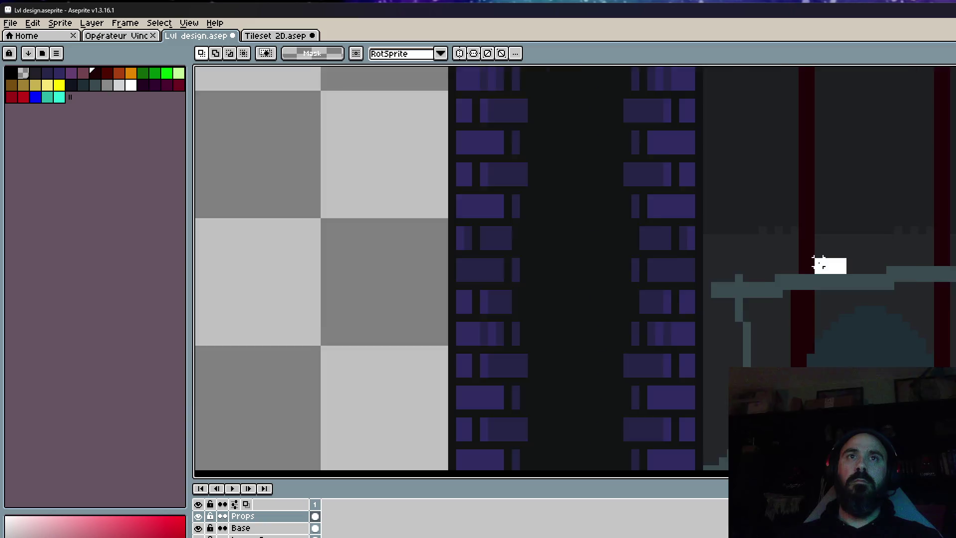
scroll(817, 264, "down", 1)
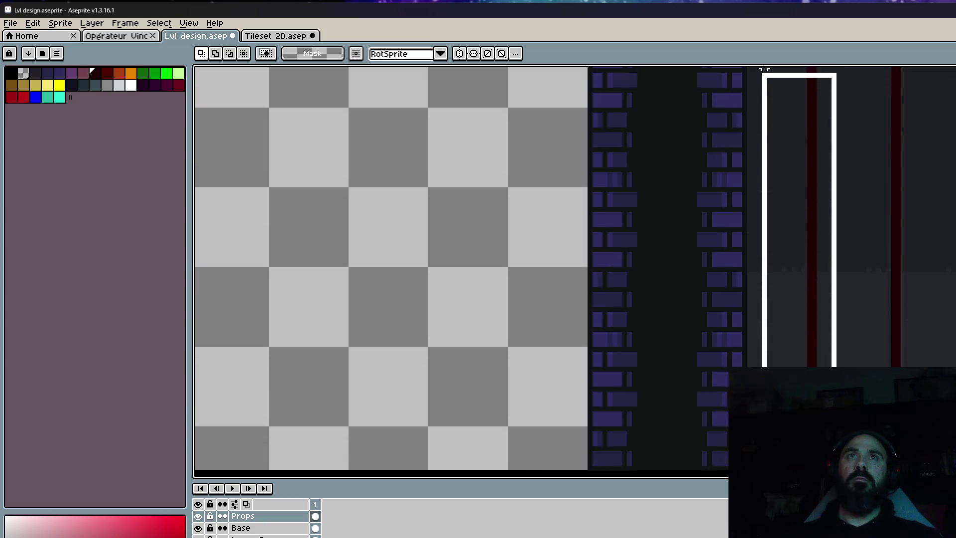
left_click_drag(817, 264, 824, 111)
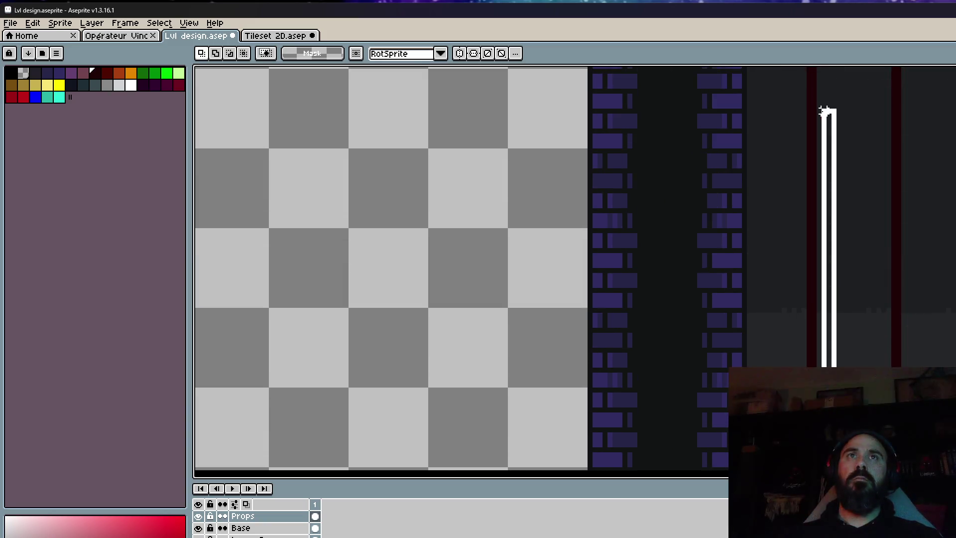
scroll(824, 110, "down", 2)
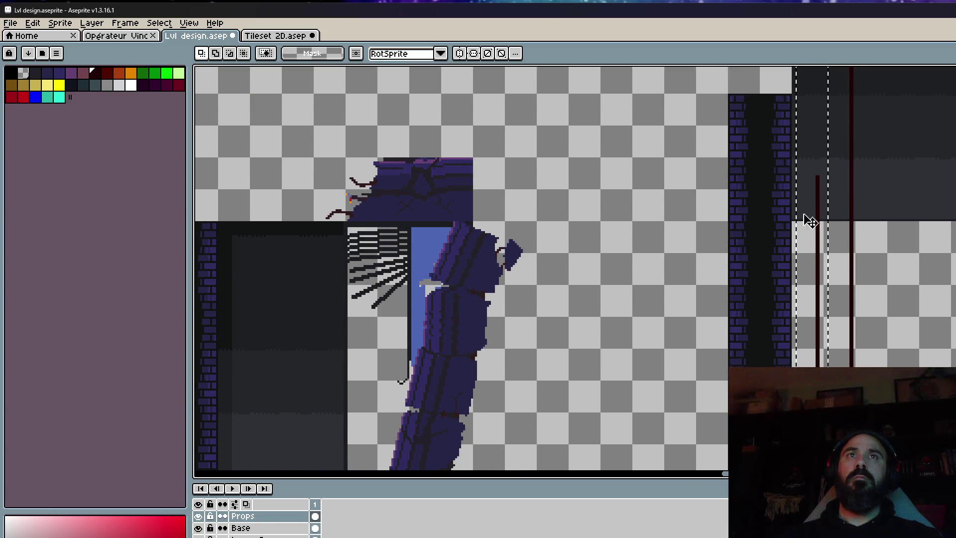
scroll(843, 170, "up", 3)
left_click_drag(843, 171, 836, 167)
scroll(845, 205, "down", 2)
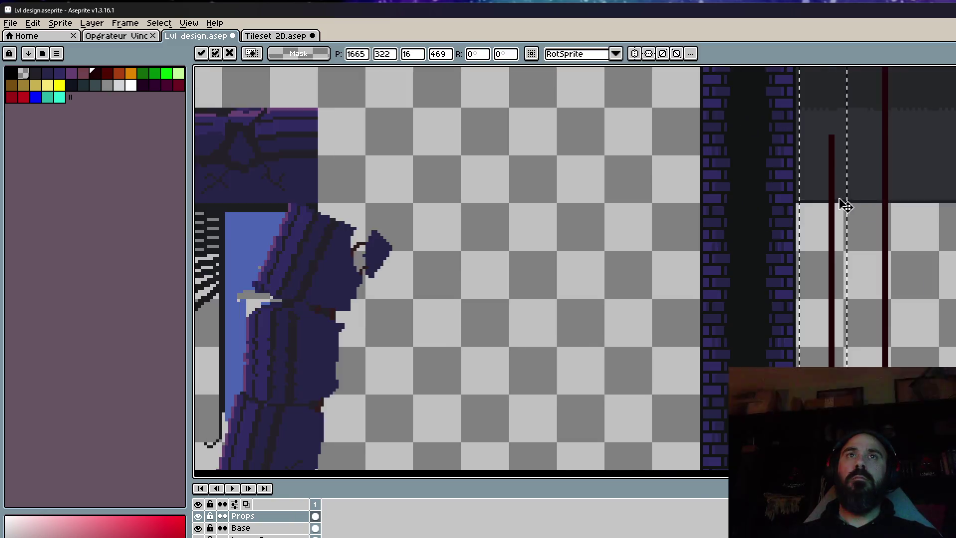
scroll(845, 205, "down", 2)
scroll(846, 344, "up", 1)
scroll(854, 352, "up", 1)
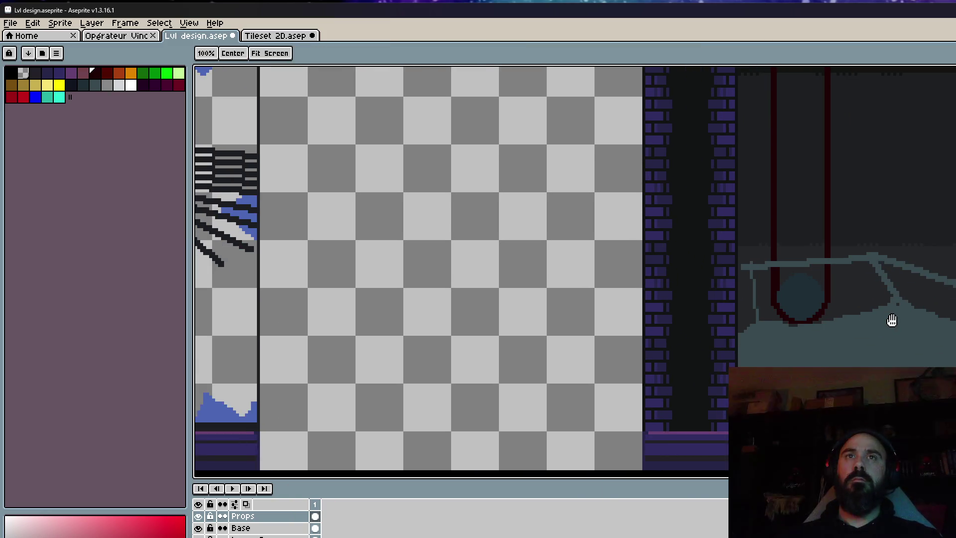
Try a grey Paint Bucket fill on the teal slab, then undo it.
scroll(892, 320, "up", 1)
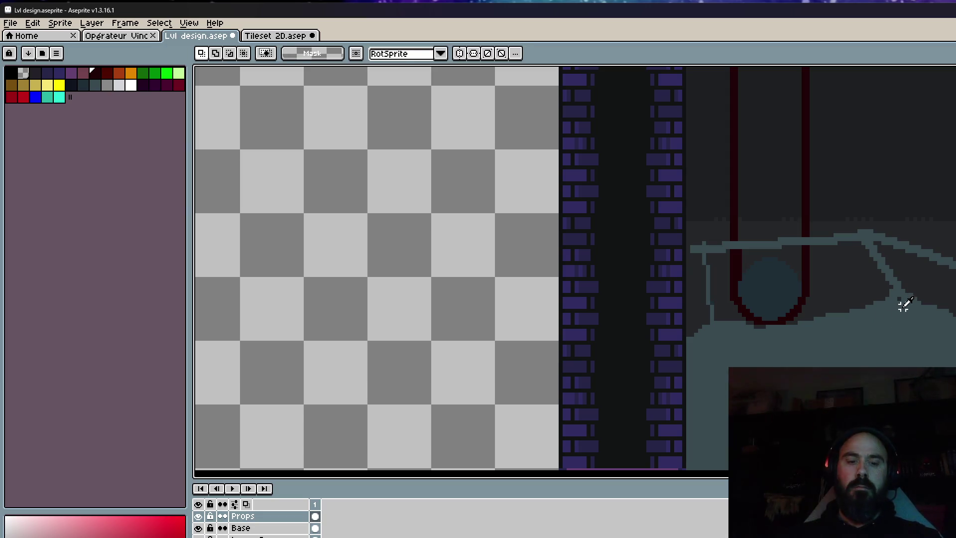
scroll(903, 279, "down", 2)
scroll(913, 247, "down", 1)
scroll(847, 269, "up", 1)
scroll(817, 277, "up", 1)
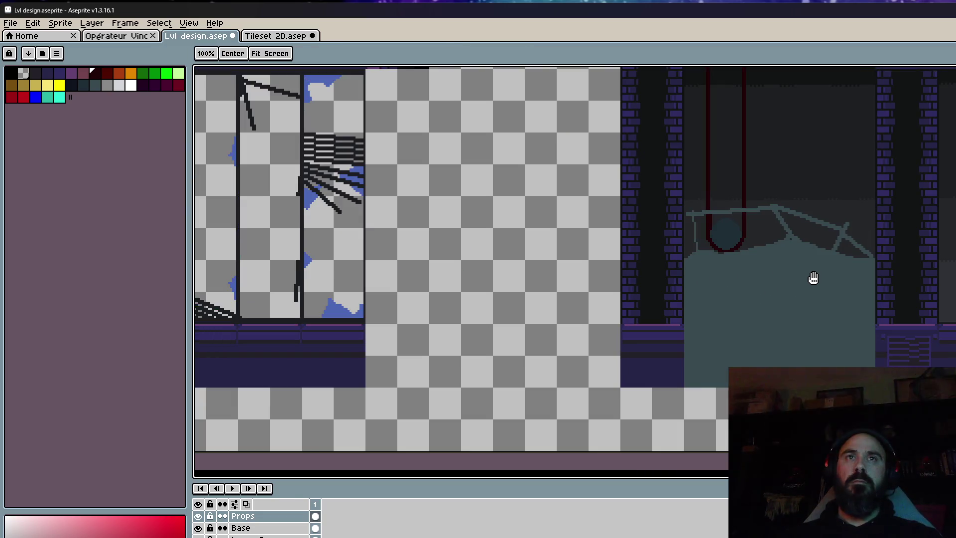
scroll(830, 263, "down", 1)
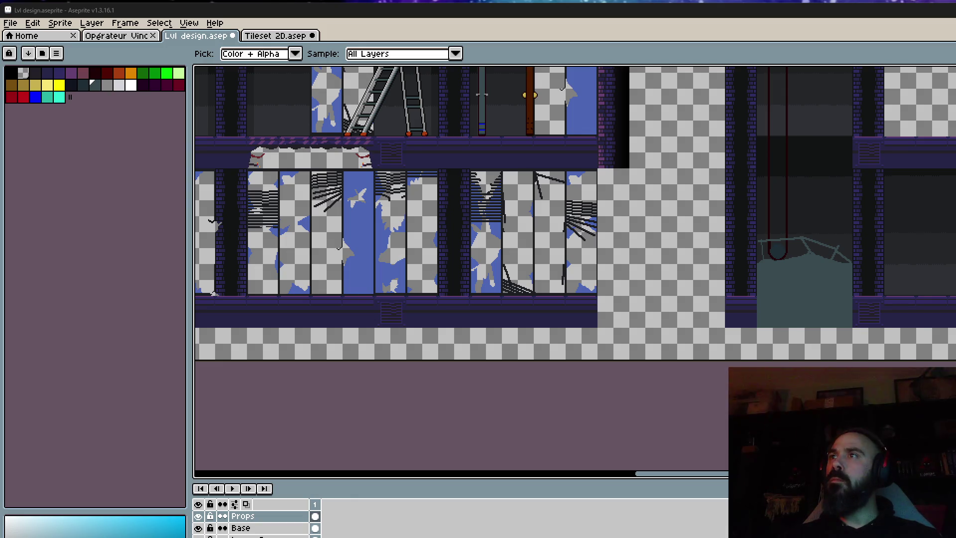
scroll(796, 238, "up", 2)
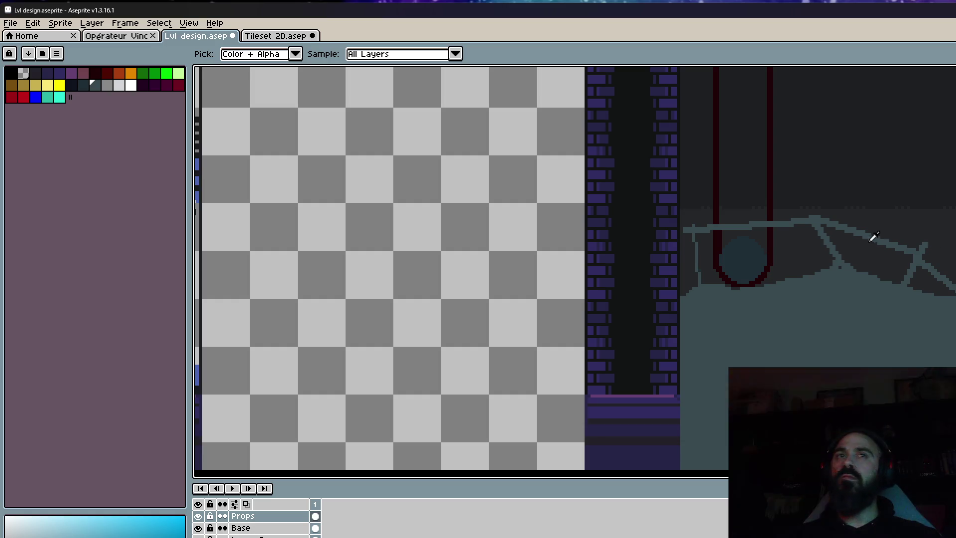
scroll(845, 242, "up", 1)
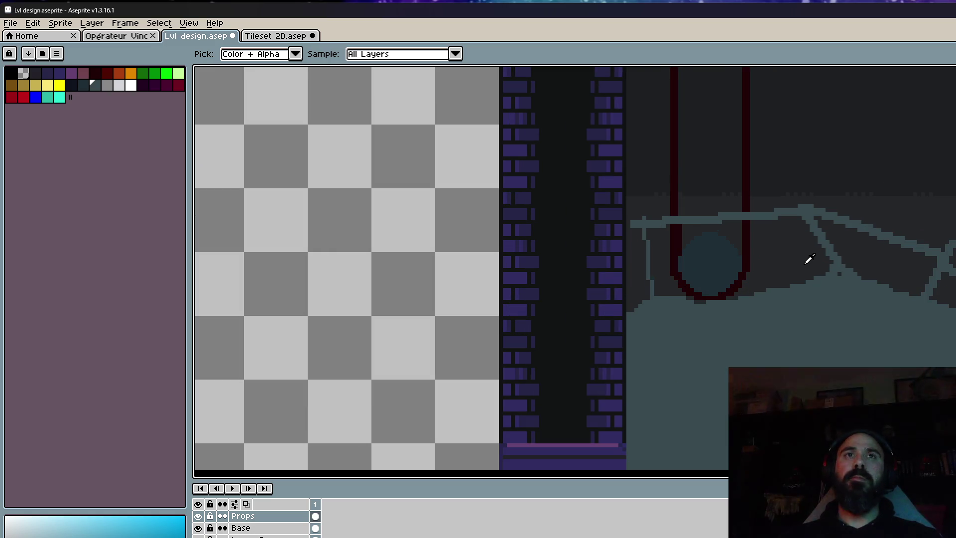
scroll(809, 259, "down", 2)
scroll(877, 228, "down", 1)
scroll(870, 201, "down", 1)
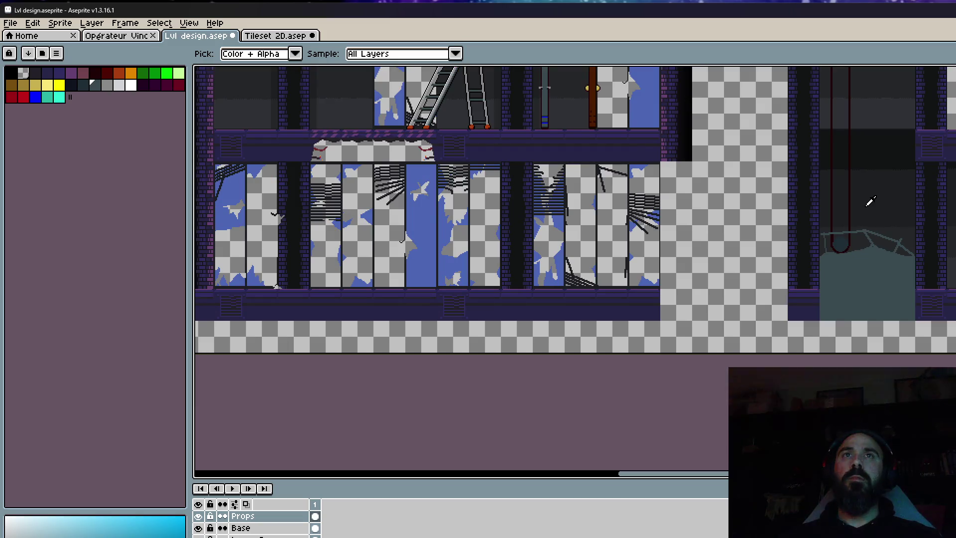
scroll(890, 218, "up", 2)
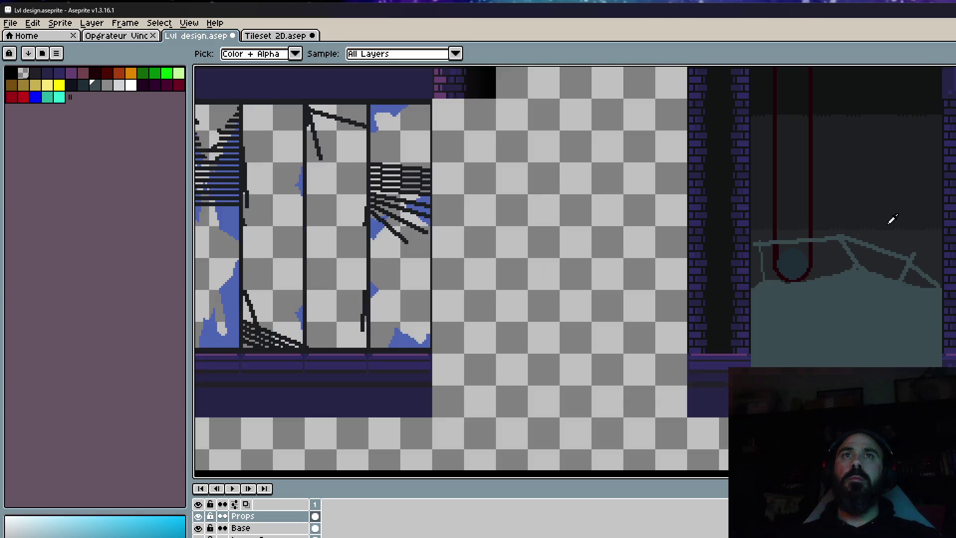
scroll(892, 219, "up", 2)
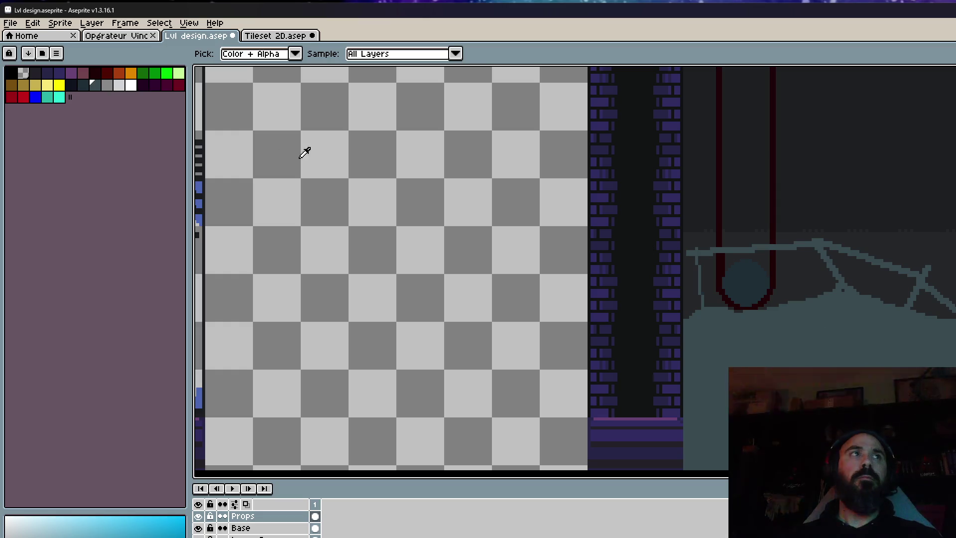
left_click(107, 85)
scroll(859, 258, "up", 1)
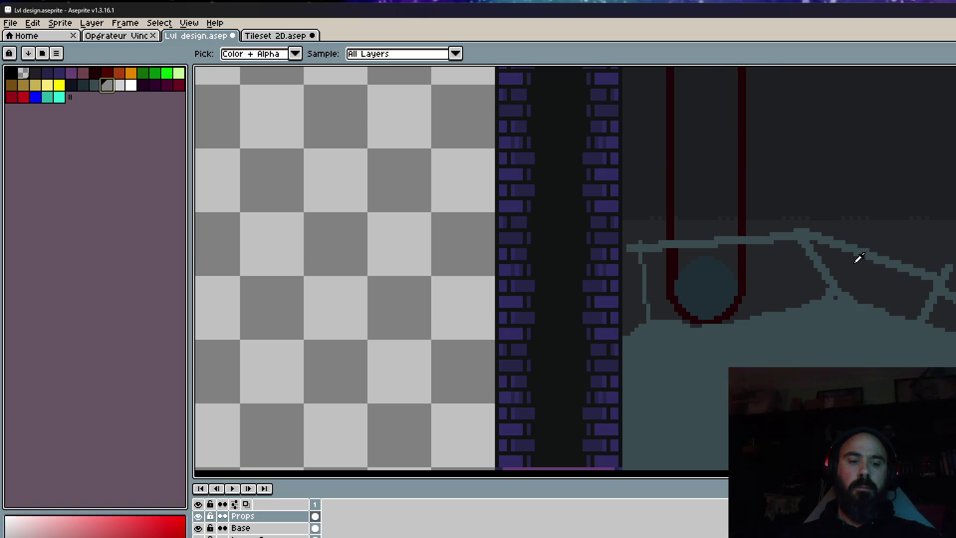
key("b")
key("g")
left_click(836, 352)
scroll(836, 353, "down", 4)
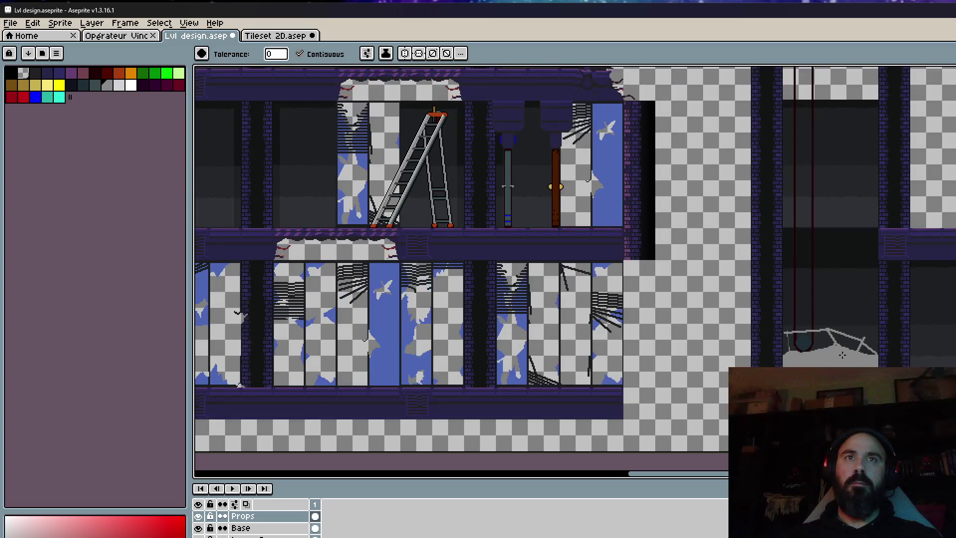
key("ctrl+z")
Sample the slab's dark teal with the eyedropper as the drawing colour.
scroll(838, 345, "down", 2)
scroll(841, 333, "up", 2)
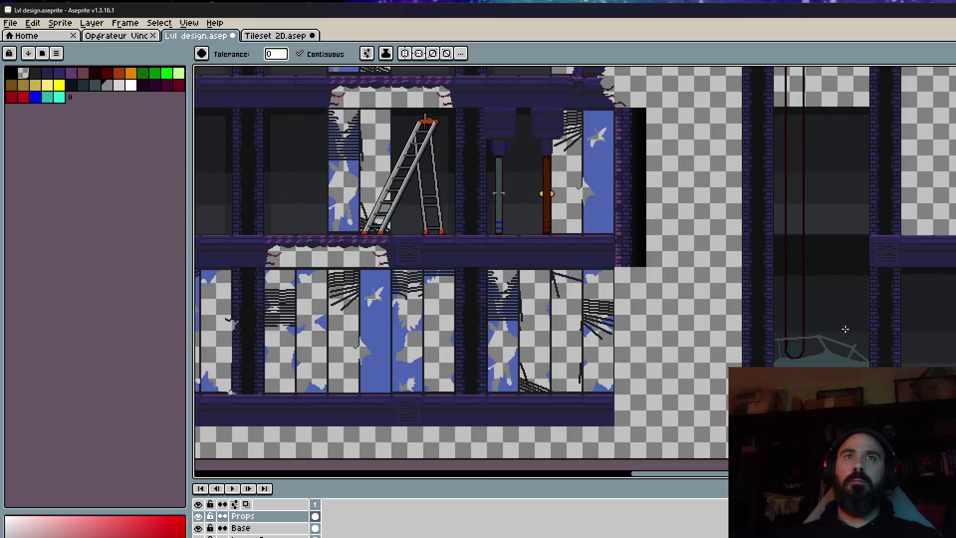
scroll(817, 291, "up", 2)
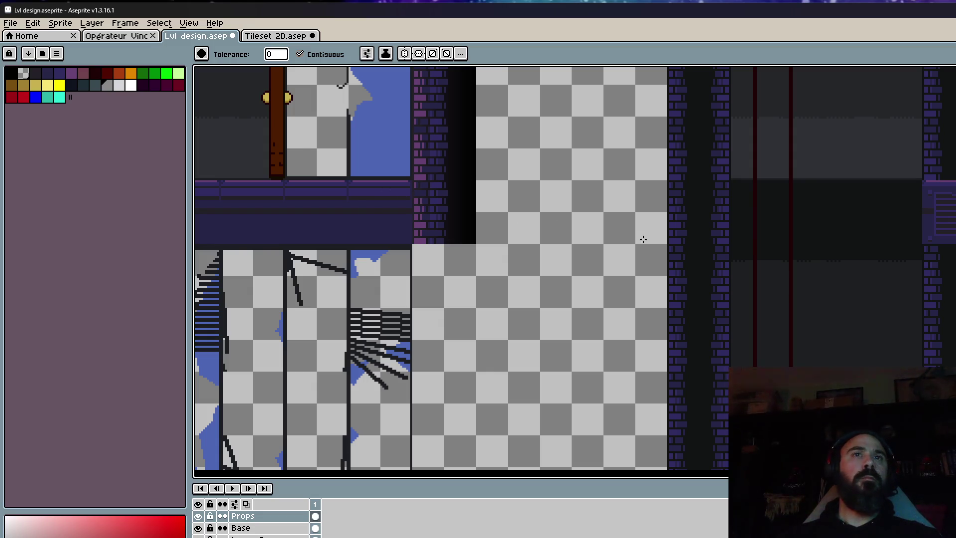
scroll(695, 259, "down", 2)
scroll(777, 325, "up", 2)
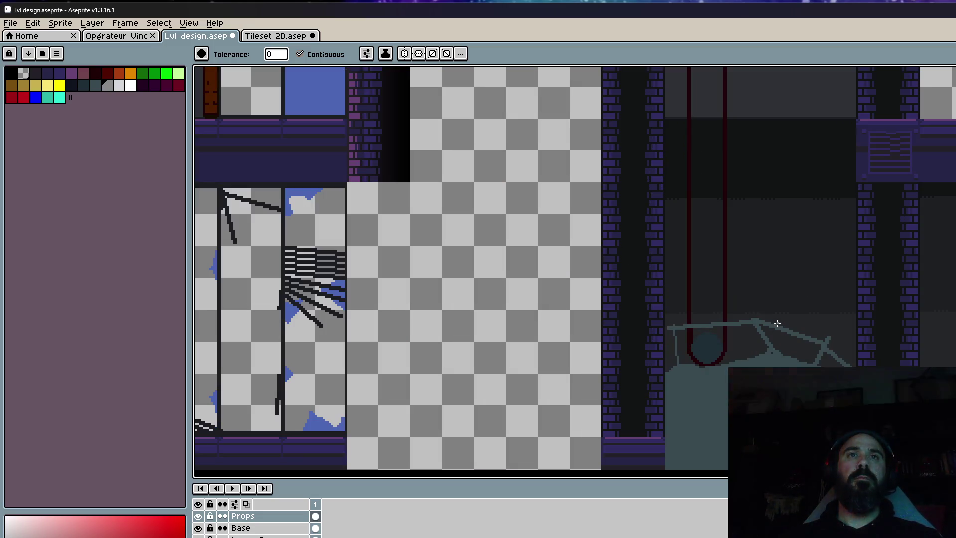
scroll(774, 346, "up", 2)
key("i")
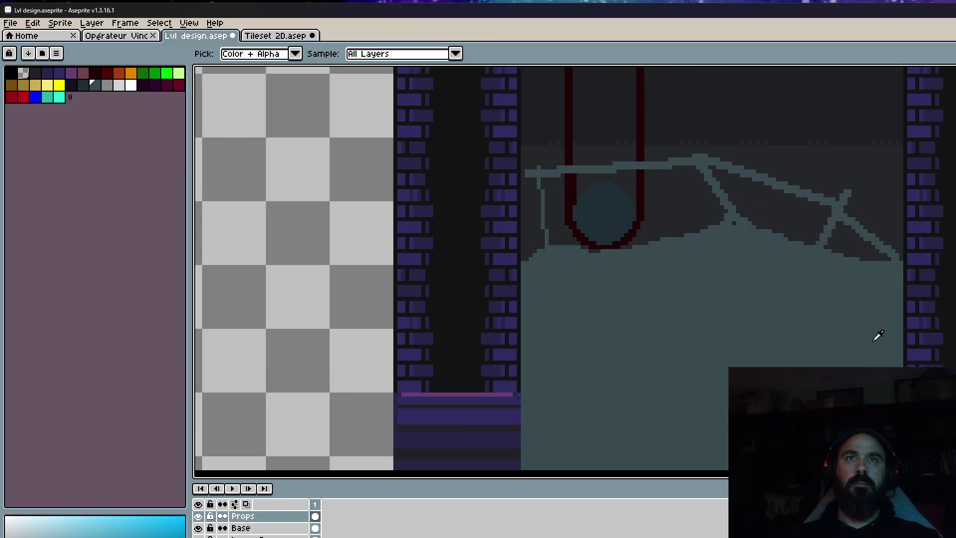
left_click(875, 336)
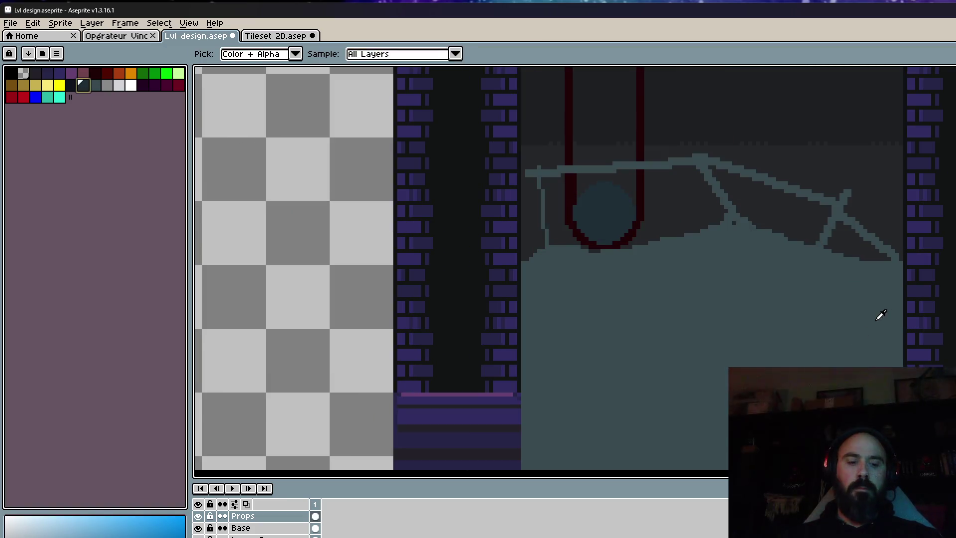
Outline the shadow on the slab's right side with a vertical edge, a top edge and a slanted left edge.
key("b")
left_click_drag(888, 333, 817, 260)
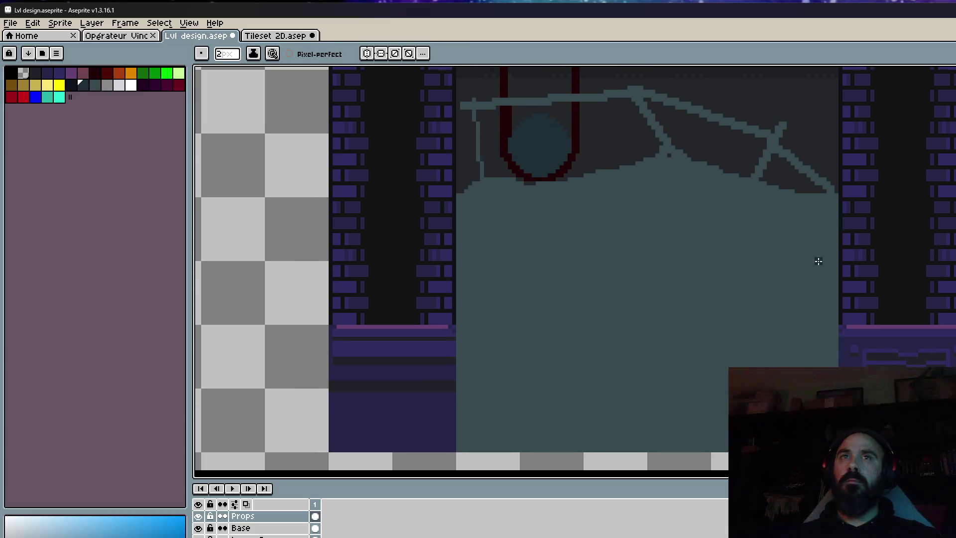
scroll(818, 260, "up", 1)
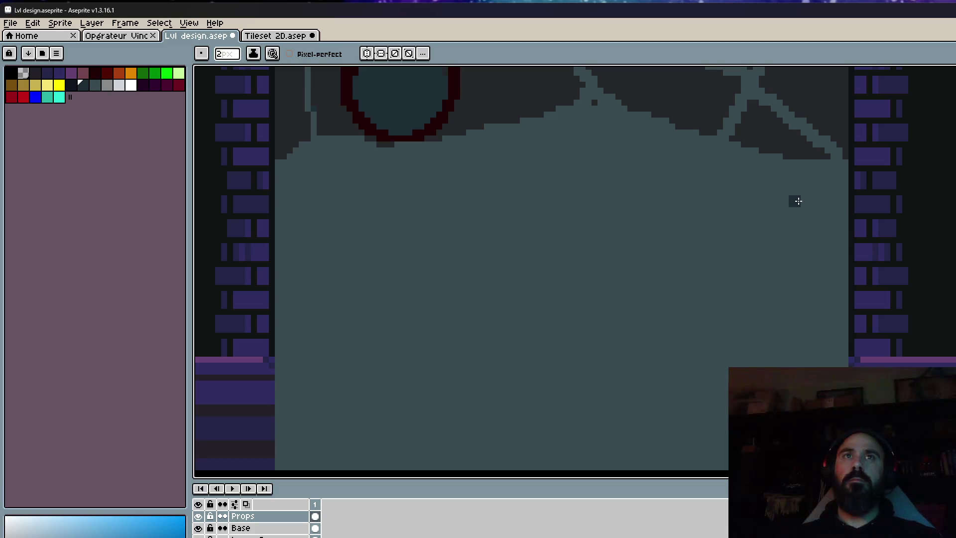
left_click_drag(798, 201, 830, 357)
key("ctrl+z")
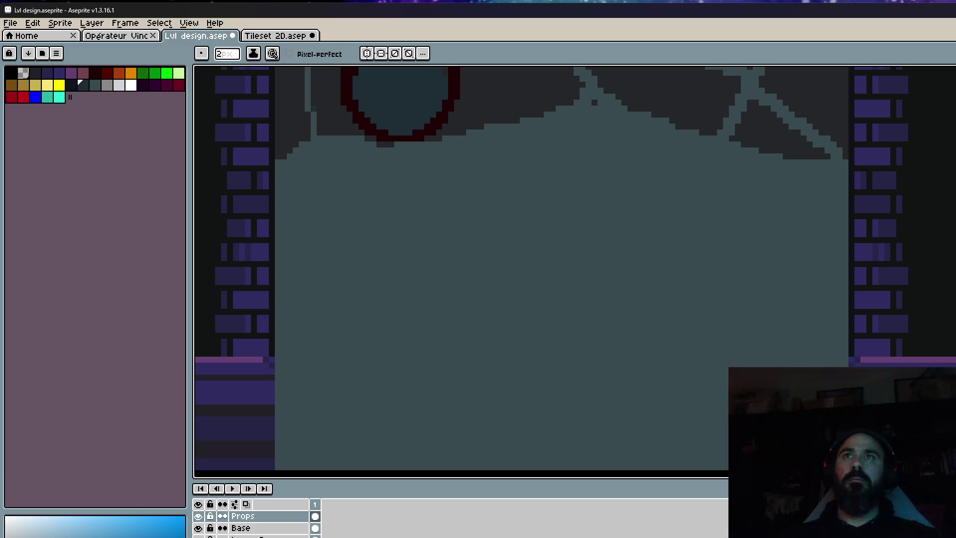
key("l")
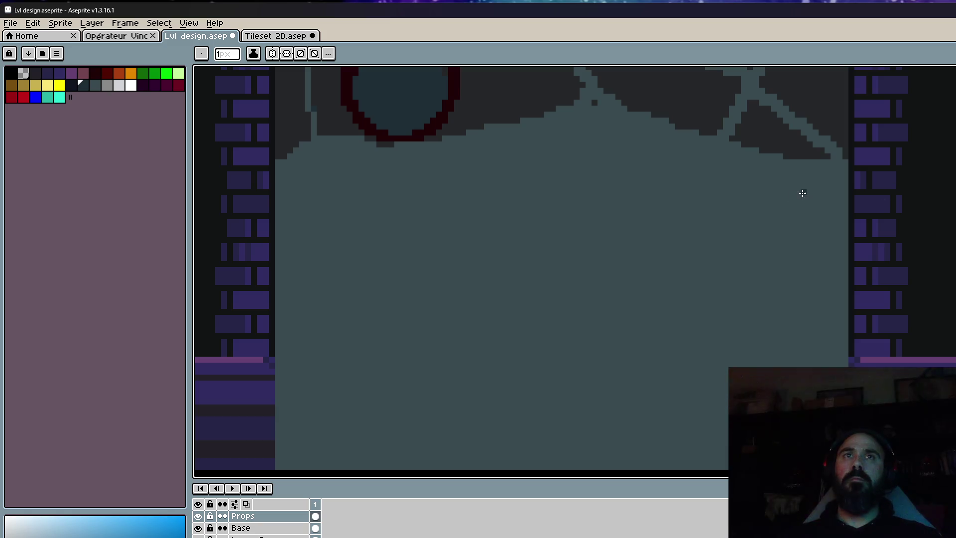
left_click_drag(800, 196, 827, 369)
scroll(810, 277, "down", 1)
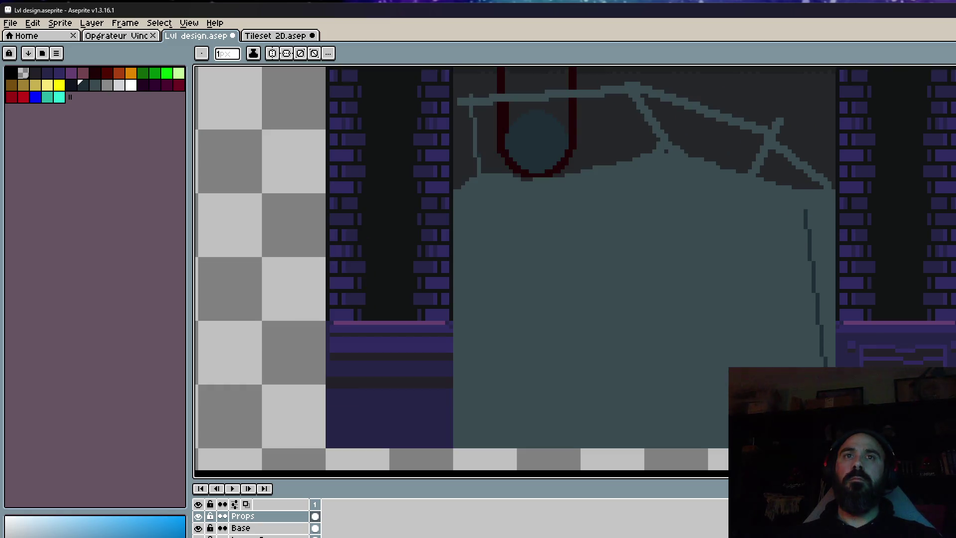
scroll(802, 232, "up", 1)
mouse_move(806, 207)
left_mouse_down()
mouse_move(682, 227)
mouse_move(697, 234)
left_mouse_up()
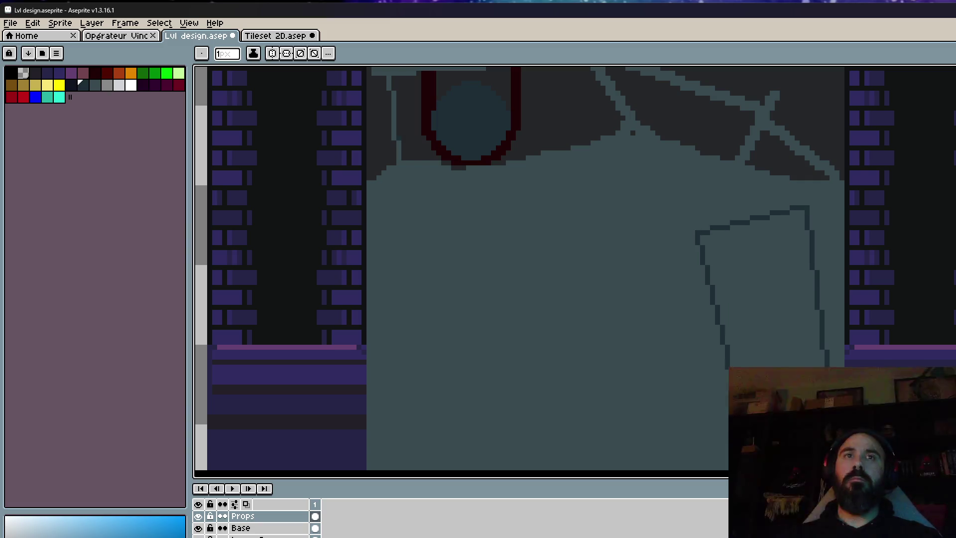
left_click_drag(747, 363, 726, 393)
Try a dark fill inside the outline, then undo it because it floods the whole slab.
key("g")
scroll(572, 269, "down", 2)
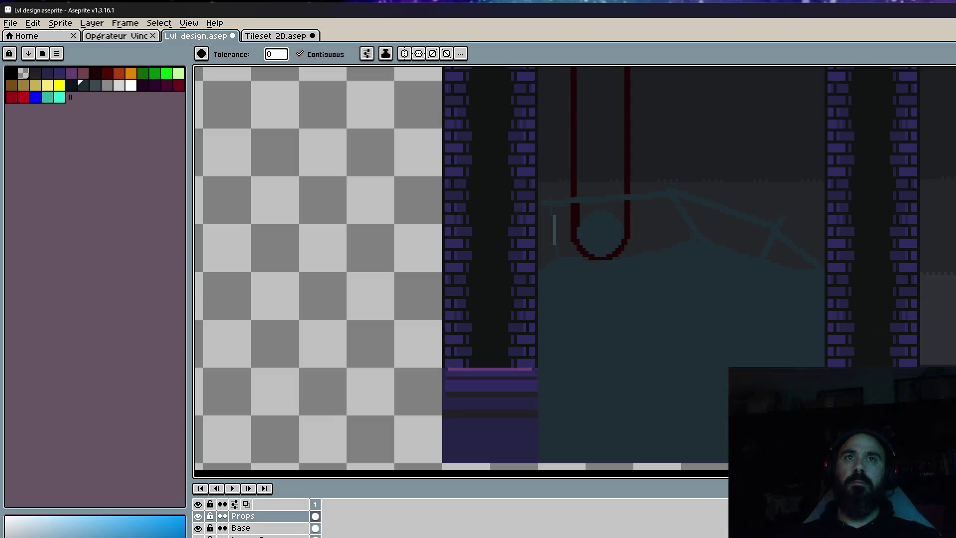
scroll(760, 401, "up", 3)
key("b")
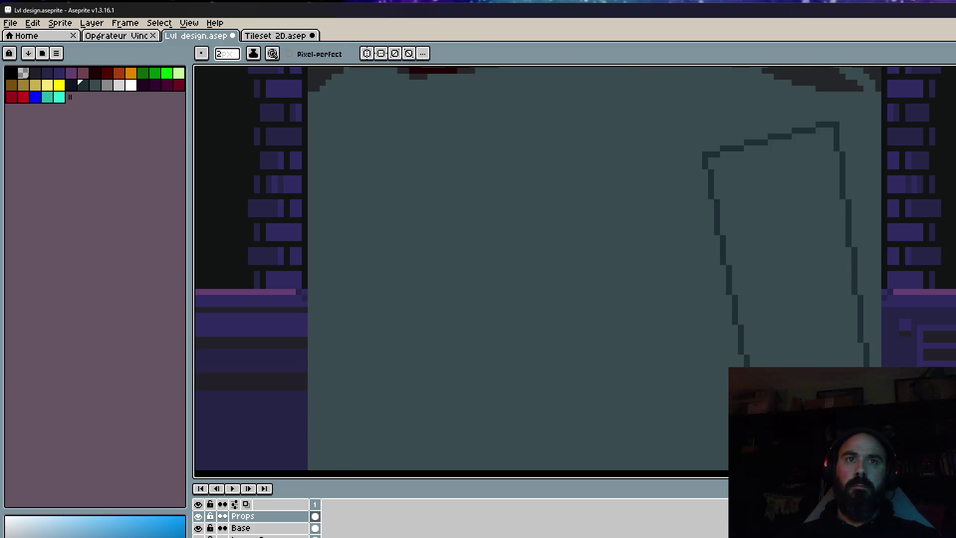
key("g")
scroll(572, 268, "down", 2)
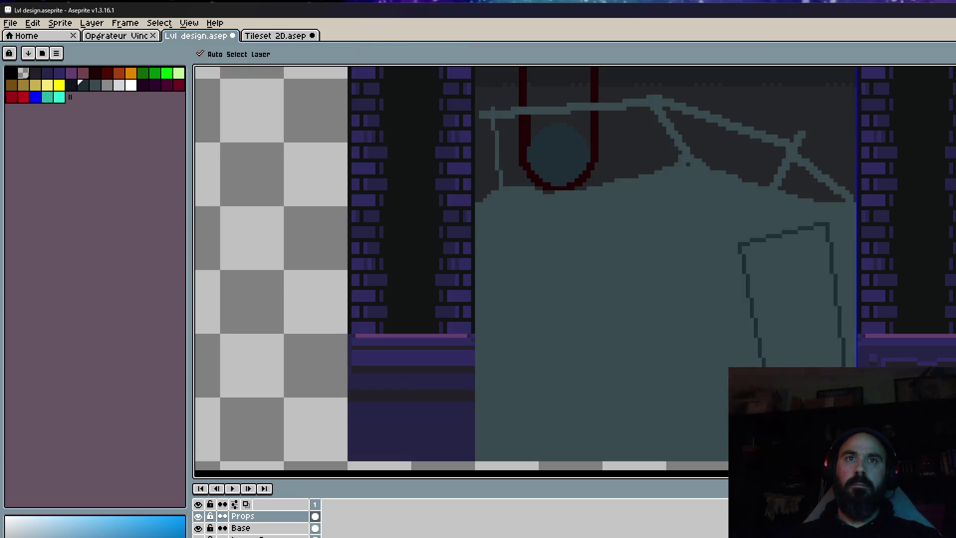
scroll(747, 249, "up", 2)
left_click(497, 248)
key("ctrl+z")
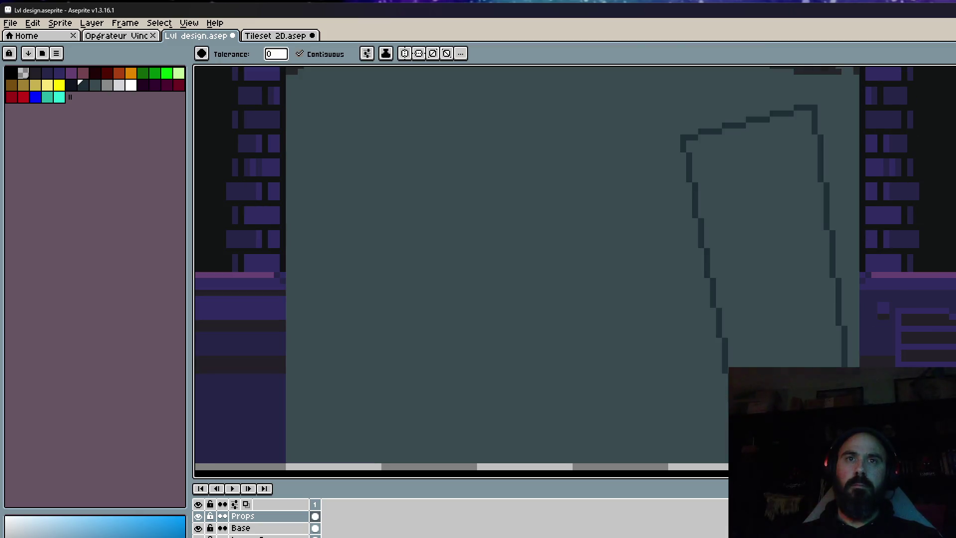
scroll(796, 249, "up", 2)
Close the outline's bottom edge and fill the shadow area with dark teal.
key("b")
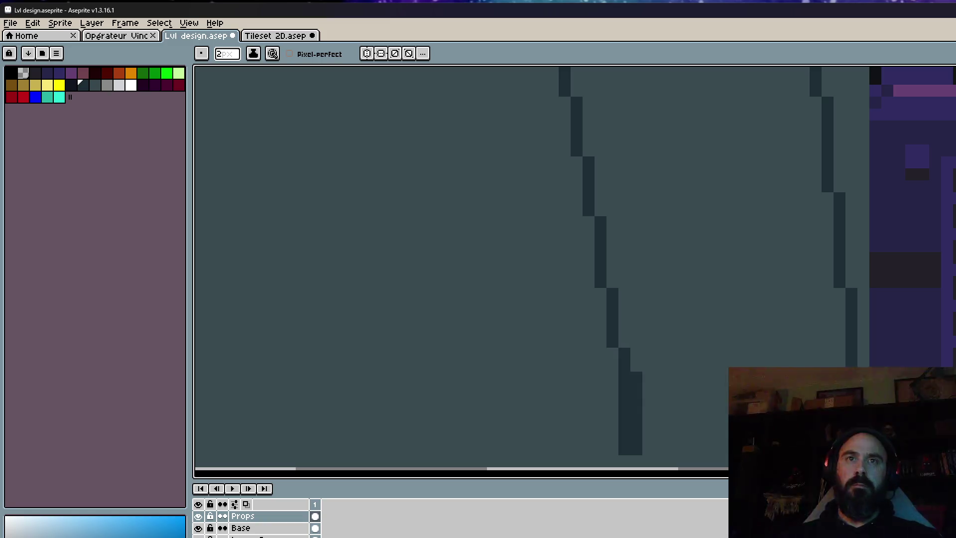
left_click_drag(722, 455, 632, 455)
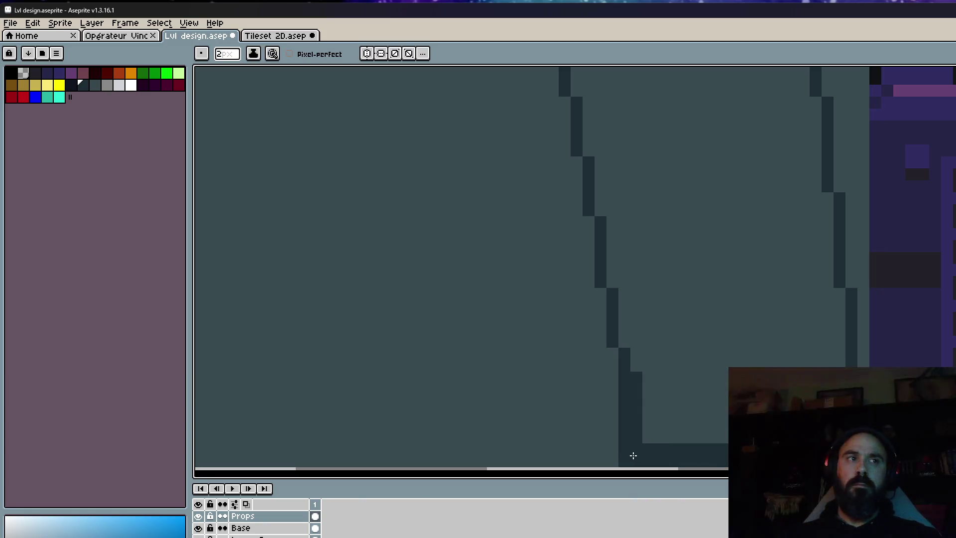
key("g")
left_click(719, 352)
scroll(719, 352, "down", 2)
scroll(722, 354, "down", 2)
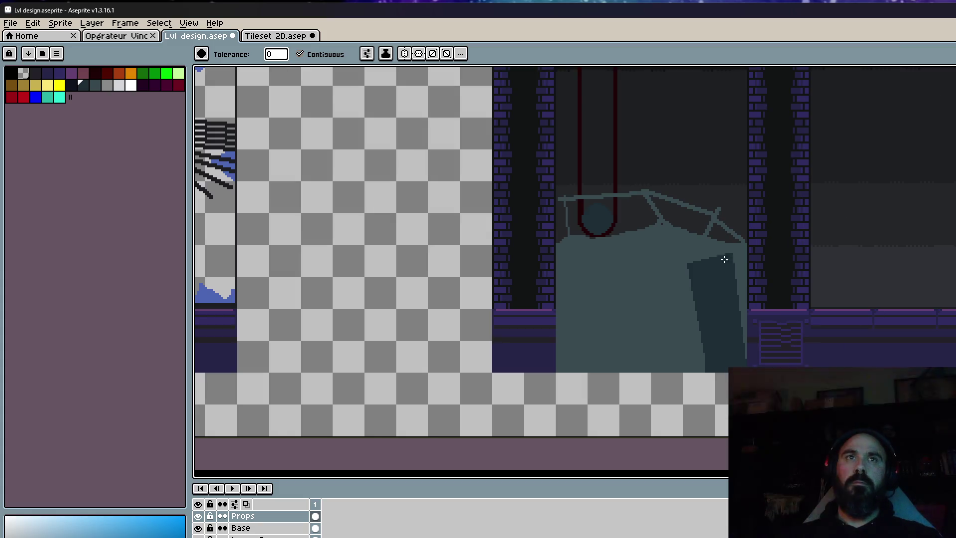
Draw a dark edge along the shadow's top and sample the dark teal colour.
scroll(725, 259, "up", 3)
key("i")
scroll(727, 255, "up", 1)
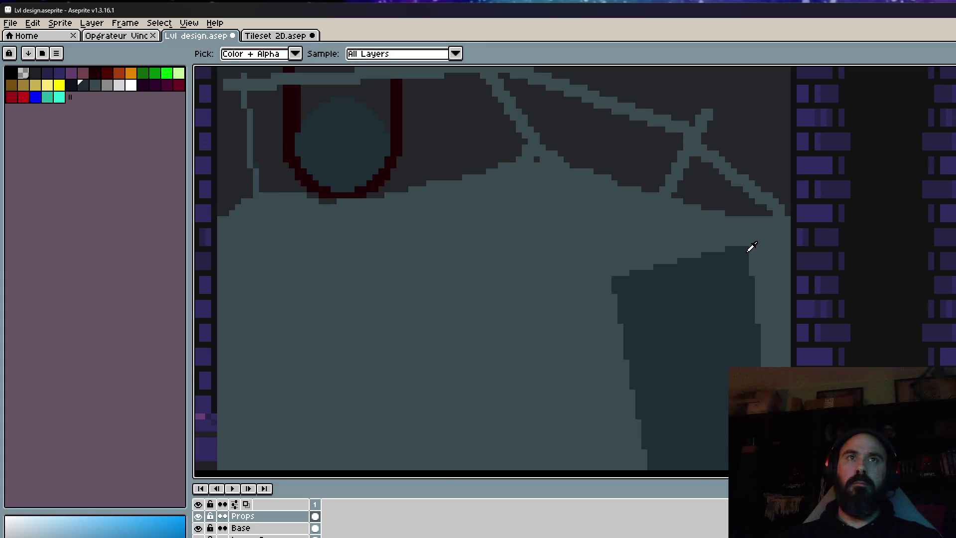
scroll(752, 246, "up", 2)
key("b")
mouse_move(747, 244)
left_mouse_down()
mouse_move(810, 245)
mouse_move(826, 298)
mouse_move(762, 249)
mouse_move(811, 271)
mouse_move(736, 269)
left_mouse_up()
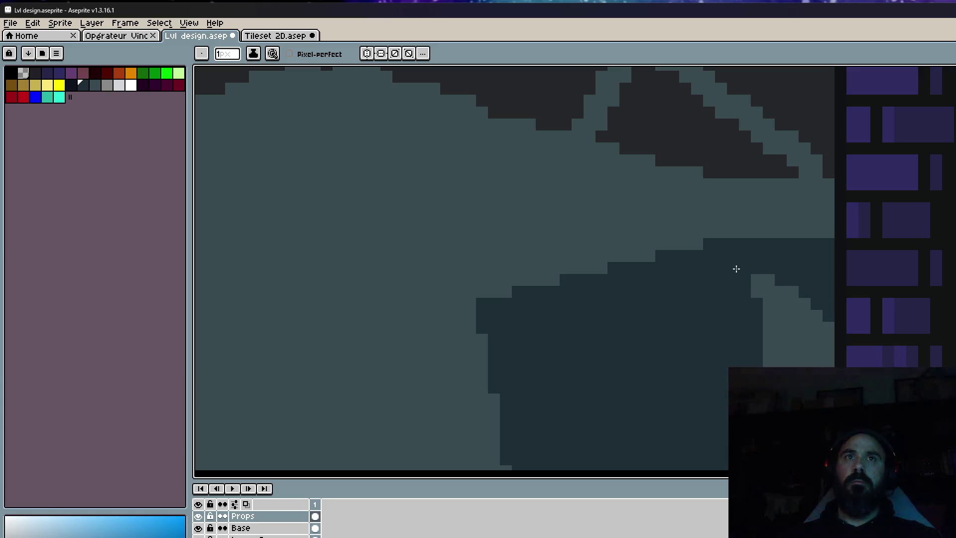
scroll(759, 295, "down", 3)
scroll(779, 229, "down", 2)
scroll(767, 208, "up", 3)
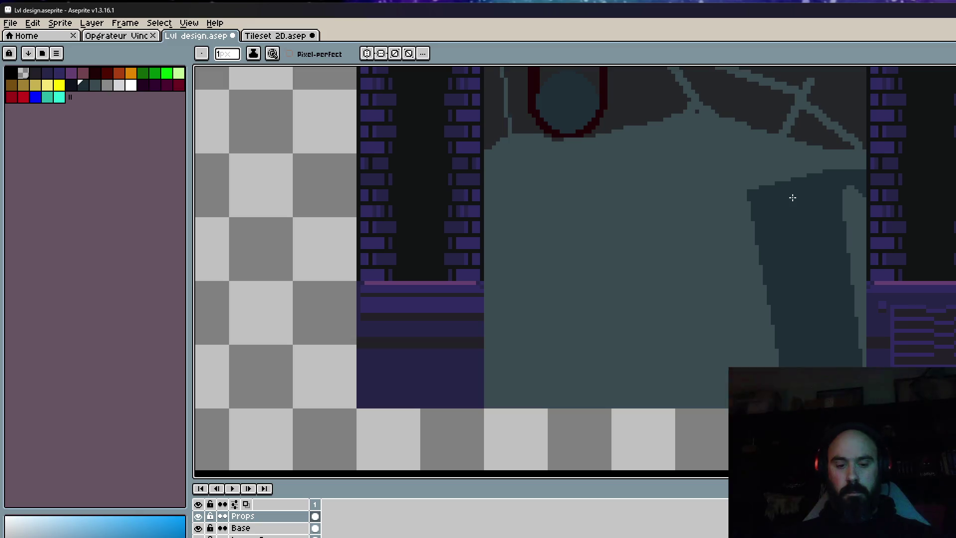
left_click(741, 215, "alt")
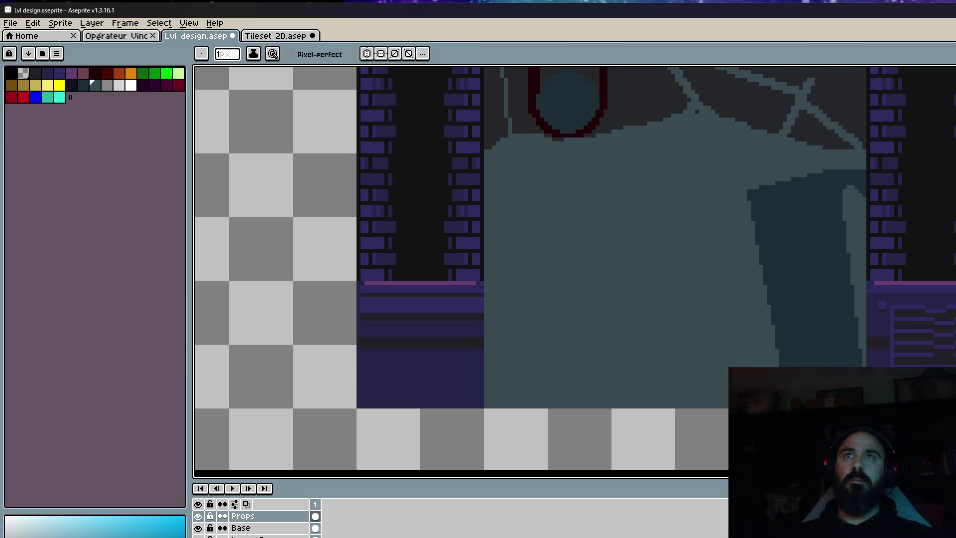
Redo the light stripe so it runs cleanly down through the dark shadow.
scroll(762, 192, "up", 1)
scroll(785, 192, "up", 1)
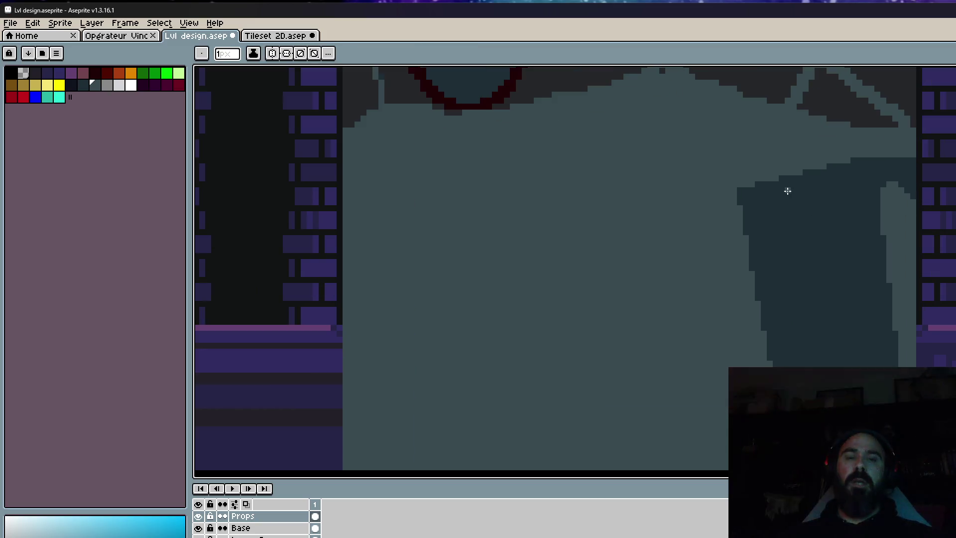
scroll(809, 149, "up", 1)
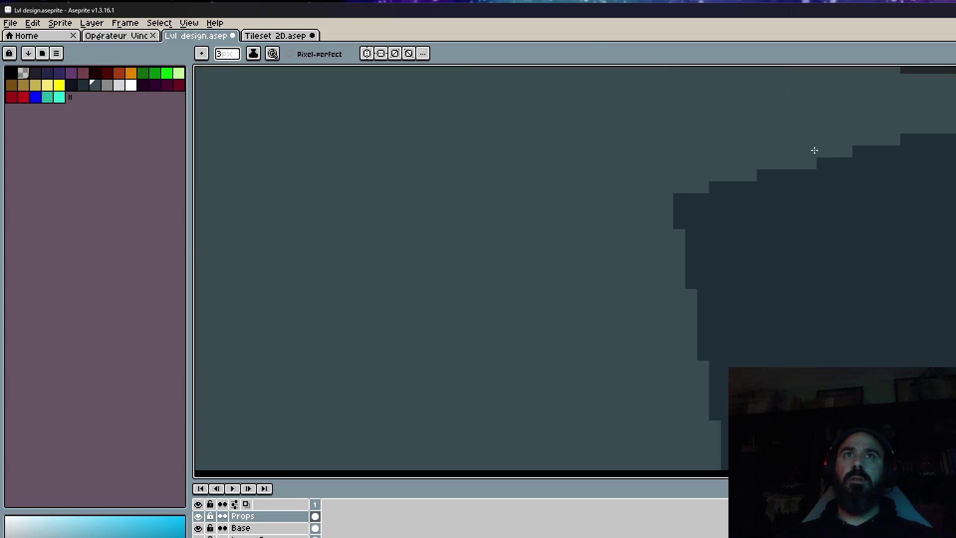
scroll(816, 200, "down", 3)
scroll(821, 274, "down", 1)
key("ctrl+z")
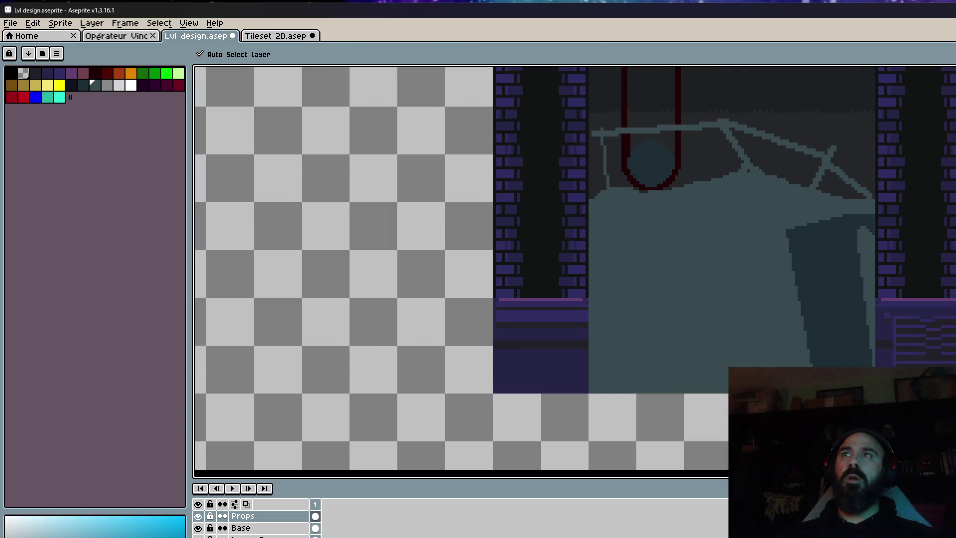
scroll(866, 231, "up", 2)
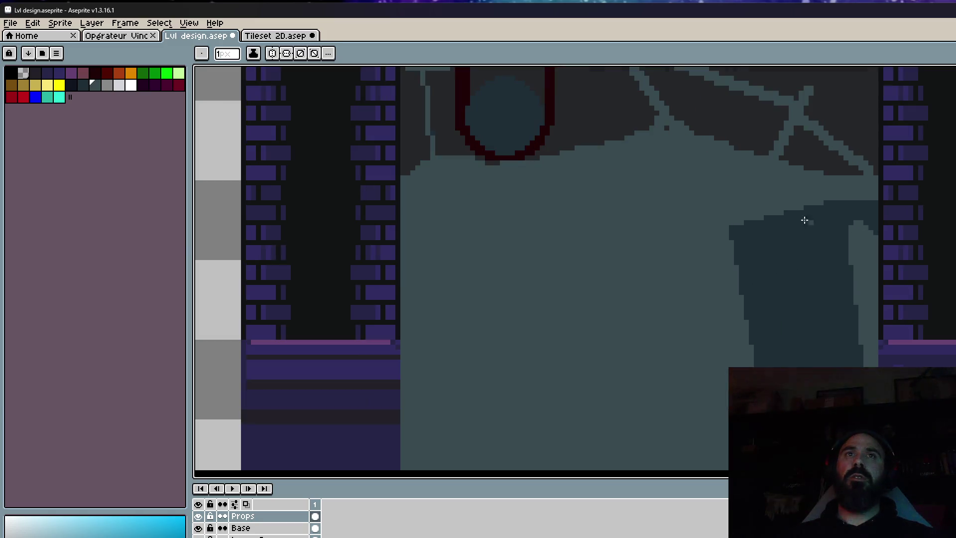
left_click_drag(806, 313, 814, 359)
scroll(812, 349, "down", 3)
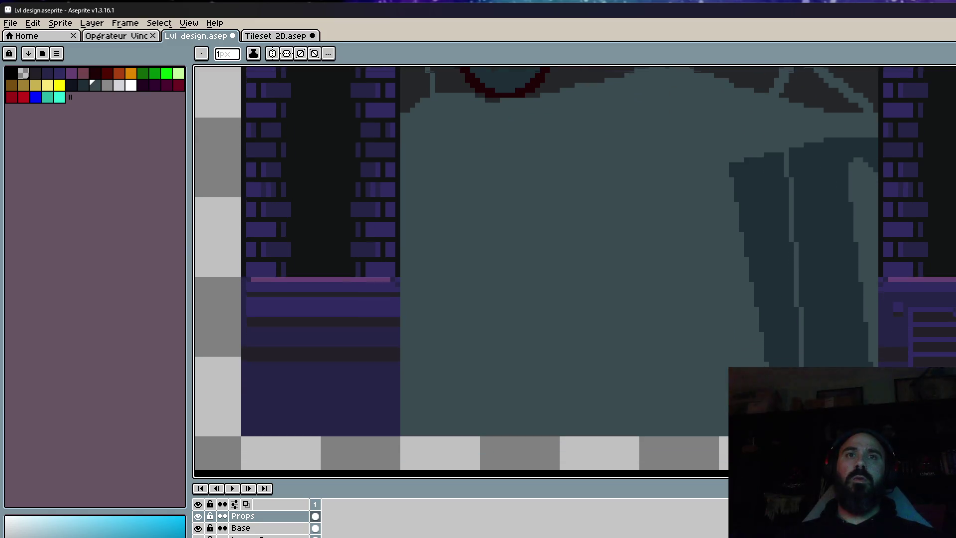
left_click_drag(802, 263, 814, 356)
Refill the shadow's left part with the teal body colour.
key("g")
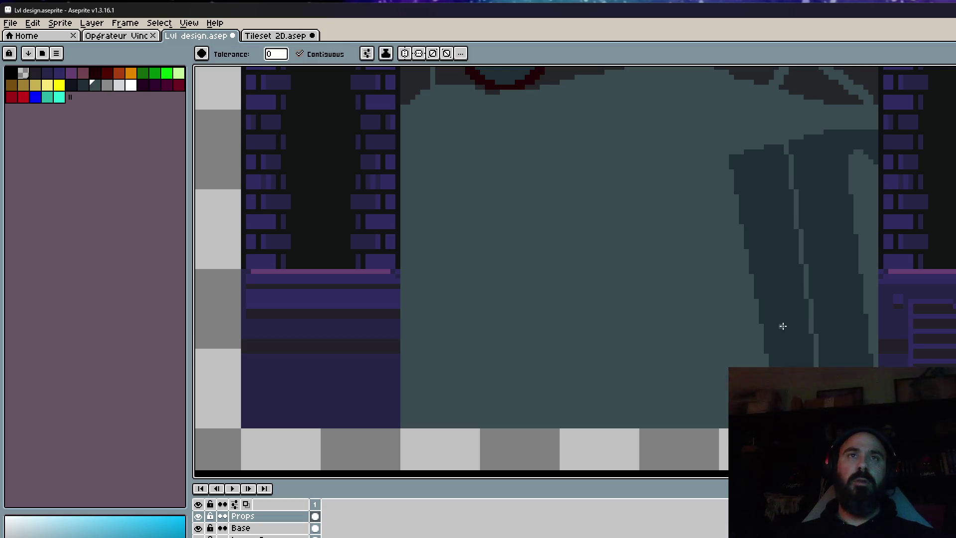
left_click(782, 324)
scroll(781, 319, "down", 2)
scroll(827, 240, "up", 2)
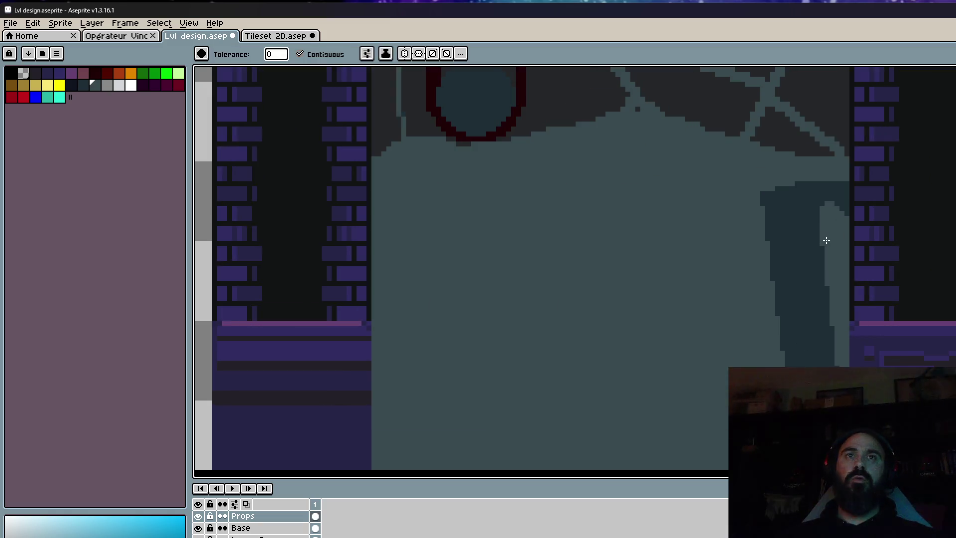
Repaint the light strip beside the shadow in dark teal, down to the sprite's bottom edge.
left_click(775, 259, "alt")
key("b")
left_click_drag(825, 204, 823, 252)
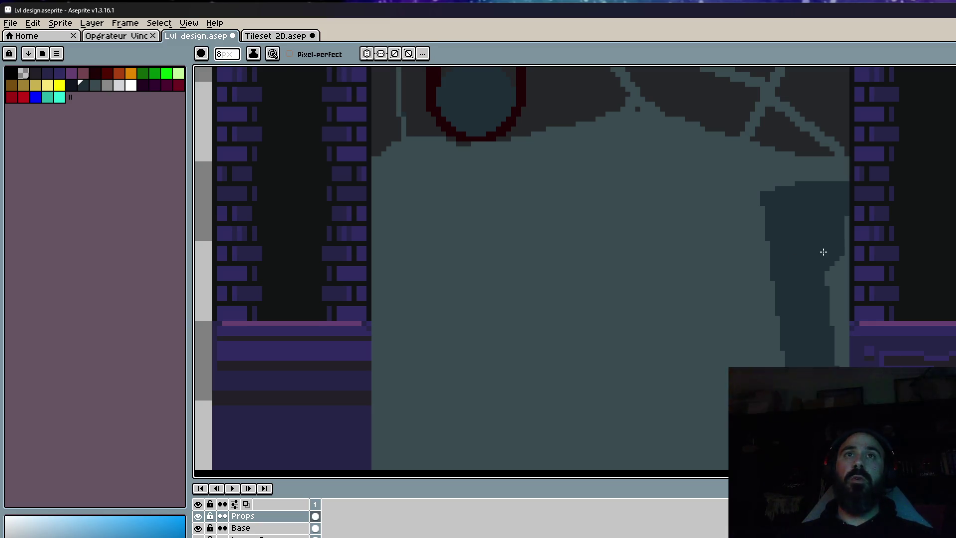
scroll(830, 220, "up", 1)
scroll(826, 214, "up", 1)
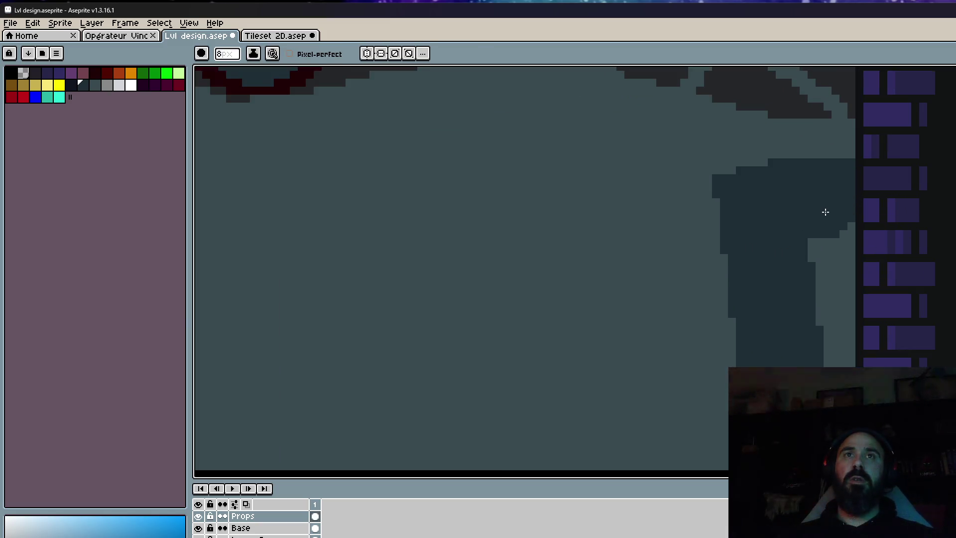
left_click_drag(825, 219, 826, 349)
key("ctrl+z")
left_click_drag(825, 214, 824, 356)
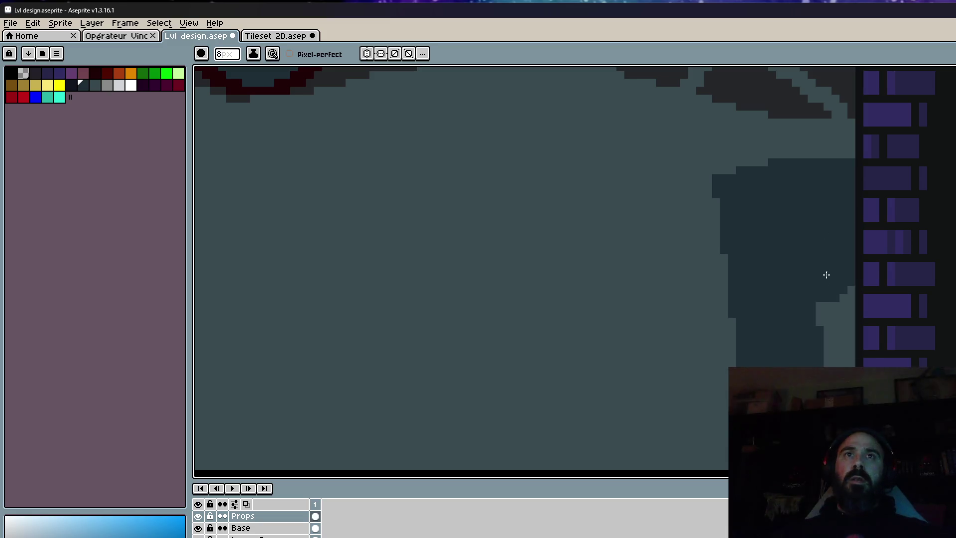
key("space")
mouse_move(823, 304)
left_mouse_down()
mouse_move(832, 239)
mouse_move(846, 356)
mouse_move(825, 197)
left_mouse_up()
key("space")
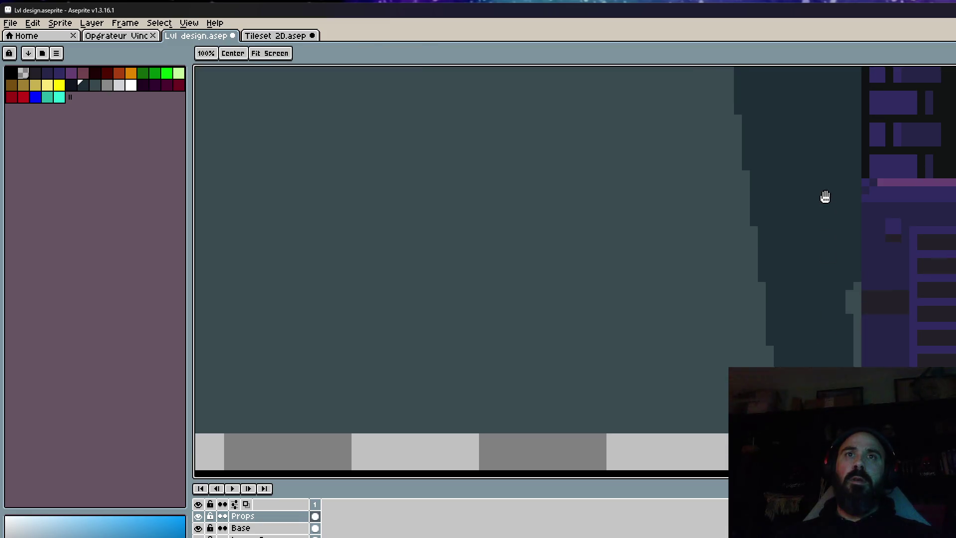
Sample a darker shade from the canvas for the inner shadow.
scroll(837, 241, "down", 3)
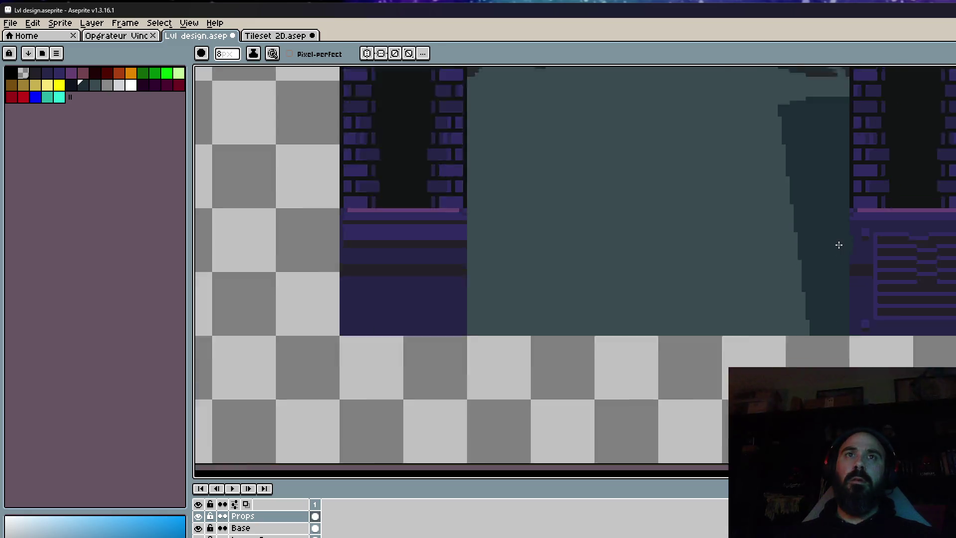
scroll(841, 245, "down", 3)
scroll(841, 244, "up", 3)
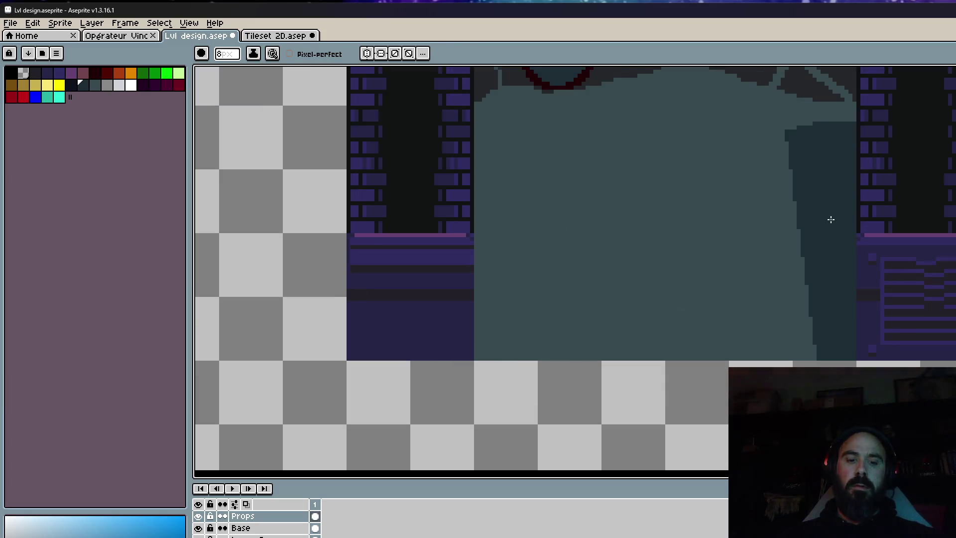
key("i")
left_click(801, 178)
scroll(800, 177, "up", 1)
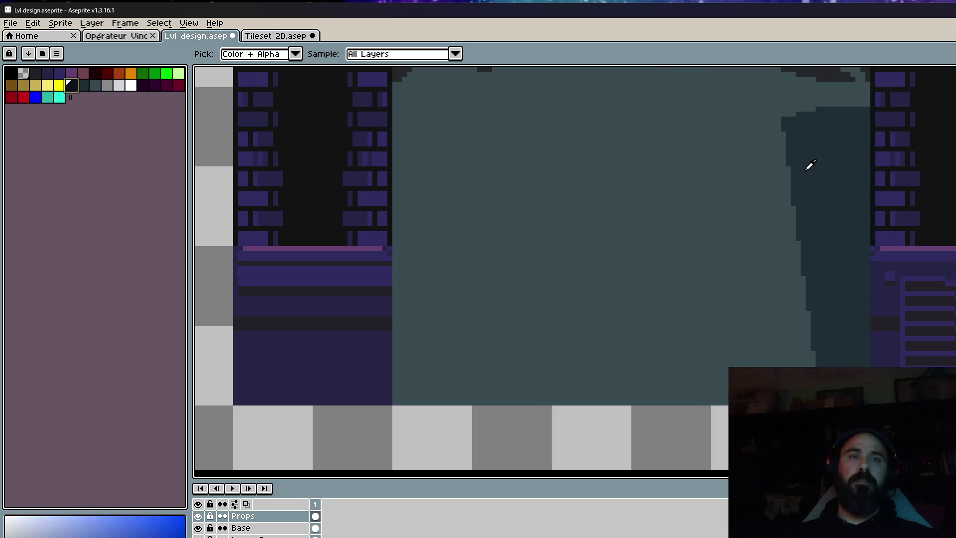
Paint near-black strokes down the shadow column's right side, widening them at the slab's base.
key("b")
scroll(805, 138, "up", 1)
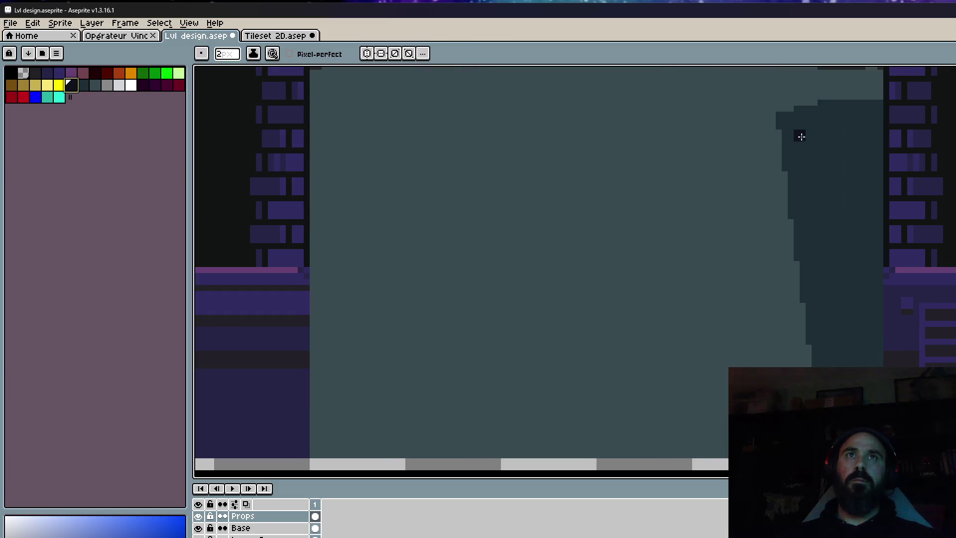
left_click_drag(839, 359, 823, 312)
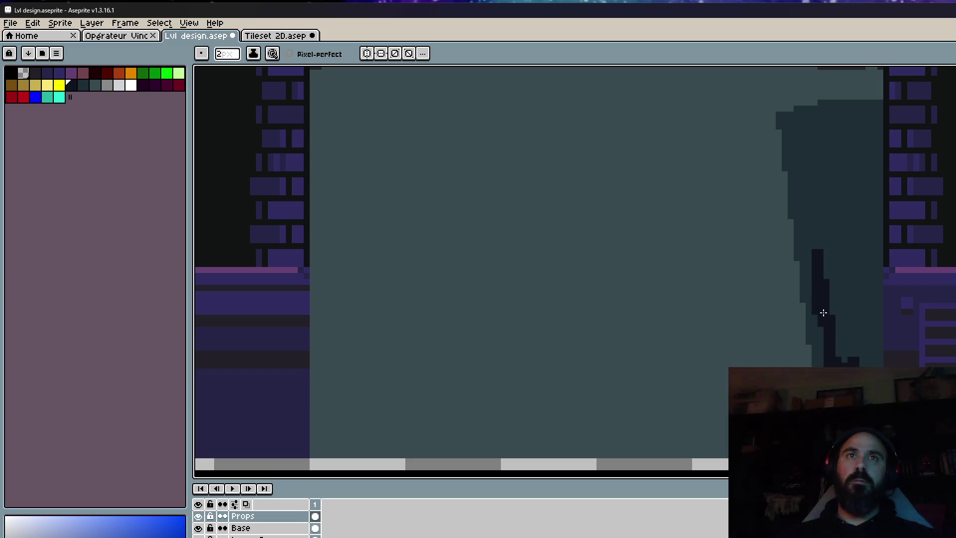
mouse_move(860, 346)
left_mouse_down()
mouse_move(869, 267)
mouse_move(862, 256)
mouse_move(850, 336)
mouse_move(838, 275)
mouse_move(864, 139)
mouse_move(806, 185)
mouse_move(826, 187)
mouse_move(841, 170)
left_mouse_up()
scroll(847, 137, "down", 2)
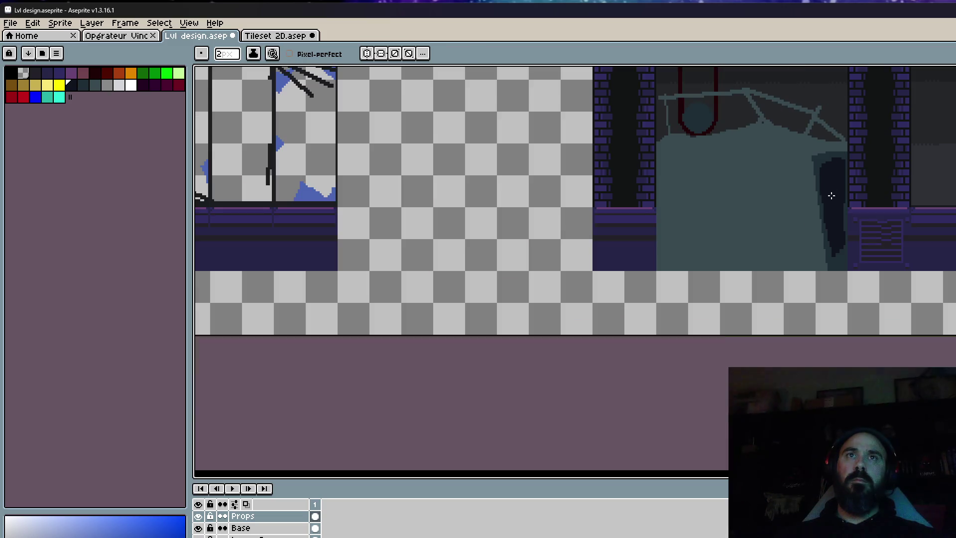
scroll(830, 260, "up", 2)
mouse_move(836, 241)
left_mouse_down()
mouse_move(850, 267)
mouse_move(869, 215)
mouse_move(874, 246)
left_mouse_up()
left_click_drag(853, 292, 884, 274)
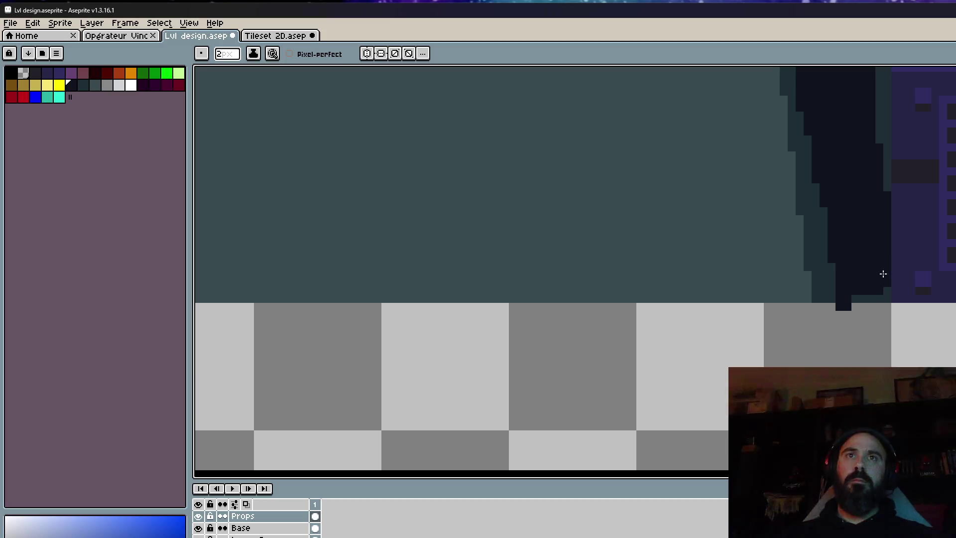
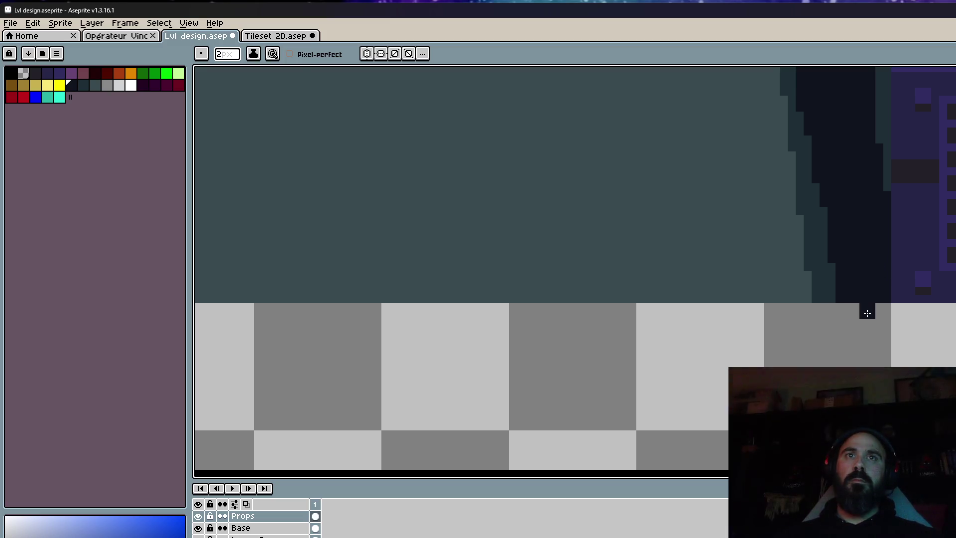
Extend the dark shadow at the machine's top right corner.
scroll(867, 312, "down", 3)
scroll(862, 262, "up", 2)
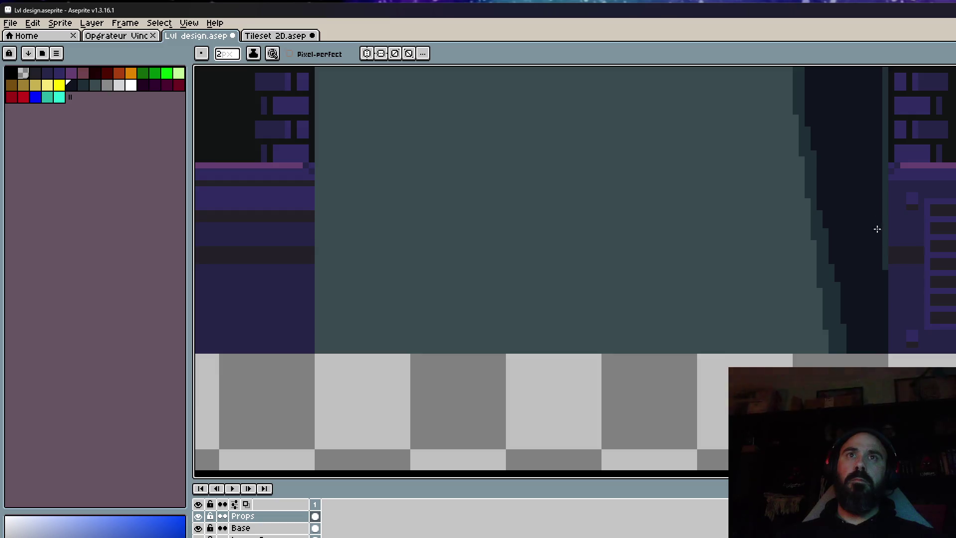
scroll(871, 259, "down", 2)
scroll(856, 249, "up", 2)
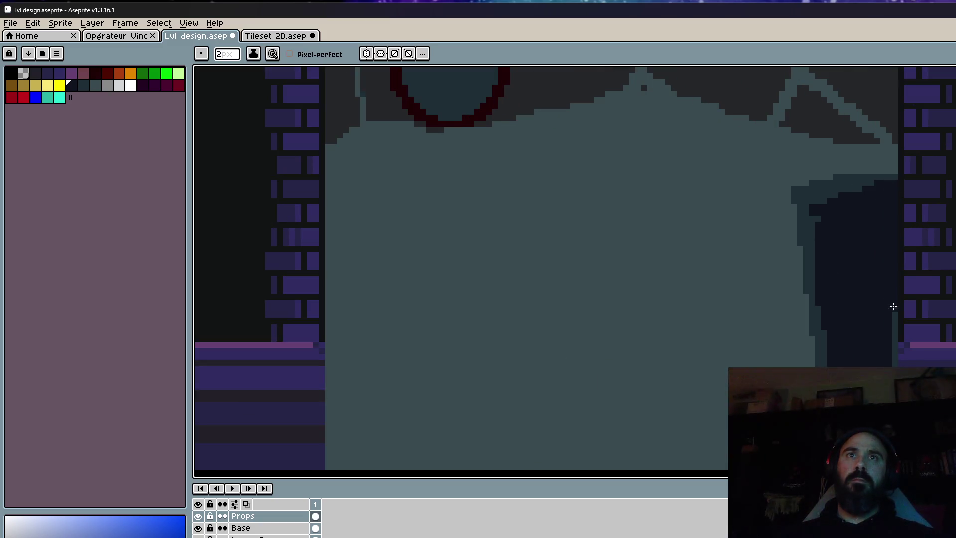
scroll(893, 259, "down", 3)
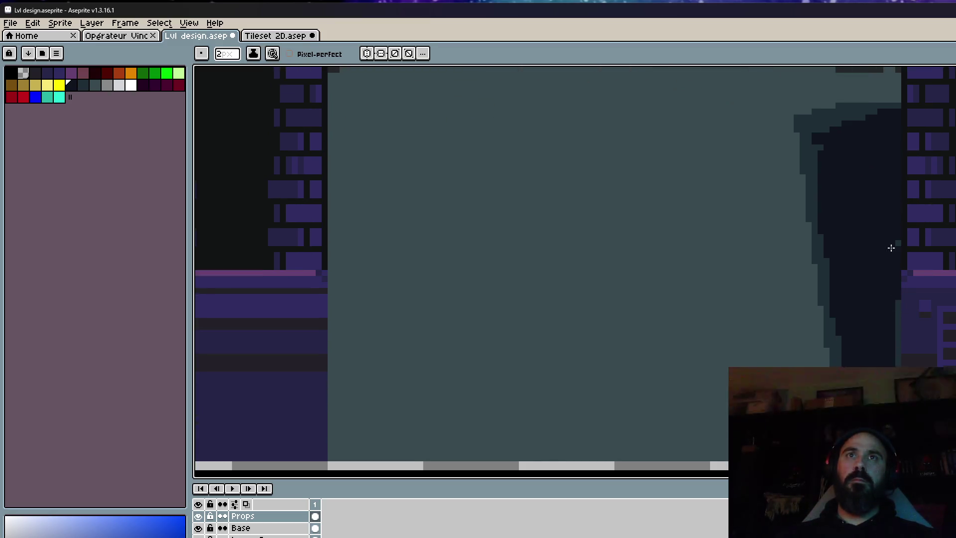
scroll(886, 259, "down", 2)
scroll(901, 239, "up", 1)
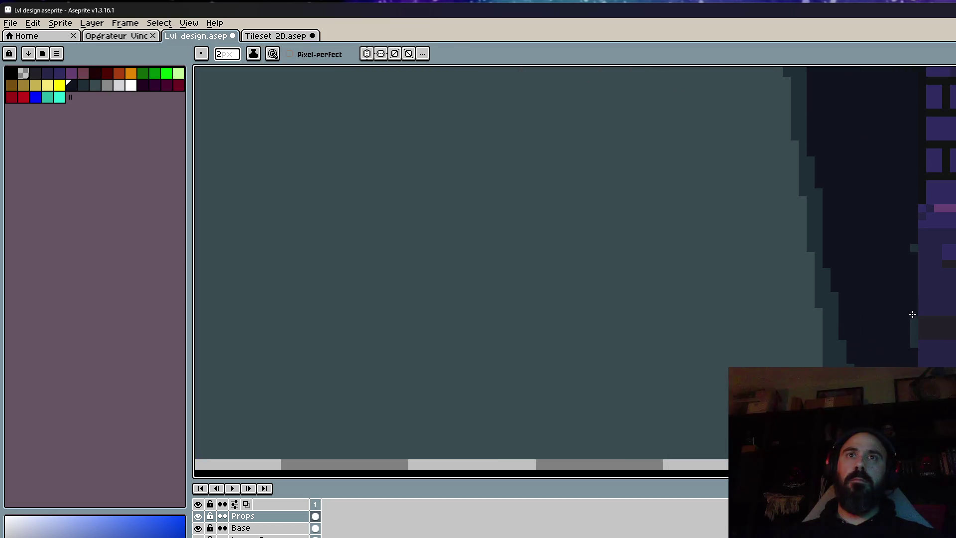
scroll(913, 254, "down", 3)
scroll(896, 219, "up", 1)
scroll(881, 170, "up", 2)
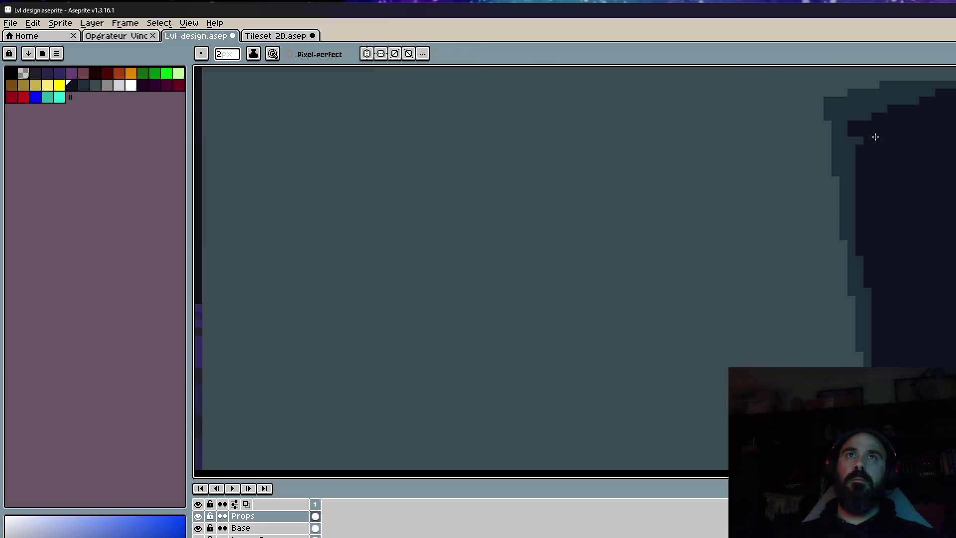
left_click_drag(859, 148, 896, 109)
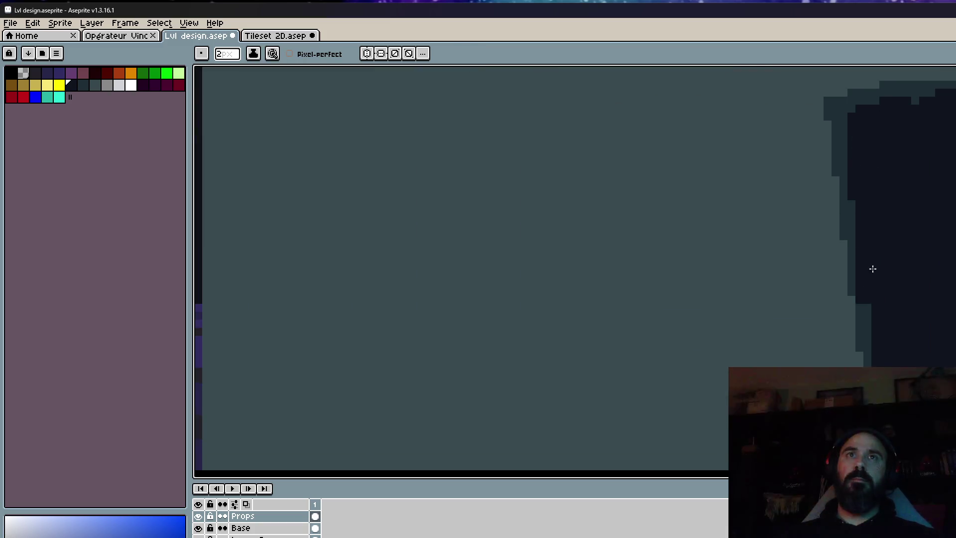
Eyedrop the dark edge colour and draw a clean slanted line across the machine's top.
scroll(873, 269, "down", 3)
scroll(896, 264, "up", 3)
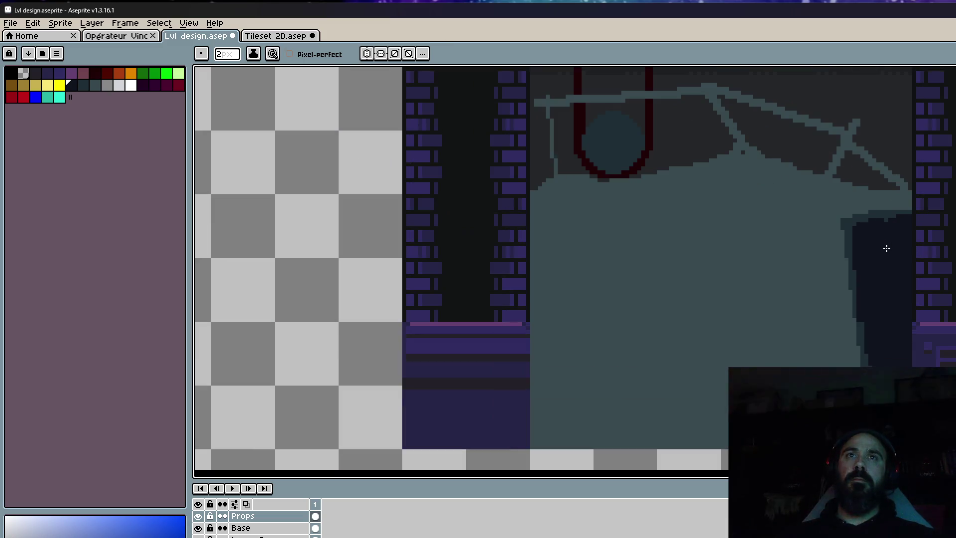
key("i")
scroll(881, 239, "up", 1)
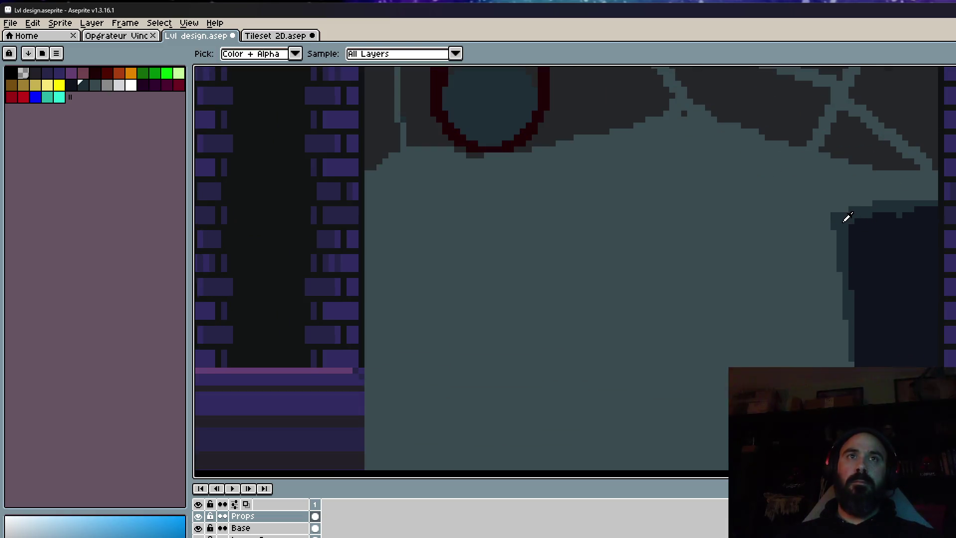
left_click(845, 217)
left_click_drag(802, 212, 395, 254)
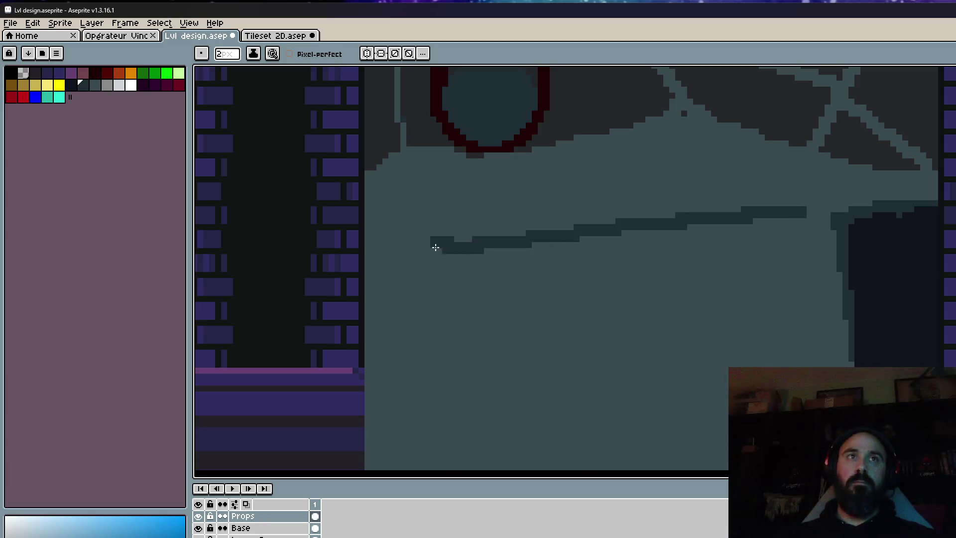
key("l")
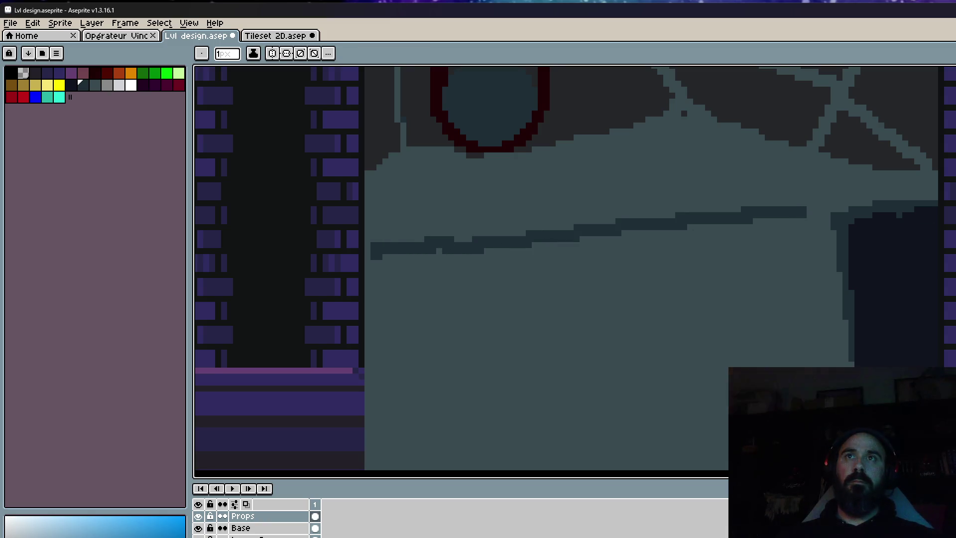
left_click_drag(806, 206, 386, 248)
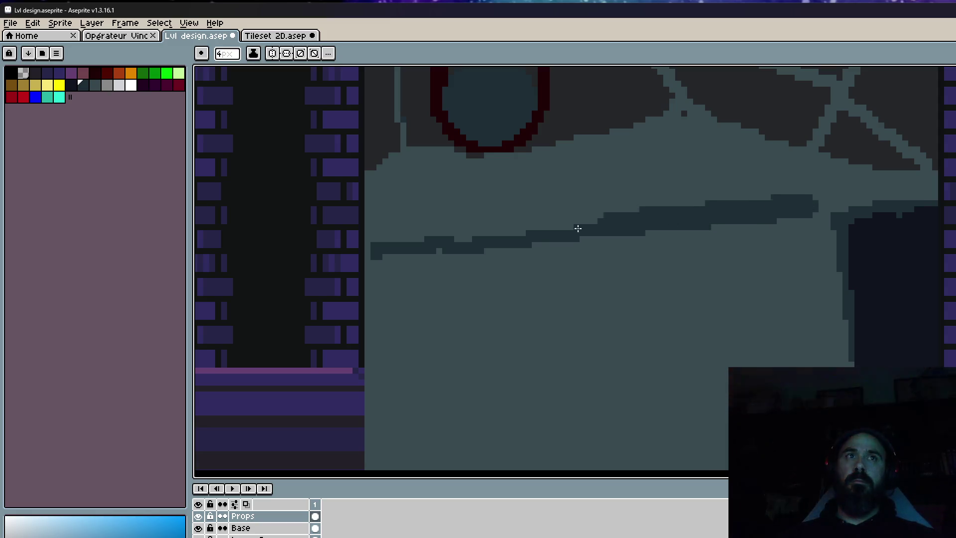
Draw a straight dark edge line down the machine's right side.
scroll(380, 249, "down", 1)
left_click_drag(789, 99, 814, 366)
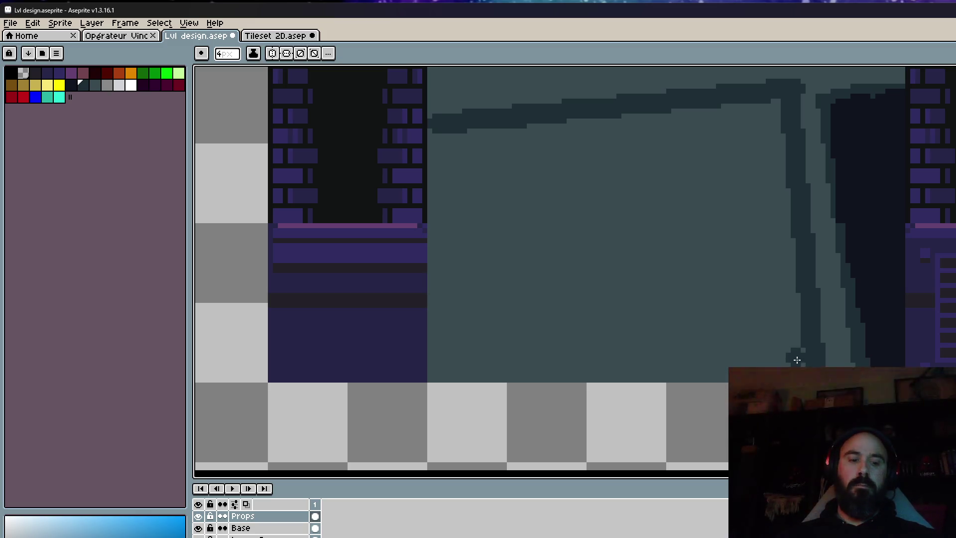
scroll(660, 238, "down", 3)
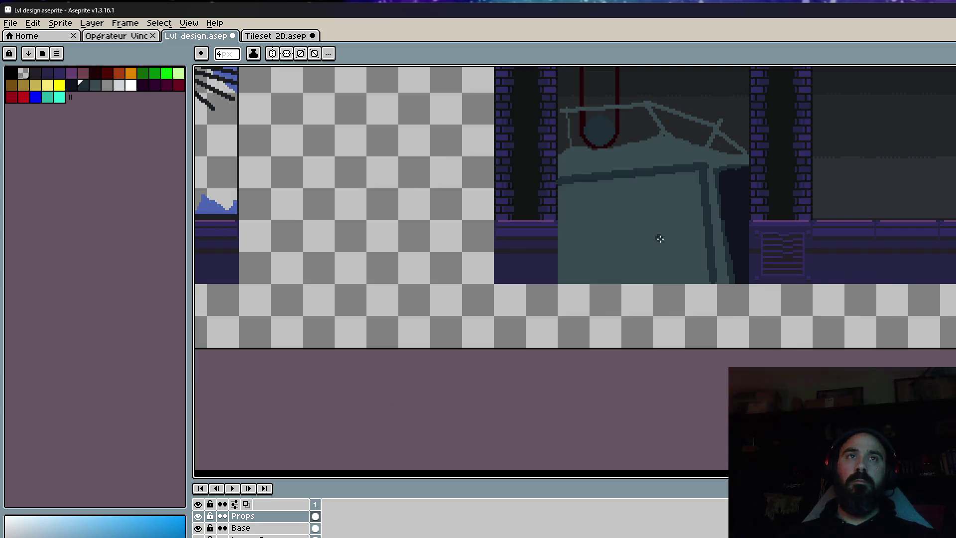
scroll(661, 238, "up", 1)
scroll(659, 237, "up", 1)
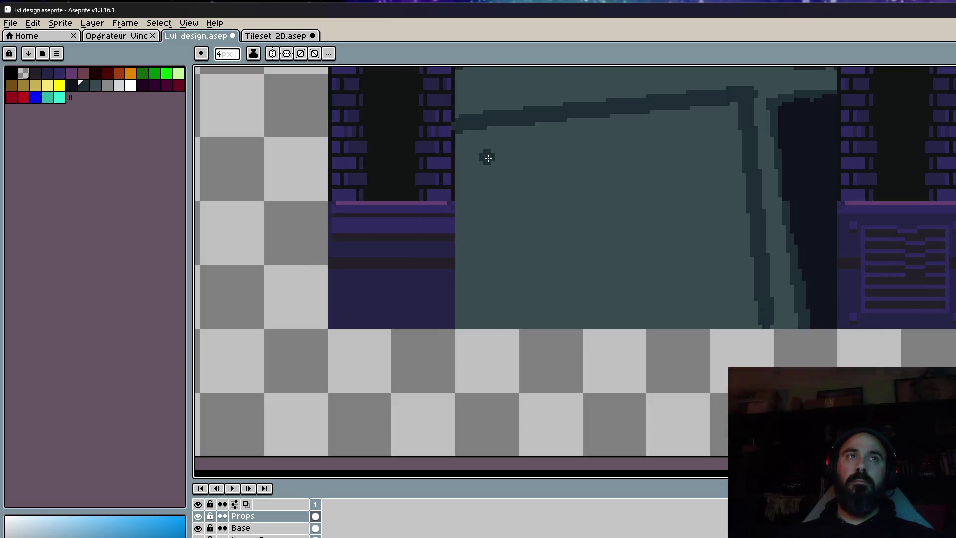
scroll(438, 149, "up", 1)
scroll(453, 129, "up", 1)
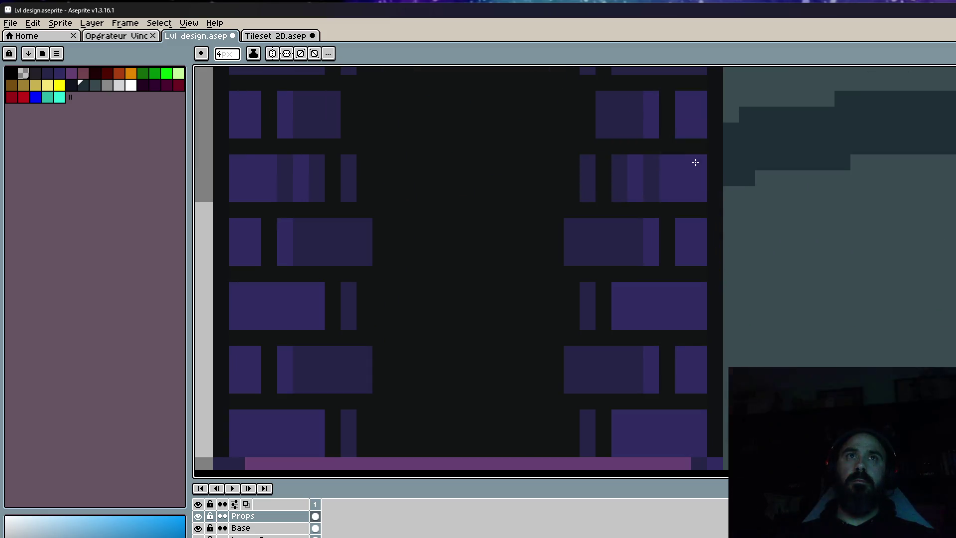
scroll(673, 179, "down", 2)
scroll(732, 185, "down", 2)
scroll(622, 259, "down", 1)
scroll(631, 250, "up", 1)
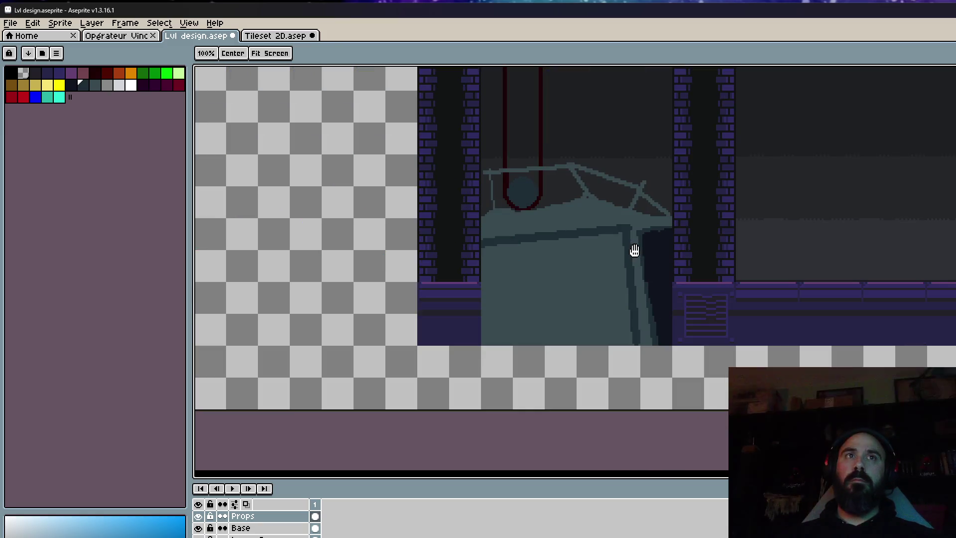
Draw a light overhang outline over the brick column and down its right end.
scroll(666, 235, "up", 1)
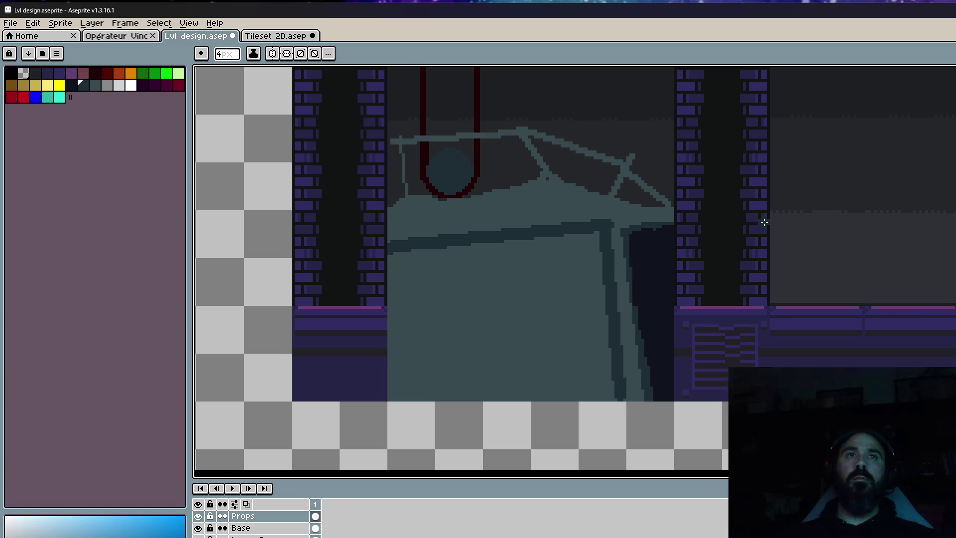
scroll(762, 220, "down", 1)
scroll(709, 220, "up", 1)
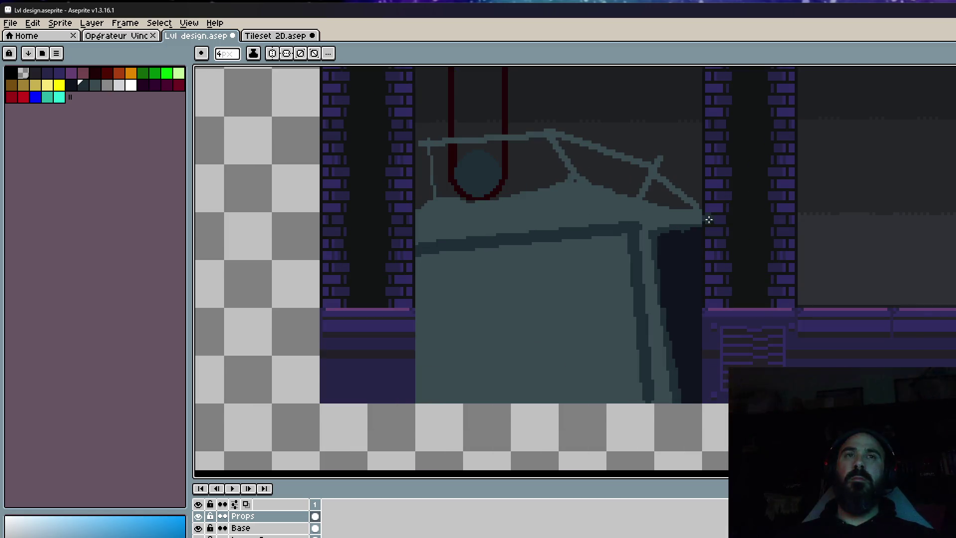
scroll(709, 220, "down", 1)
scroll(709, 220, "down", 1)
scroll(708, 223, "up", 2)
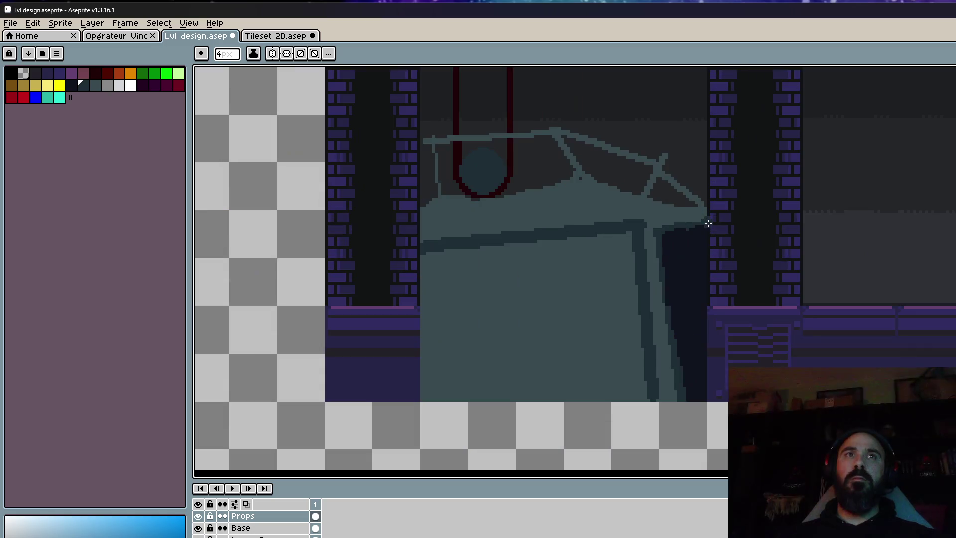
scroll(708, 223, "up", 2)
key("i")
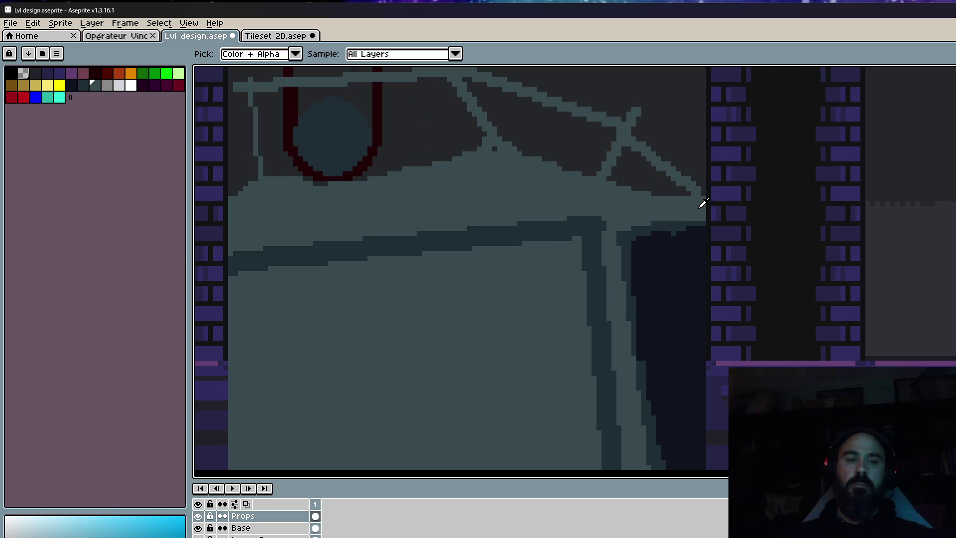
key("b")
scroll(715, 209, "up", 2)
mouse_move(704, 203)
left_mouse_down()
mouse_move(811, 245)
mouse_move(686, 219)
left_mouse_up()
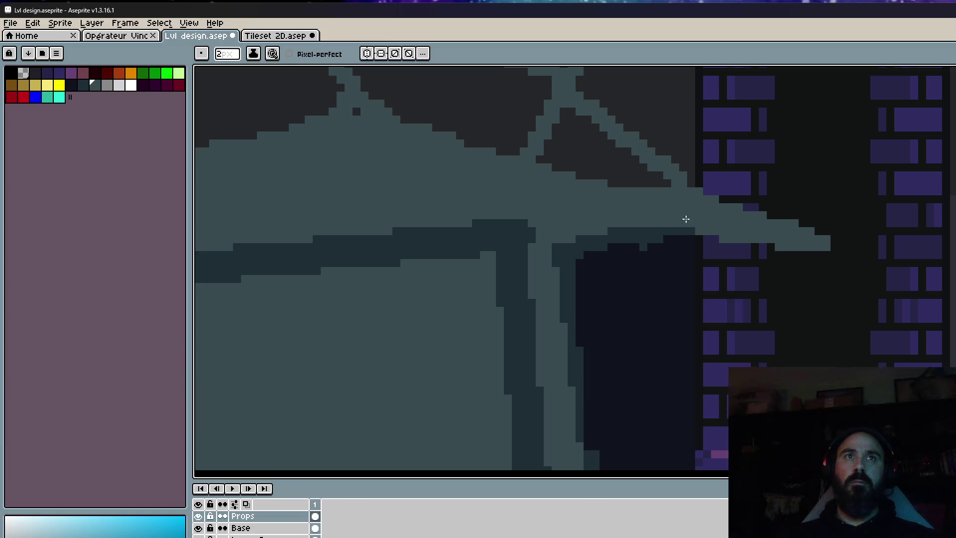
left_click_drag(812, 247, 792, 366)
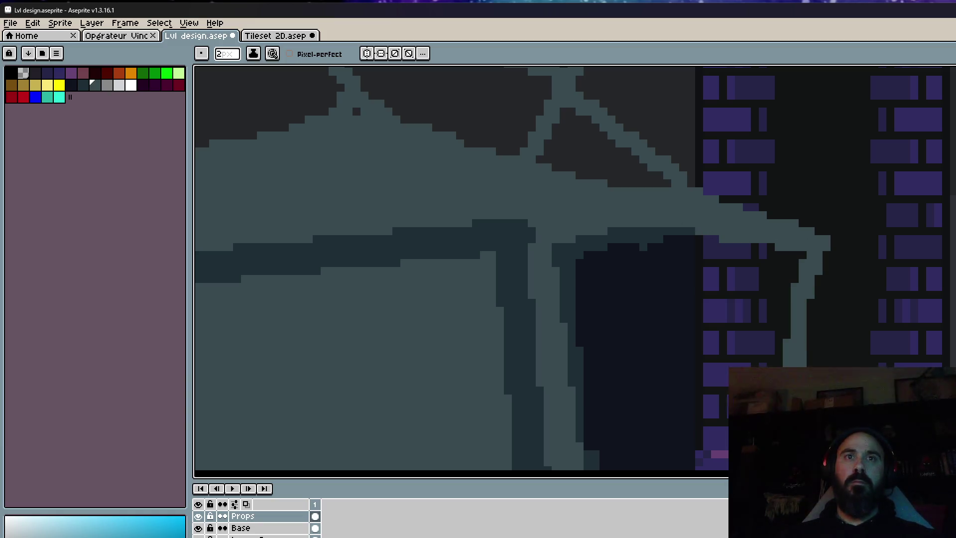
Eyedrop dark navy and fill the overhang's underside and the bricks beneath it.
scroll(764, 267, "down", 2)
scroll(765, 267, "up", 1)
scroll(765, 267, "up", 1)
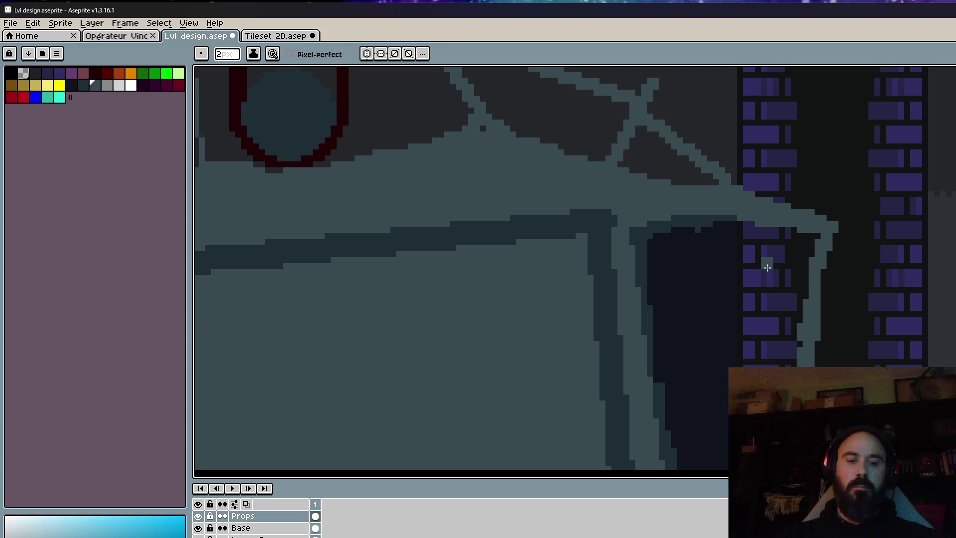
left_click(721, 271, "alt")
scroll(735, 216, "up", 1)
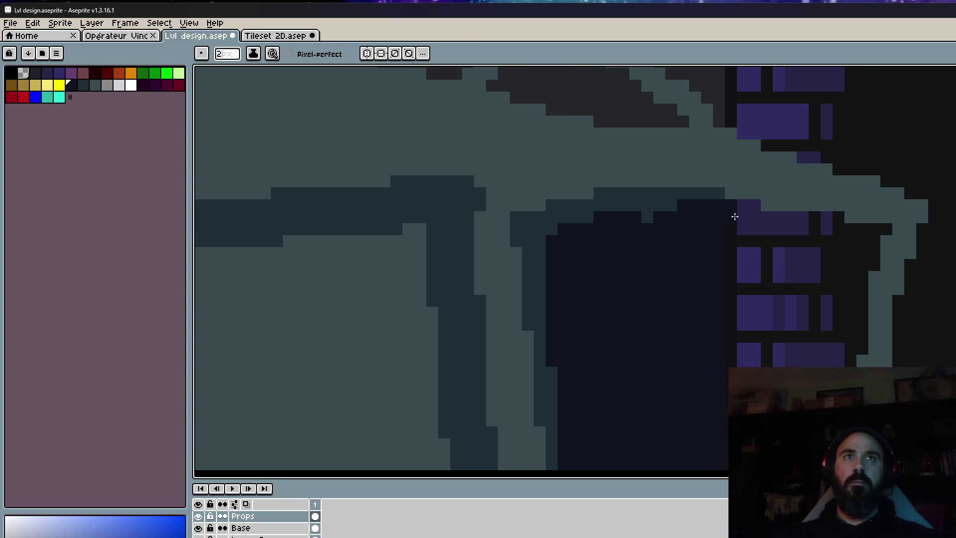
left_click_drag(734, 216, 831, 224)
scroll(831, 224, "down", 2)
scroll(812, 254, "up", 1)
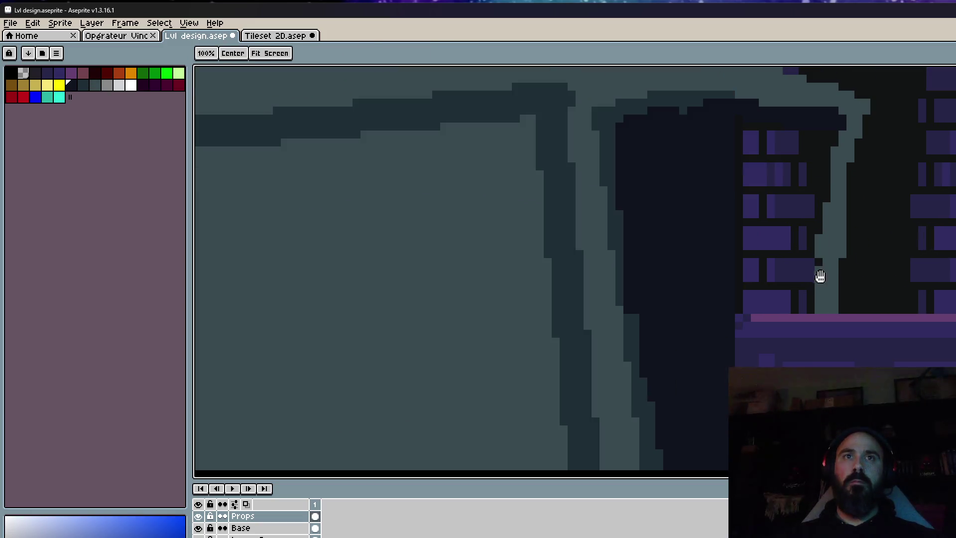
left_click_drag(816, 305, 745, 306)
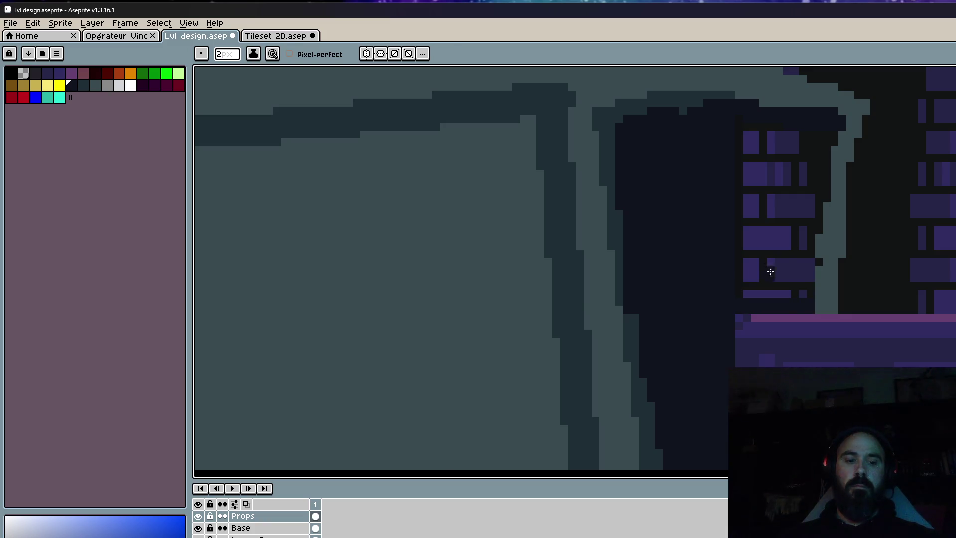
key("g")
scroll(777, 269, "down", 3)
scroll(797, 264, "down", 2)
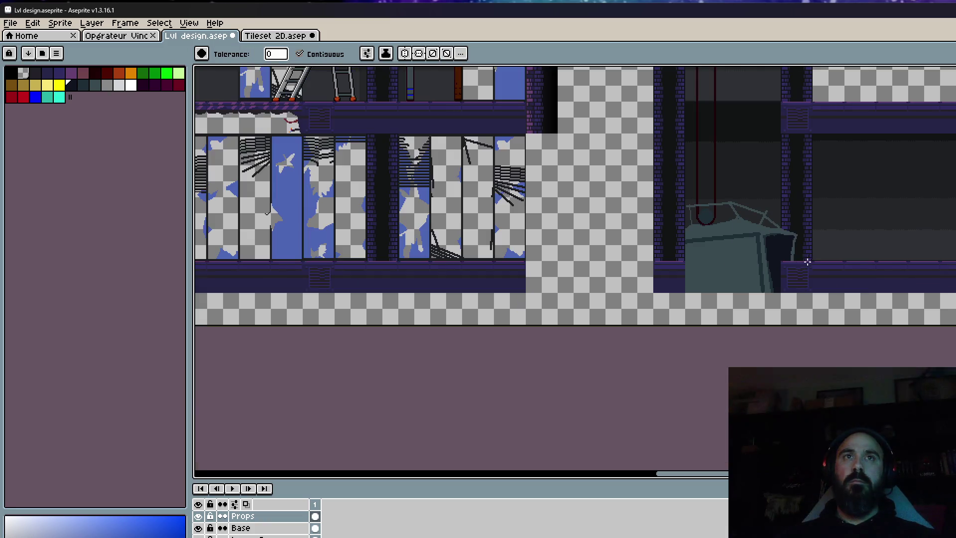
scroll(786, 242, "up", 1)
scroll(785, 241, "up", 1)
Sample the dark teal and outline the recess's top, left and right edges.
key("i")
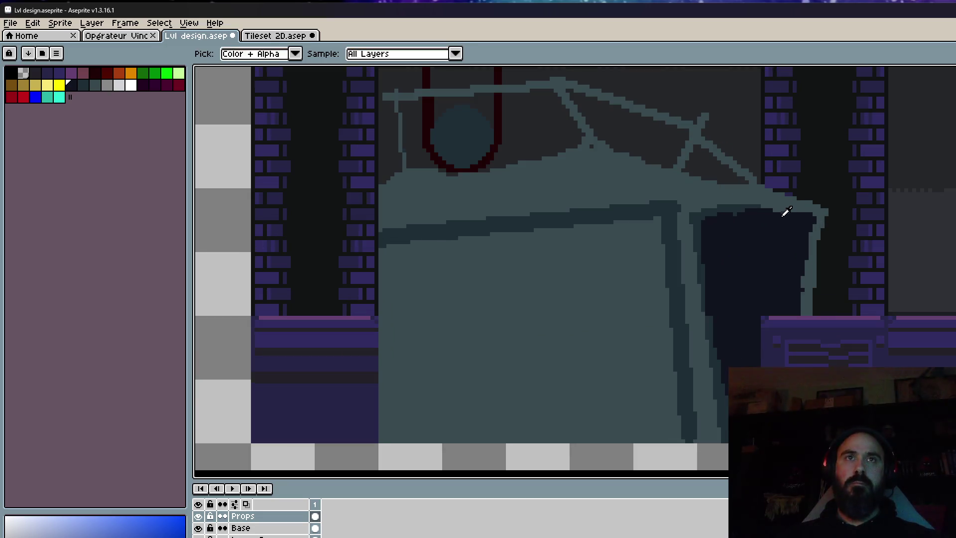
left_click(782, 210)
scroll(773, 216, "up", 1)
key("b")
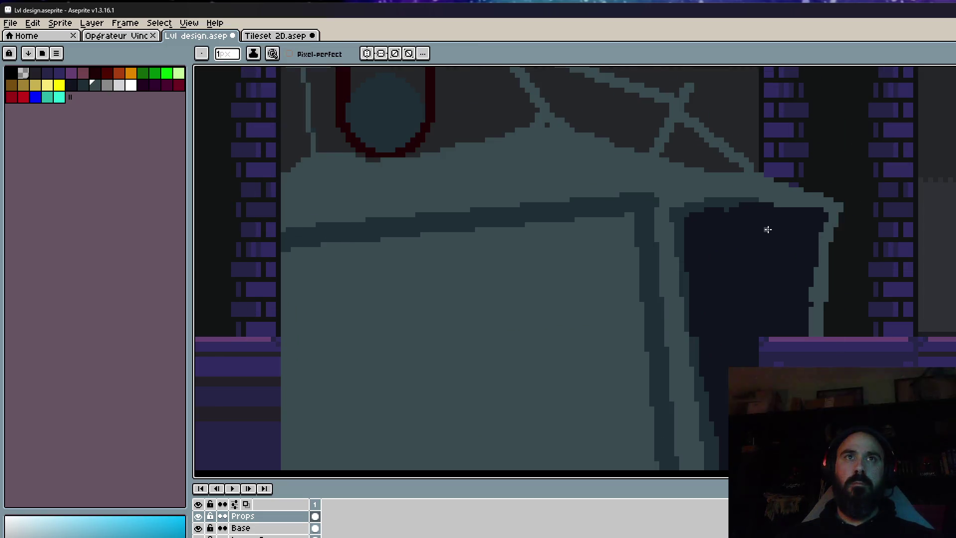
scroll(760, 211, "up", 1)
left_click_drag(756, 207, 835, 209)
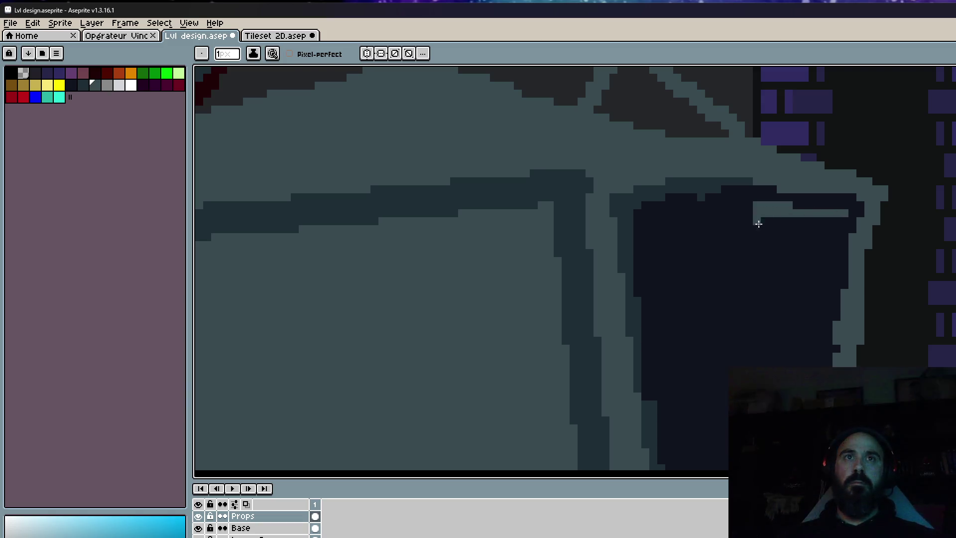
left_click_drag(759, 223, 748, 364)
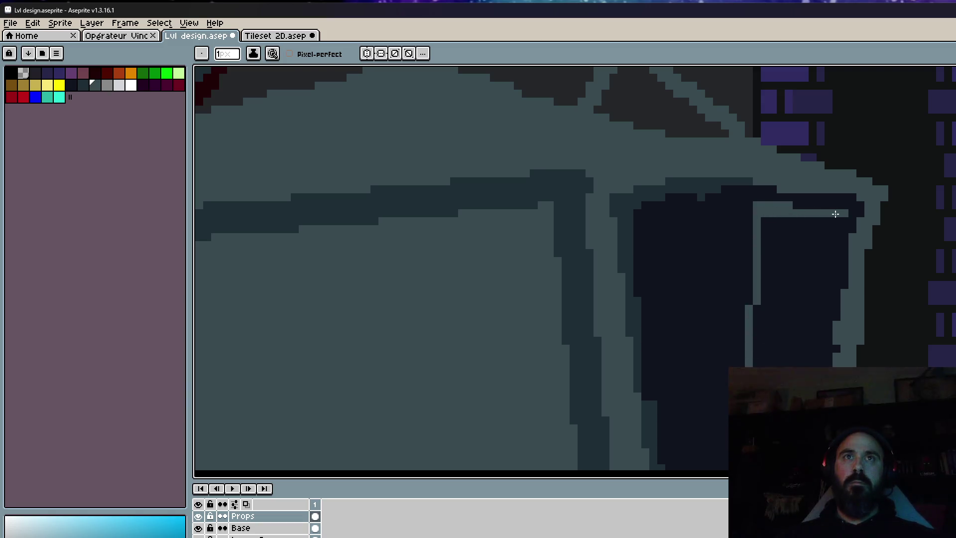
left_click_drag(836, 214, 813, 361)
left_click(841, 215)
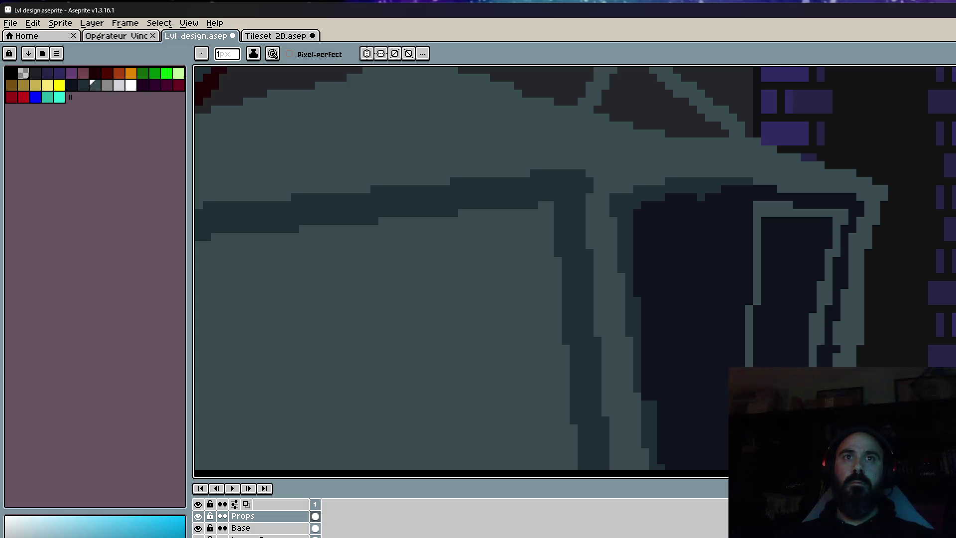
Paint light strokes across the top and down through the dark recess.
scroll(797, 319, "down", 2)
scroll(797, 301, "down", 2)
scroll(797, 264, "down", 2)
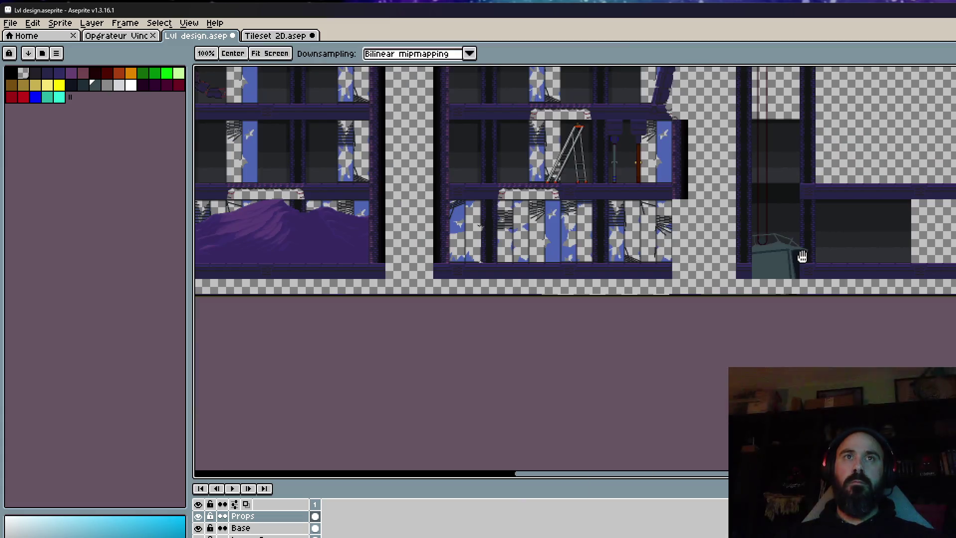
scroll(803, 257, "up", 2)
scroll(797, 249, "up", 3)
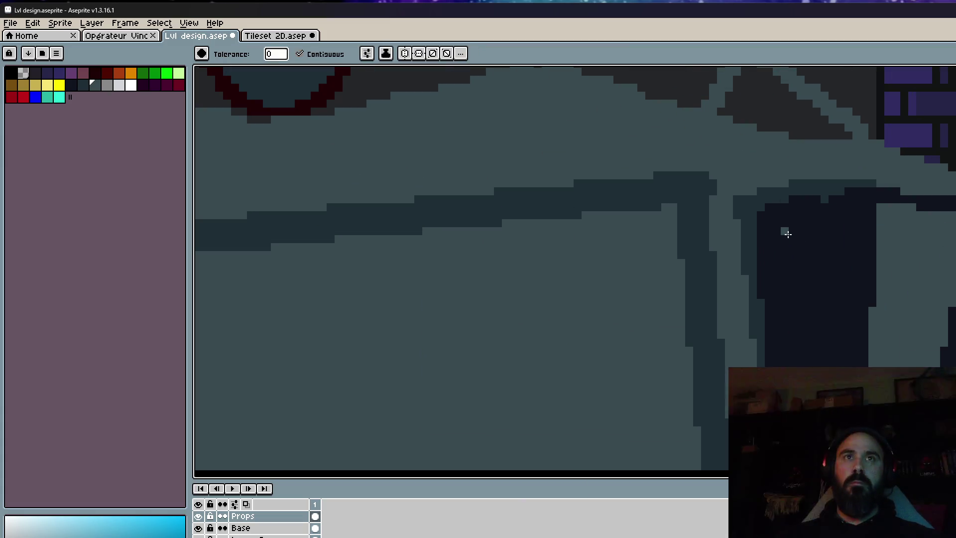
key("b")
left_click_drag(848, 208, 773, 225)
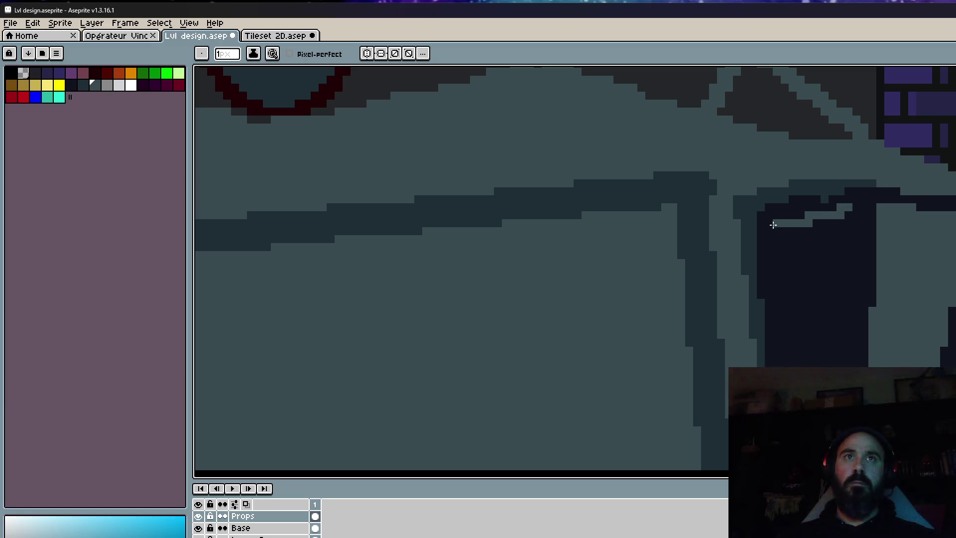
left_click_drag(851, 206, 832, 366)
mouse_move(855, 220)
left_mouse_down()
mouse_move(836, 351)
mouse_move(835, 247)
left_mouse_up()
left_click_drag(776, 230, 784, 343)
scroll(782, 323, "down", 3)
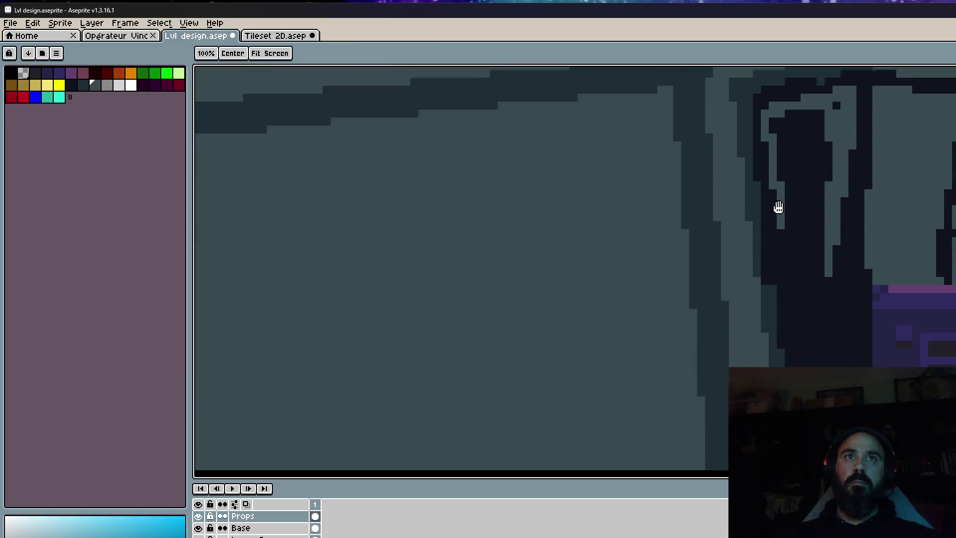
mouse_move(771, 175)
left_mouse_down()
mouse_move(805, 363)
mouse_move(830, 297)
mouse_move(847, 149)
mouse_move(835, 359)
mouse_move(847, 259)
left_mouse_up()
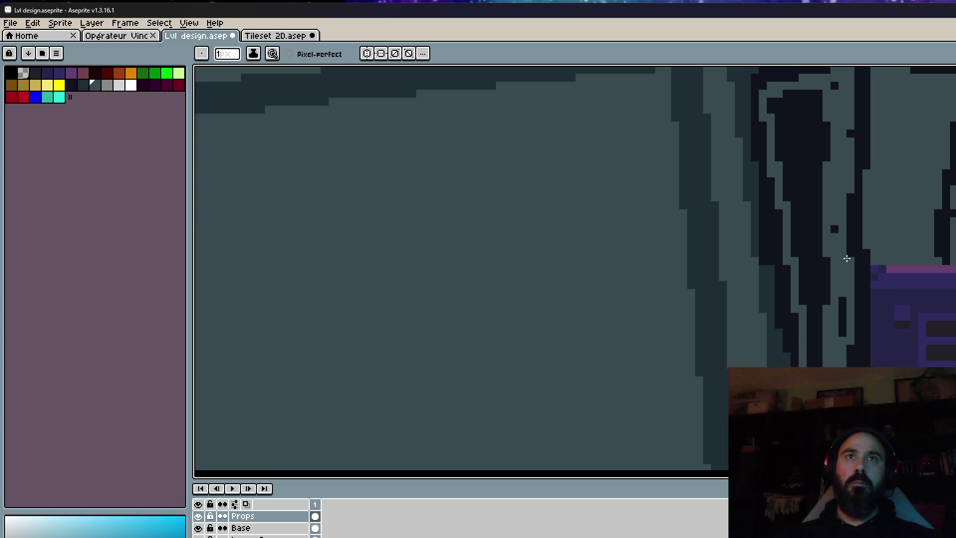
scroll(573, 269, "down", 1)
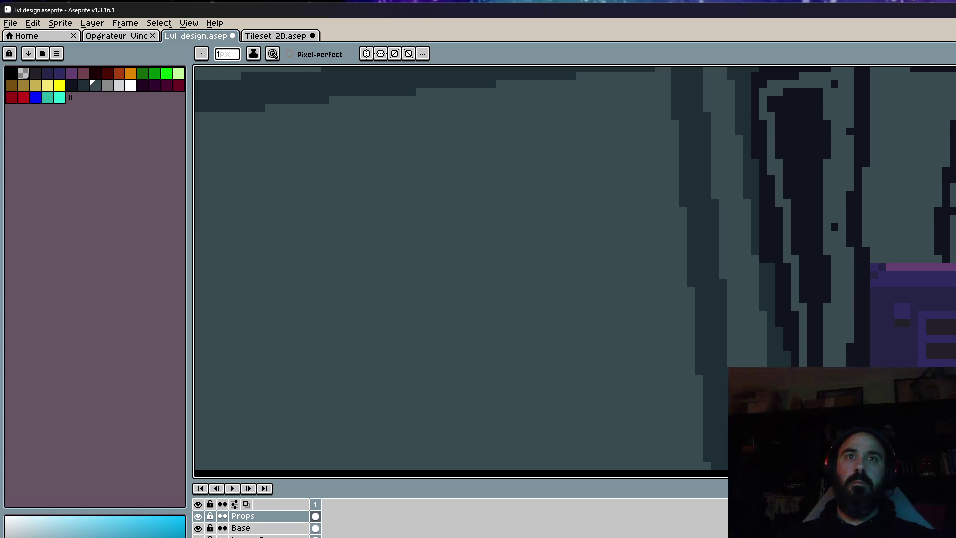
Cover the remaining dark strips in the recess with lighter grey.
key("g")
scroll(818, 319, "up", 1)
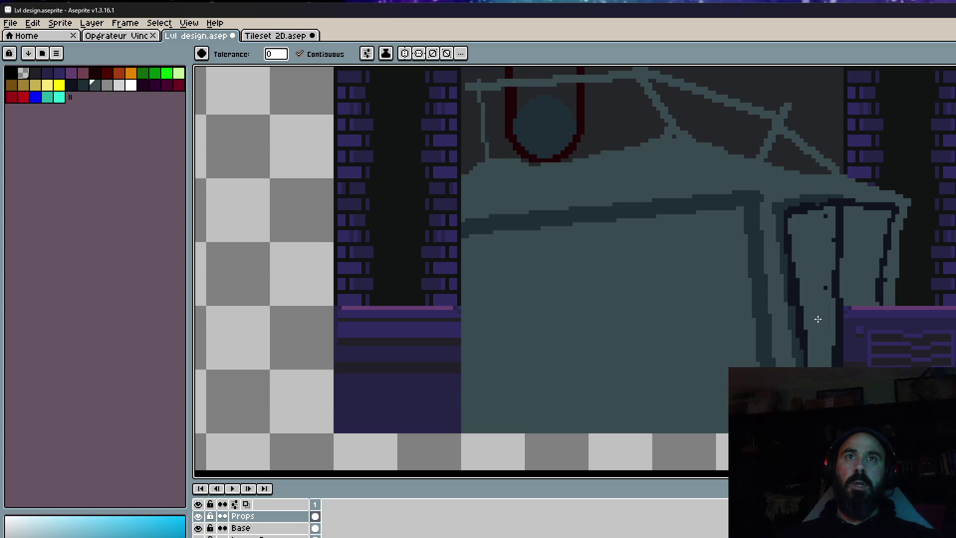
scroll(818, 319, "up", 1)
key("b")
scroll(818, 319, "down", 1)
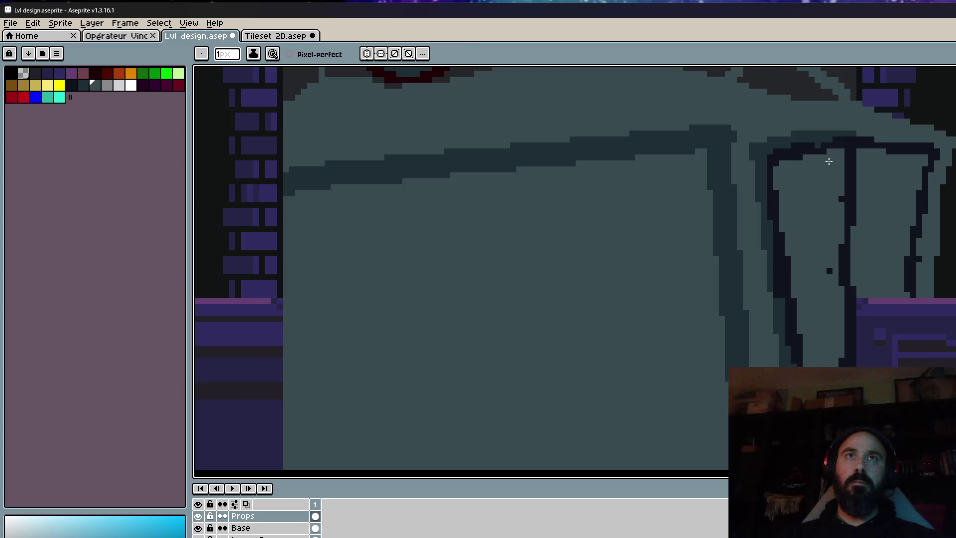
scroll(841, 207, "down", 2)
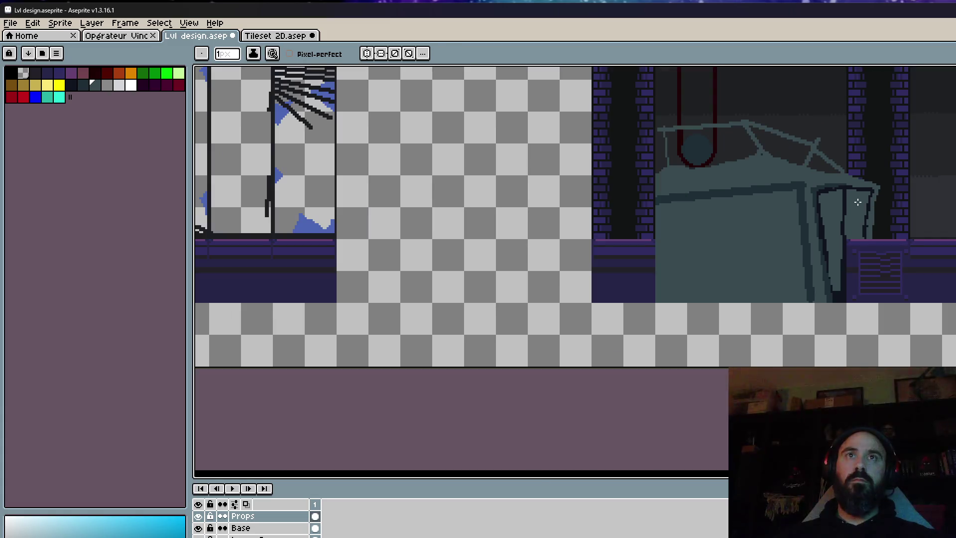
scroll(827, 352, "up", 2)
scroll(826, 352, "up", 1)
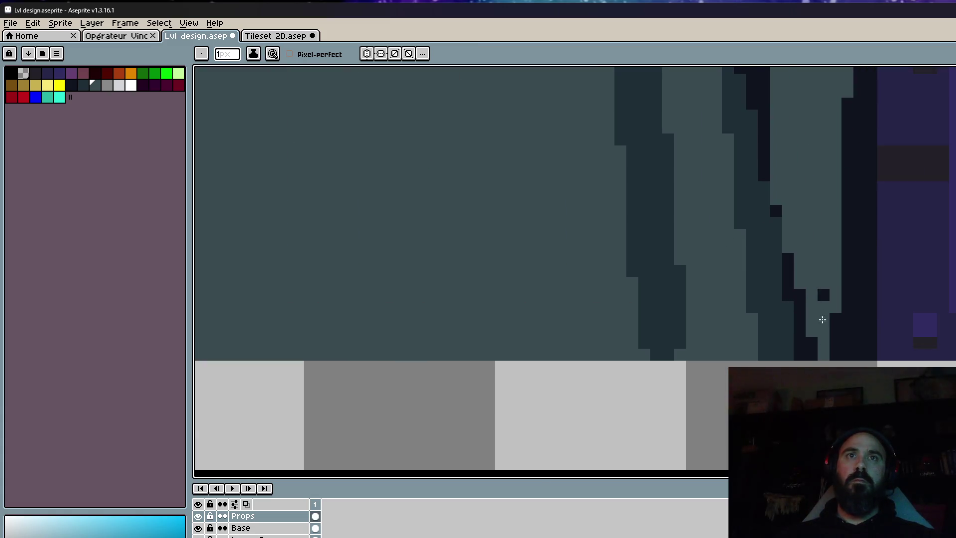
left_click_drag(847, 149, 848, 269)
left_click_drag(859, 135, 859, 239)
left_click_drag(847, 279, 847, 356)
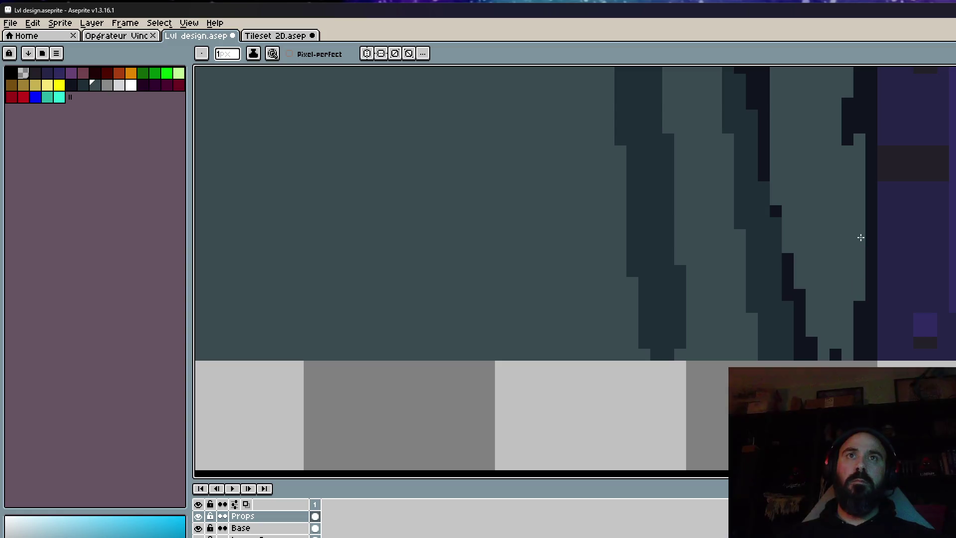
left_click_drag(859, 303, 859, 354)
left_click_drag(848, 107, 848, 134)
scroll(849, 173, "down", 3)
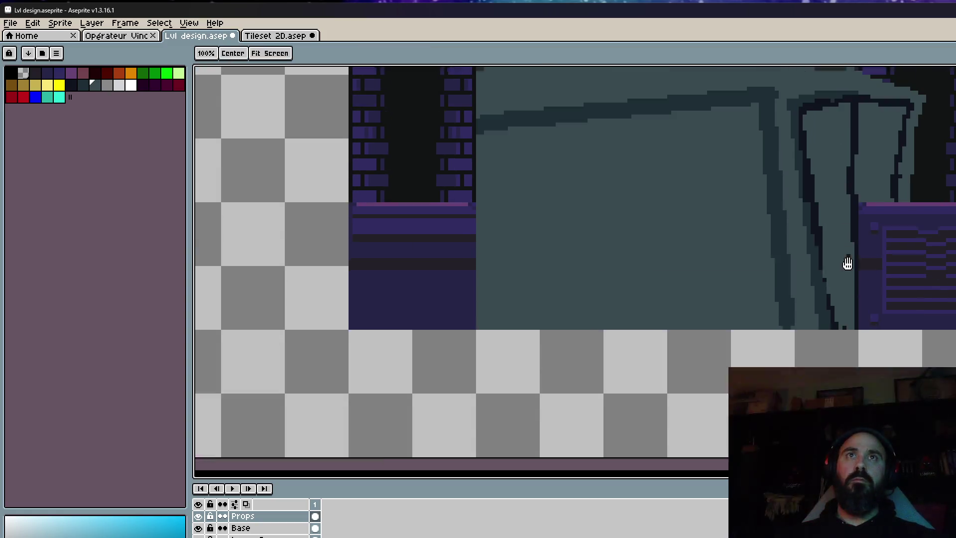
scroll(848, 206, "up", 1)
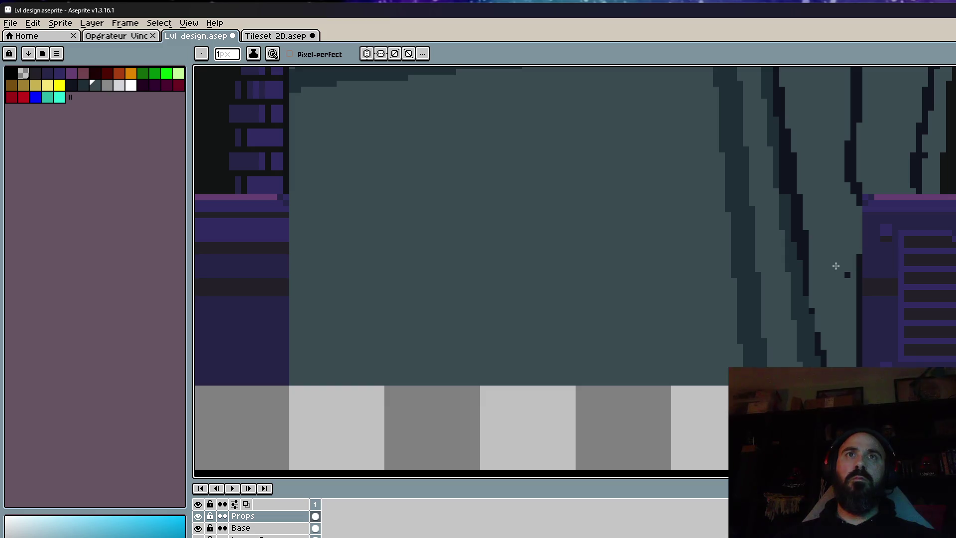
scroll(843, 265, "up", 2)
left_click_drag(856, 184, 852, 301)
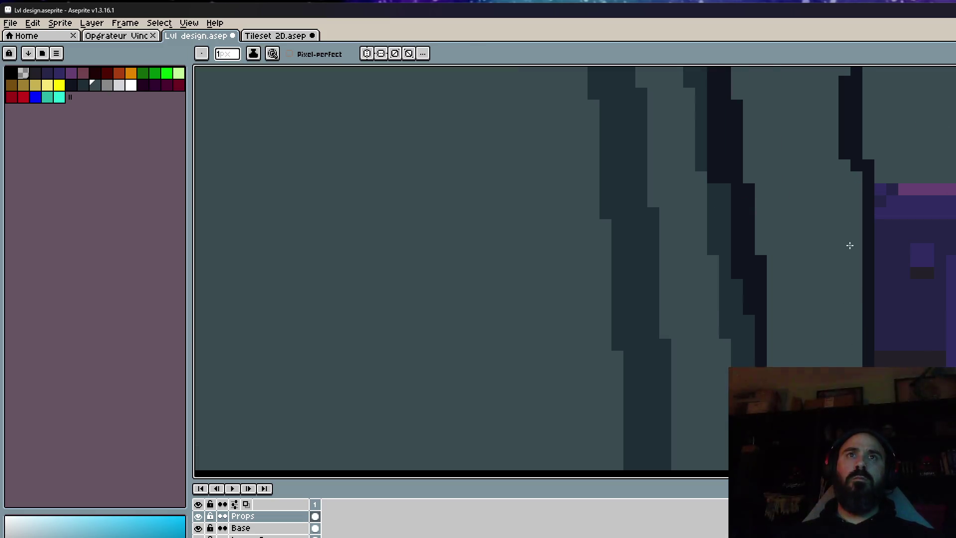
scroll(850, 246, "down", 3)
scroll(835, 232, "up", 2)
scroll(830, 284, "down", 3)
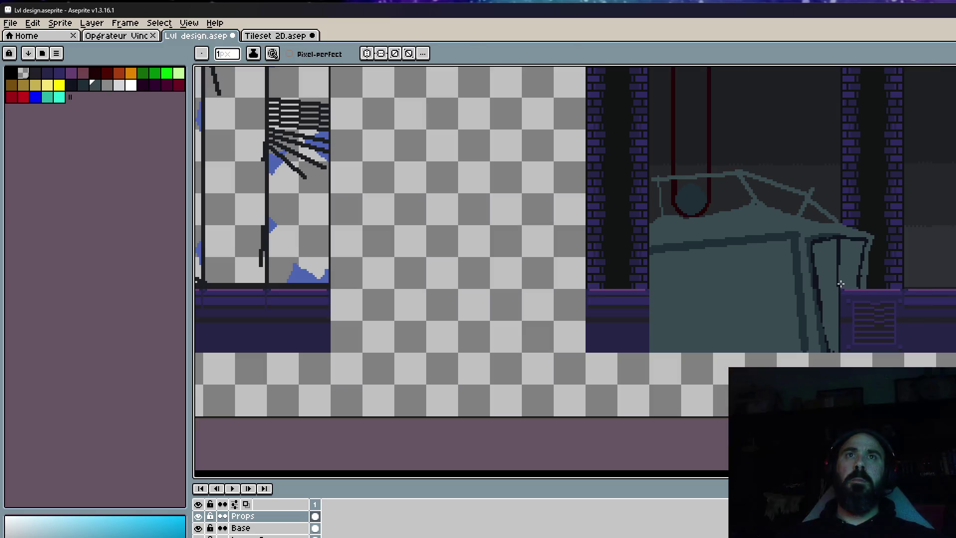
scroll(847, 292, "down", 1)
scroll(863, 292, "up", 3)
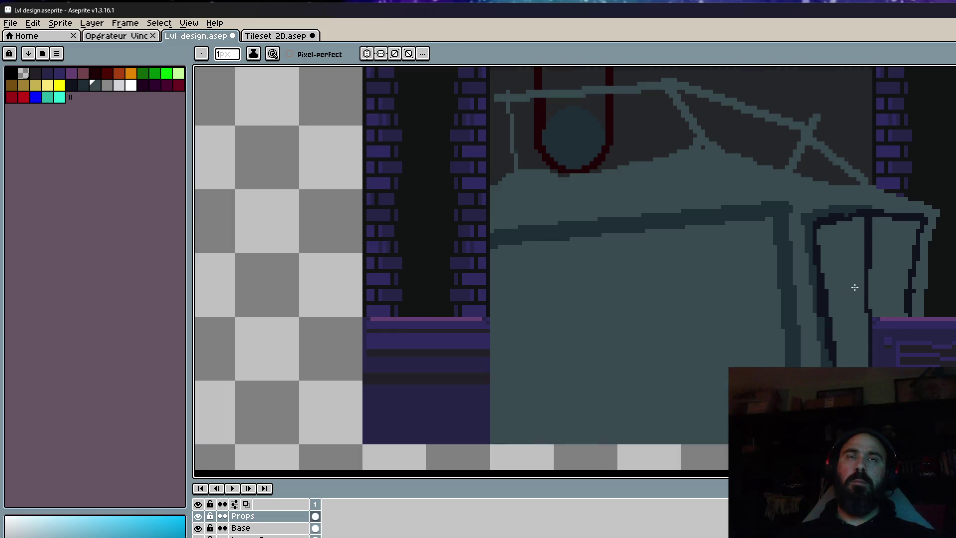
scroll(854, 287, "down", 1)
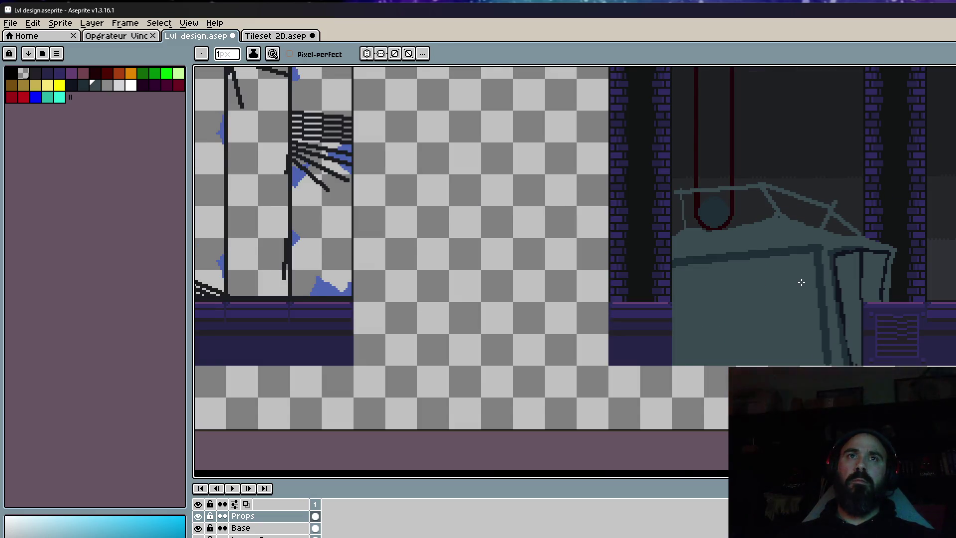
scroll(802, 283, "up", 1)
scroll(895, 256, "up", 1)
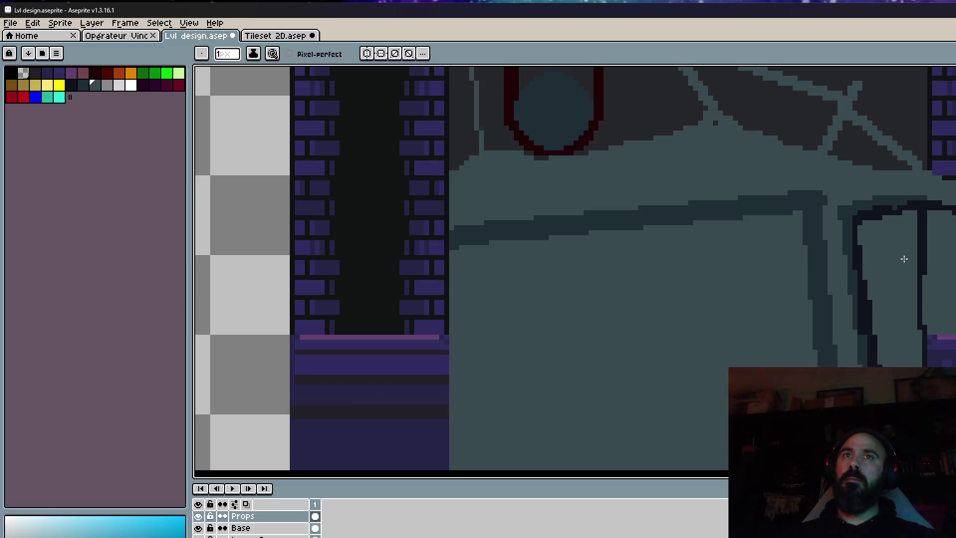
scroll(916, 229, "up", 1)
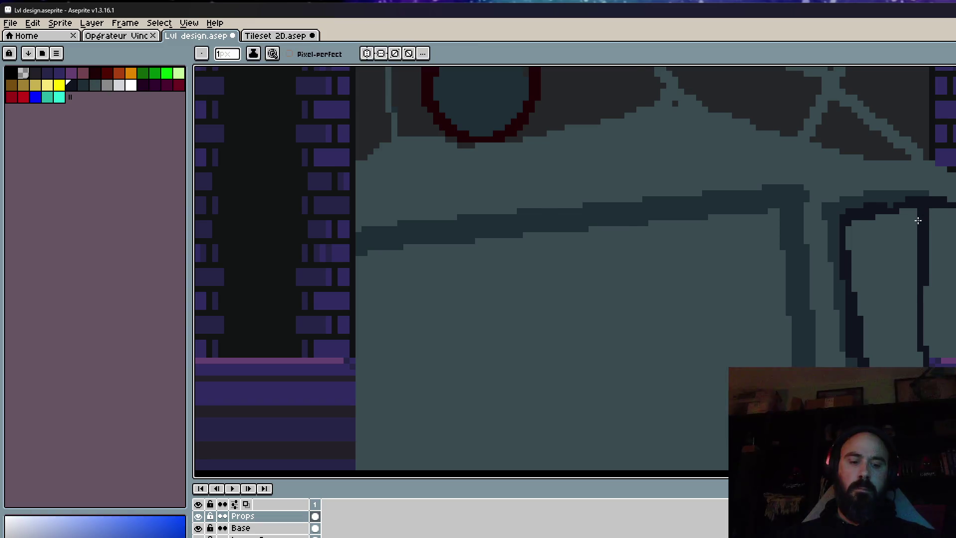
scroll(913, 216, "up", 1)
Thicken and extend the panel's dark right pillar down to the base.
mouse_move(910, 218)
left_mouse_down()
mouse_move(921, 260)
mouse_move(911, 321)
left_mouse_up()
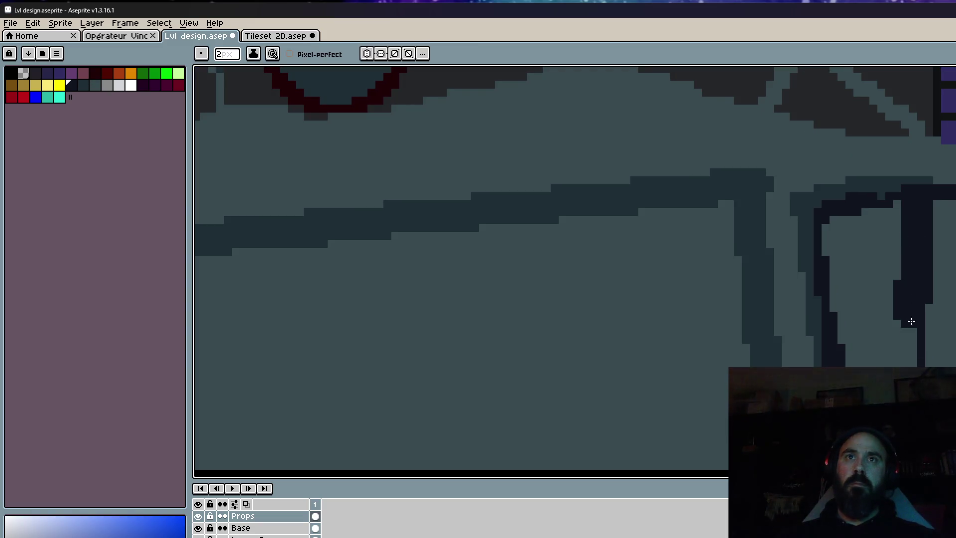
scroll(914, 328, "down", 3)
left_click_drag(906, 249, 913, 363)
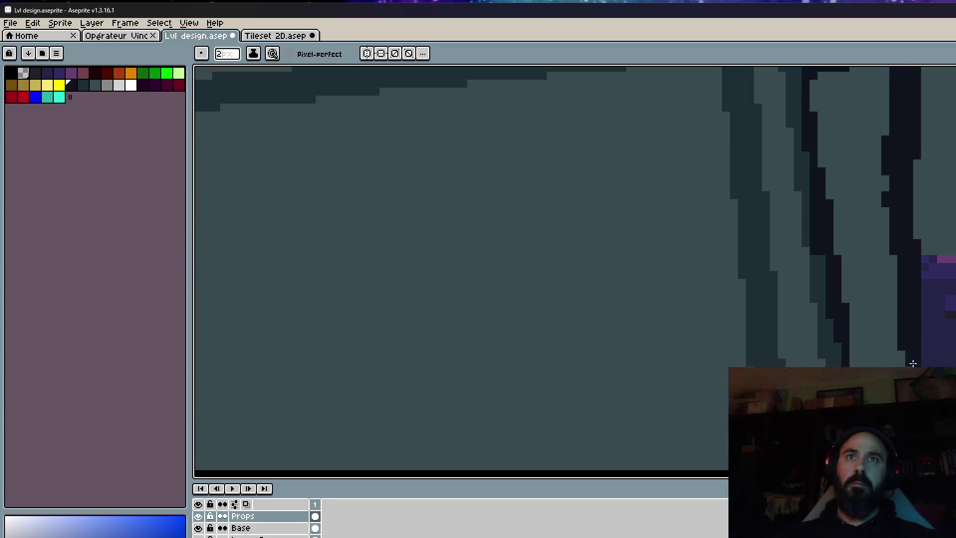
left_click_drag(917, 181, 919, 289)
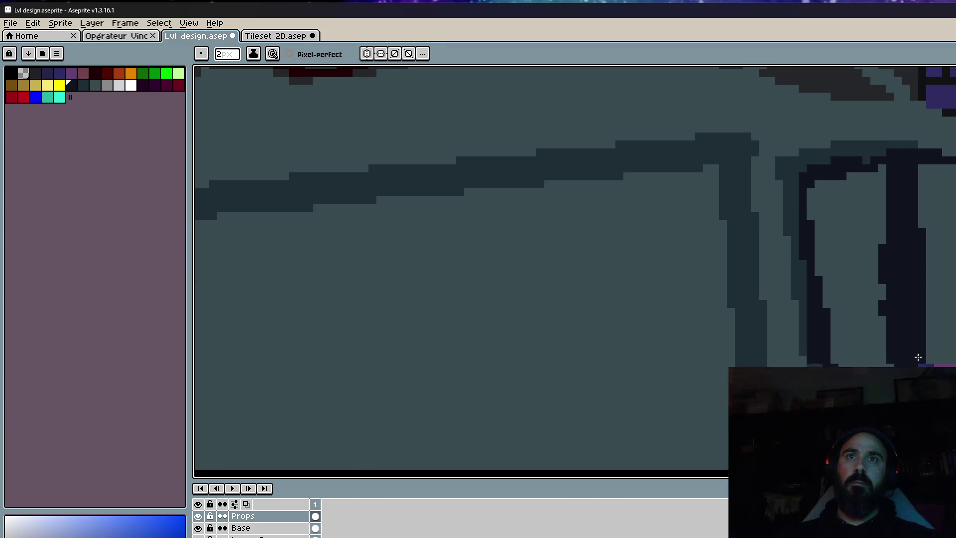
mouse_move(930, 193)
left_mouse_down()
mouse_move(945, 170)
mouse_move(929, 348)
left_mouse_up()
scroll(929, 348, "down", 1)
scroll(926, 262, "up", 2)
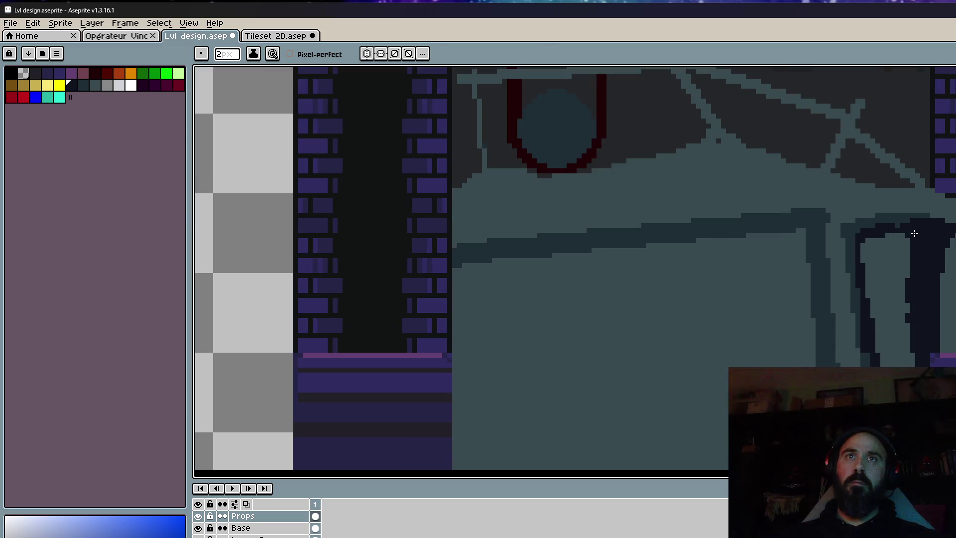
scroll(915, 268, "down", 2)
scroll(921, 264, "up", 2)
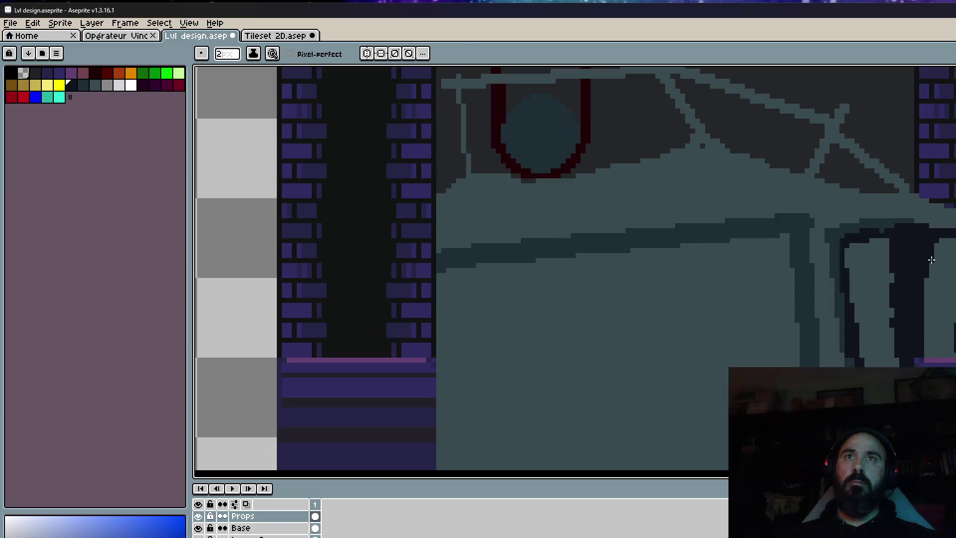
scroll(931, 260, "down", 2)
key("space")
left_click_drag(931, 260, 817, 275)
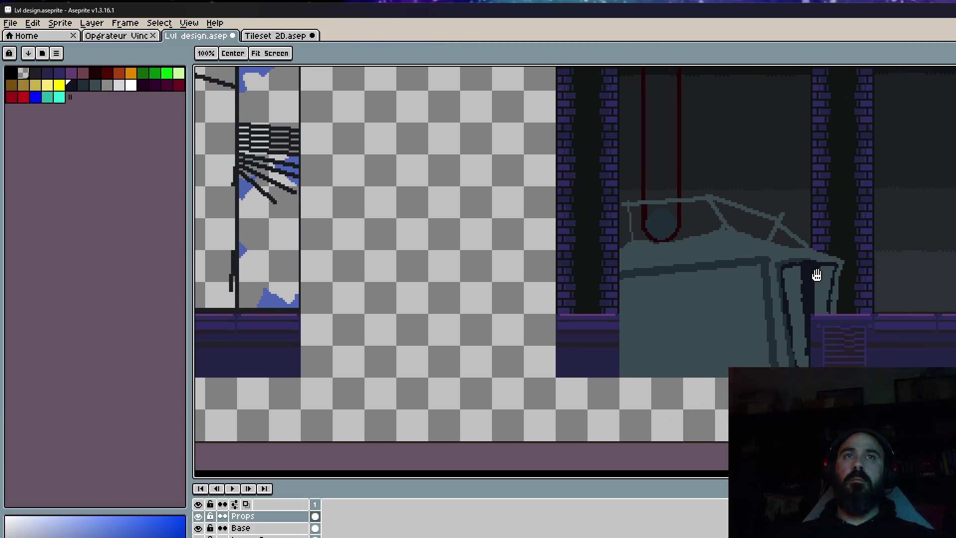
Eyedrop the dark slate colour from the machine's body.
scroll(730, 269, "up", 2)
key("i")
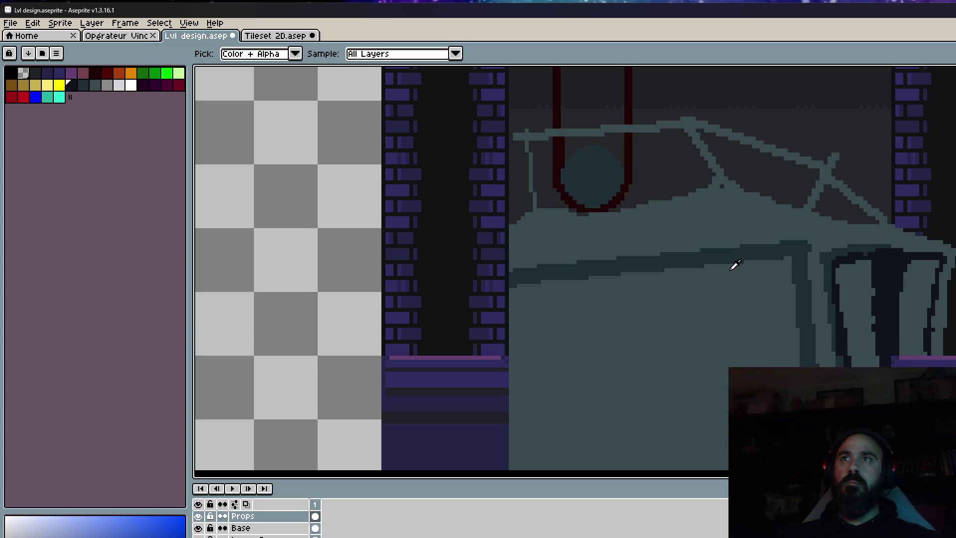
key("space")
left_click_drag(731, 264, 768, 337)
left_click(703, 334)
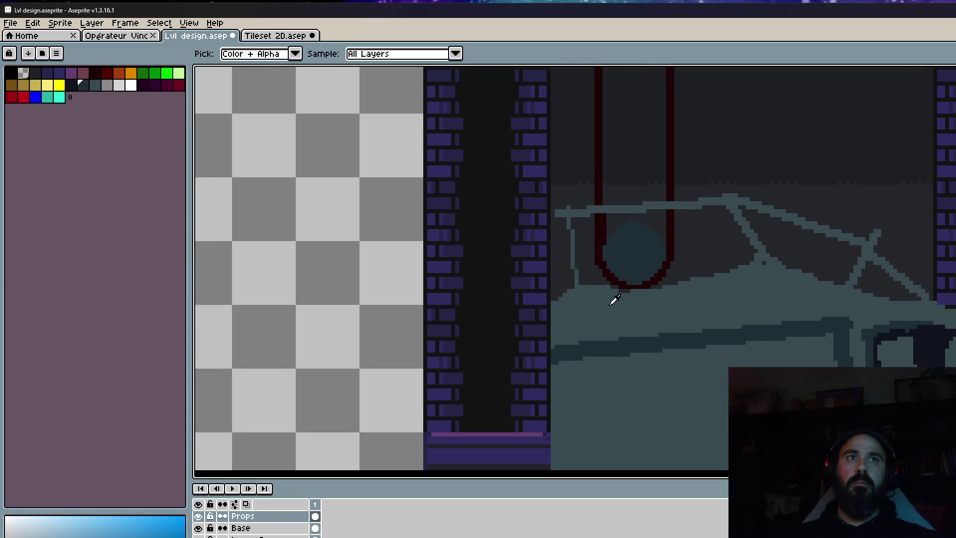
key("b")
scroll(600, 294, "up", 1)
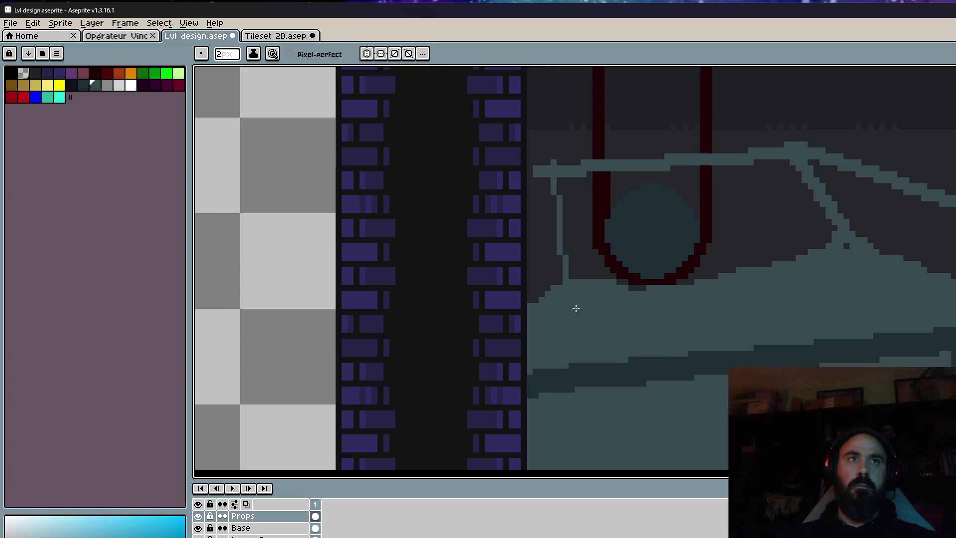
scroll(861, 299, "down", 4)
left_click_drag(850, 292, 784, 280)
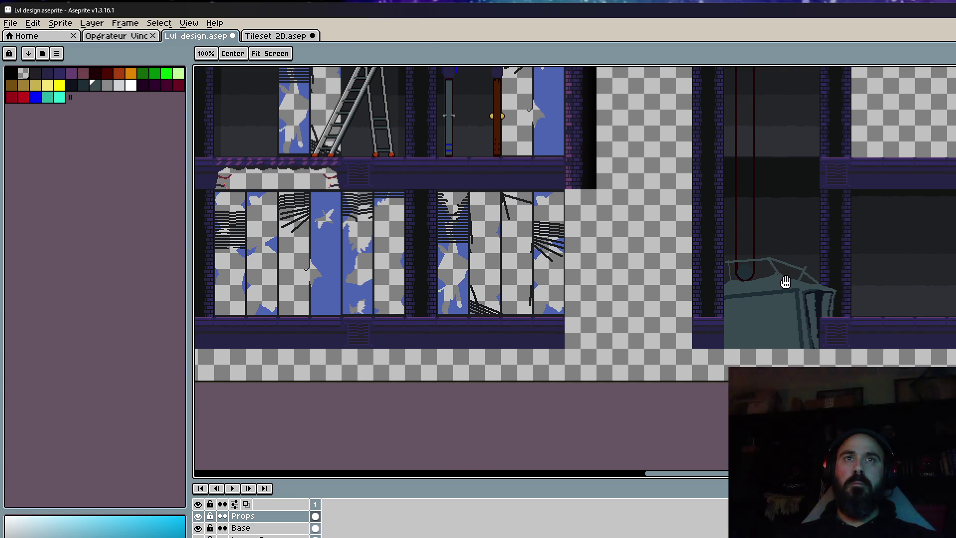
scroll(782, 239, "up", 2)
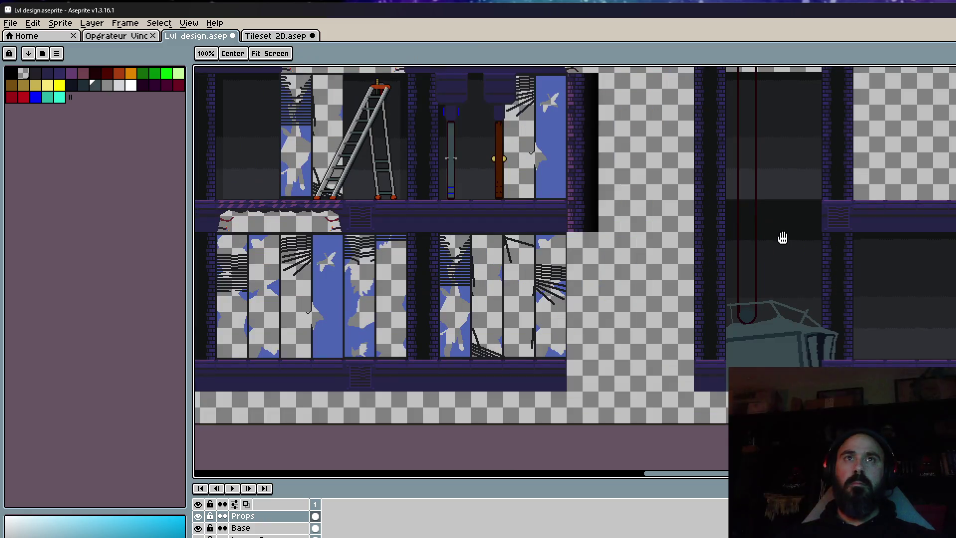
left_click_drag(783, 237, 757, 269)
left_click_drag(737, 342, 742, 309)
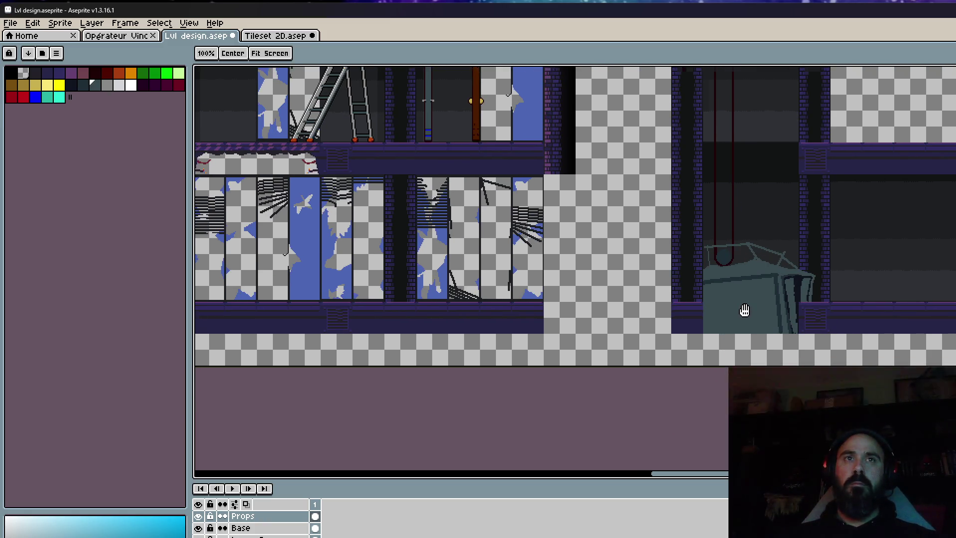
scroll(743, 309, "up", 3)
key("b")
key("i")
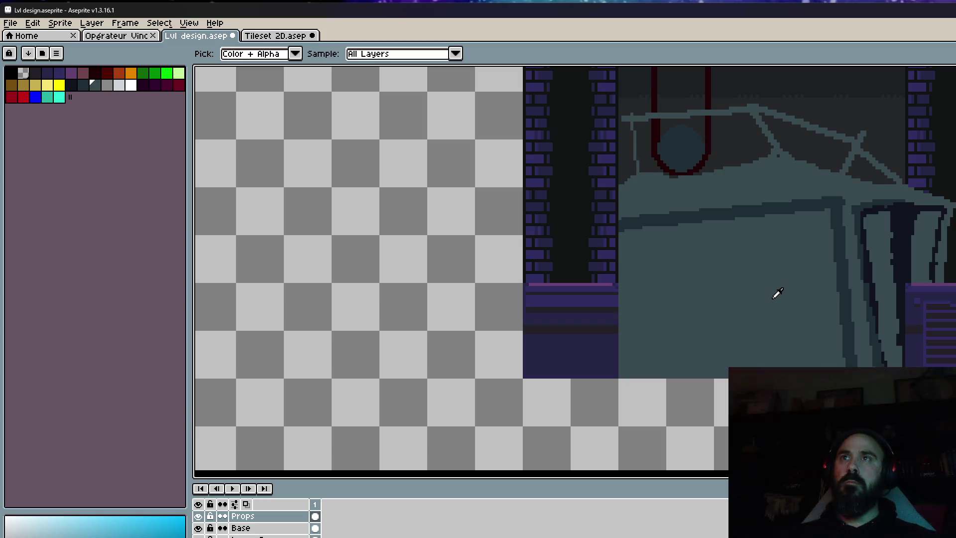
Switch to the Tileset 2D.aseprite document.
scroll(724, 210, "down", 1)
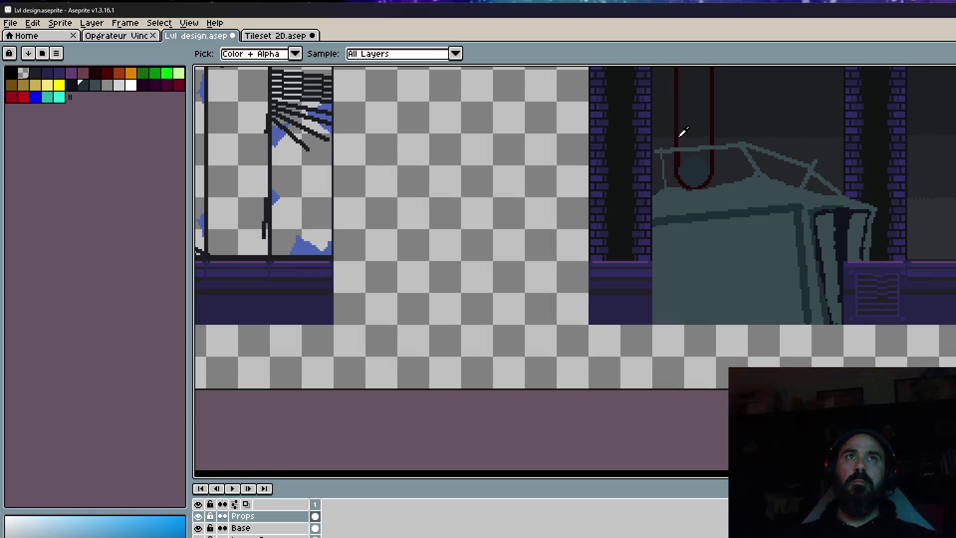
scroll(682, 132, "down", 2)
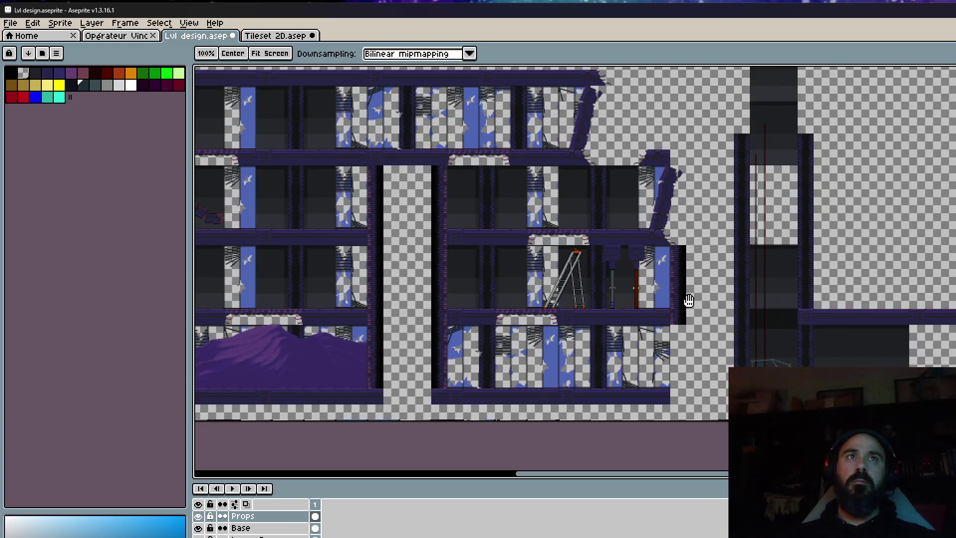
scroll(369, 165, "down", 1)
left_click(277, 35)
scroll(597, 348, "up", 3)
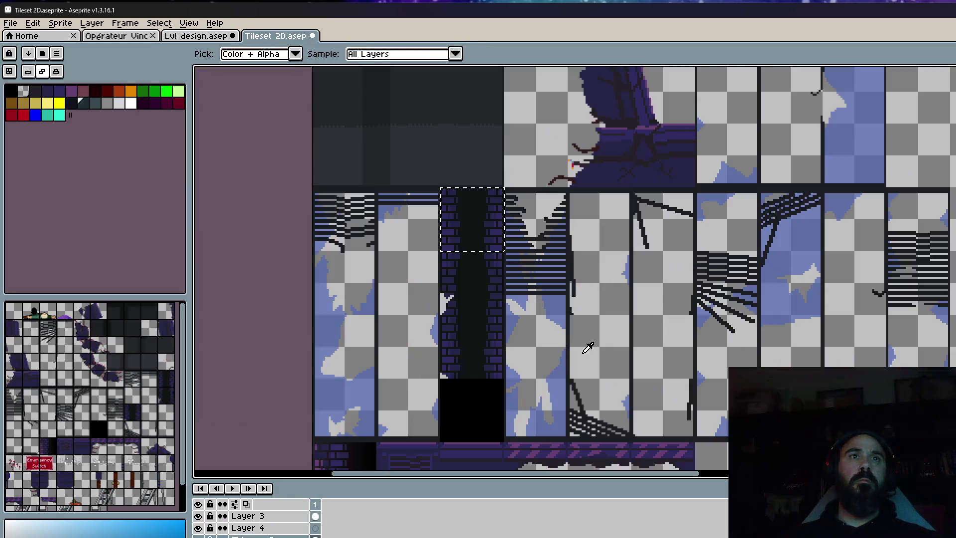
In Tileset 2D, marquee-select the small cable piece beside the creature and copy it.
scroll(632, 347, "down", 2)
left_click_drag(920, 289, 788, 278)
scroll(788, 278, "up", 5)
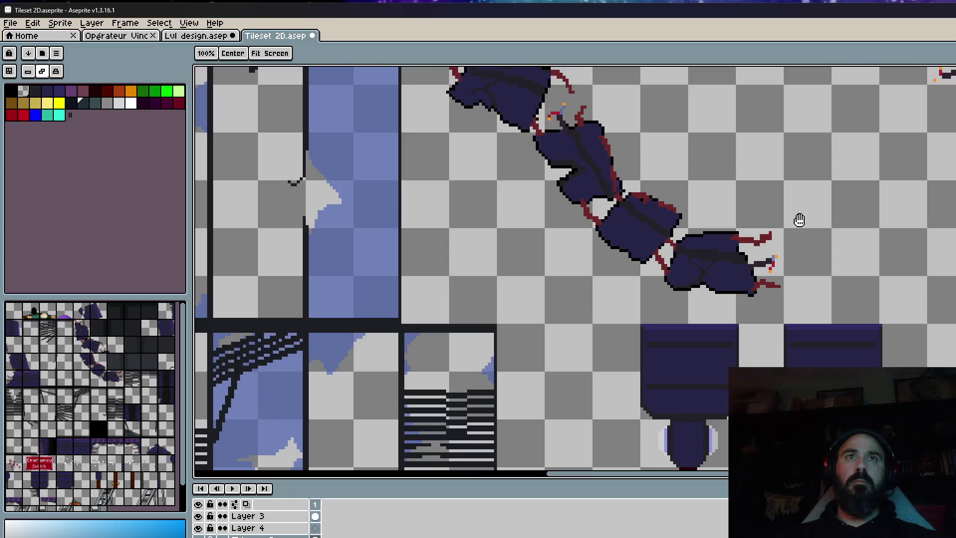
scroll(788, 277, "up", 1)
scroll(788, 278, "up", 2)
scroll(776, 271, "up", 3)
key("m")
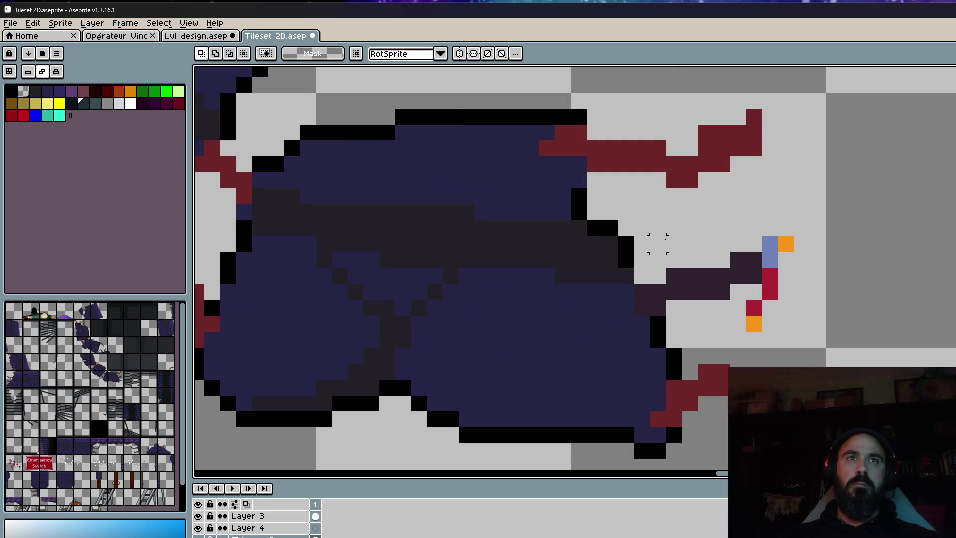
left_click_drag(667, 237, 841, 332)
left_click(757, 282)
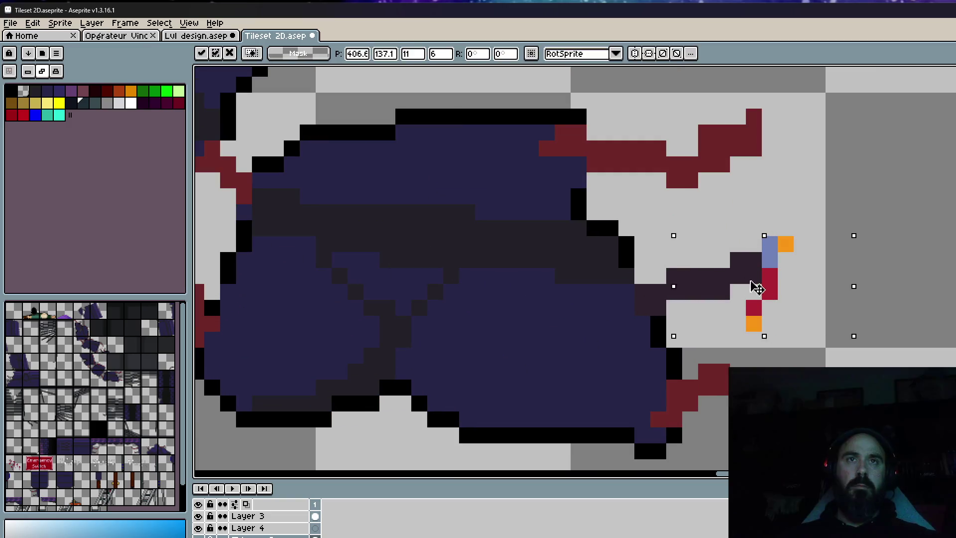
key("ctrl+c")
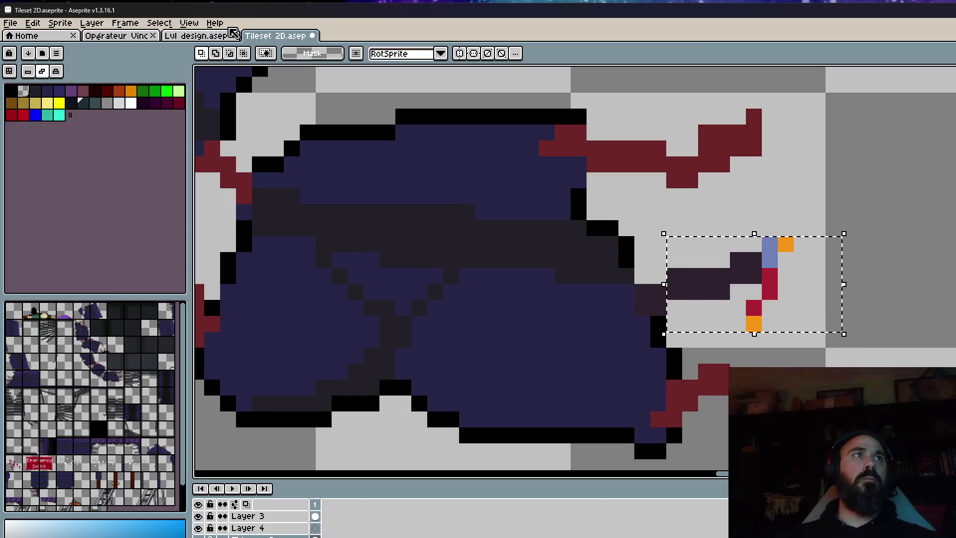
Paste the cable piece into the level design and place it left of the brick pillar.
left_click(209, 37)
scroll(737, 269, "up", 3)
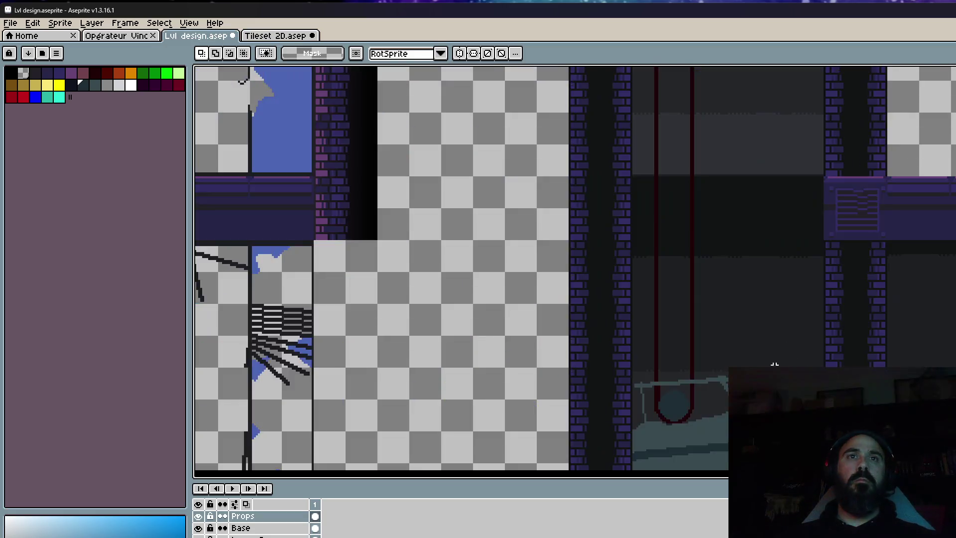
scroll(689, 239, "up", 2)
scroll(685, 277, "up", 1)
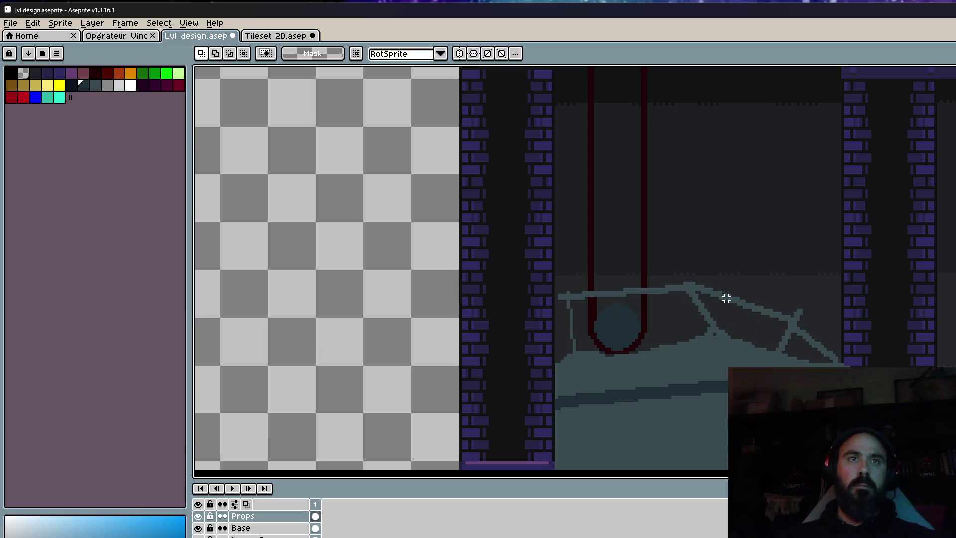
key("ctrl+v")
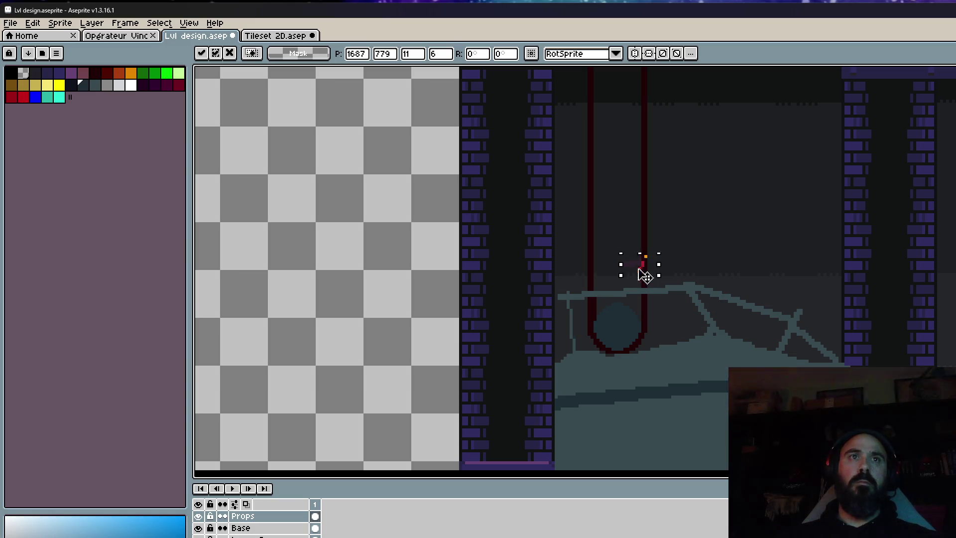
left_click_drag(650, 282, 424, 324)
scroll(421, 321, "up", 1)
key("ctrl+b")
scroll(414, 319, "up", 1)
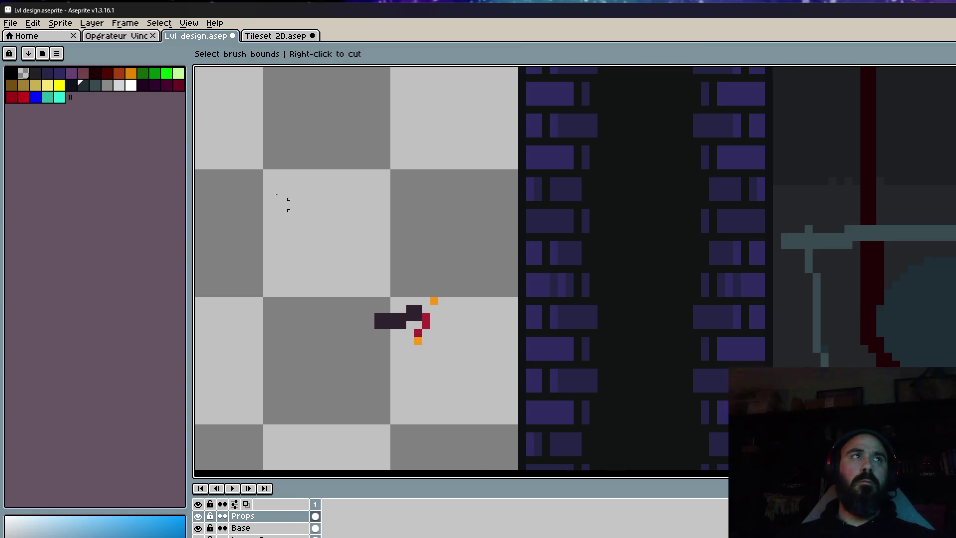
Back in Tileset 2D, reselect the whole cable piece on Layer 3, including its blue pixel.
left_click(124, 36)
left_click(291, 37)
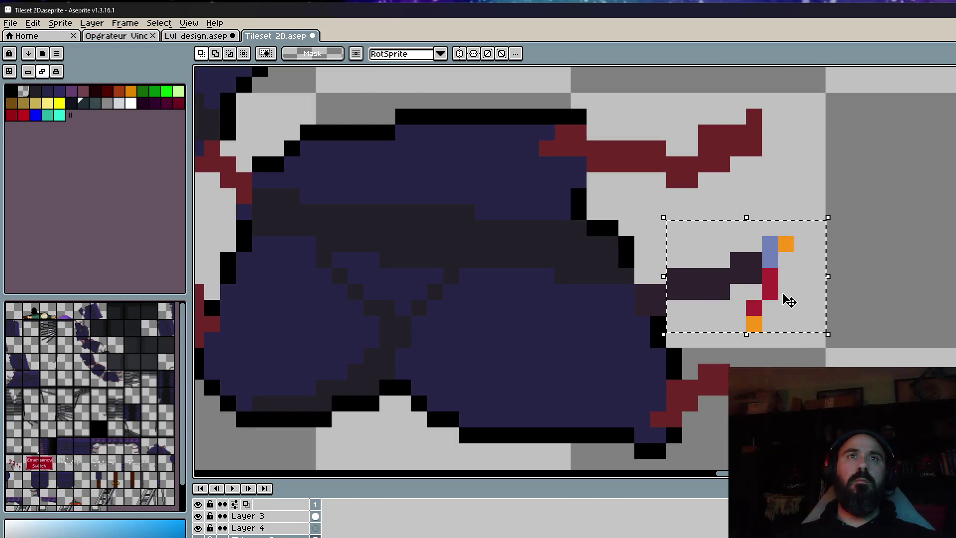
left_click_drag(786, 274, 882, 298)
key("Escape")
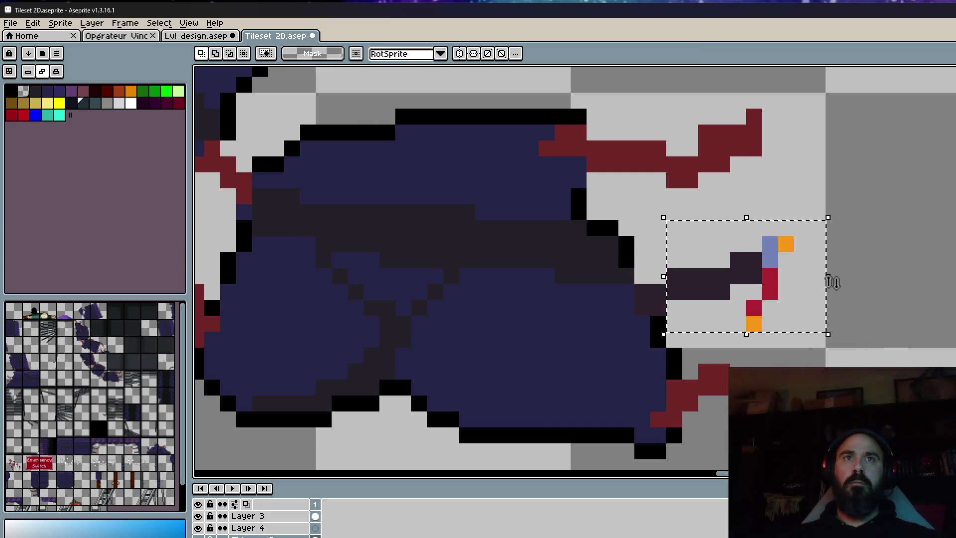
key("ctrl+d")
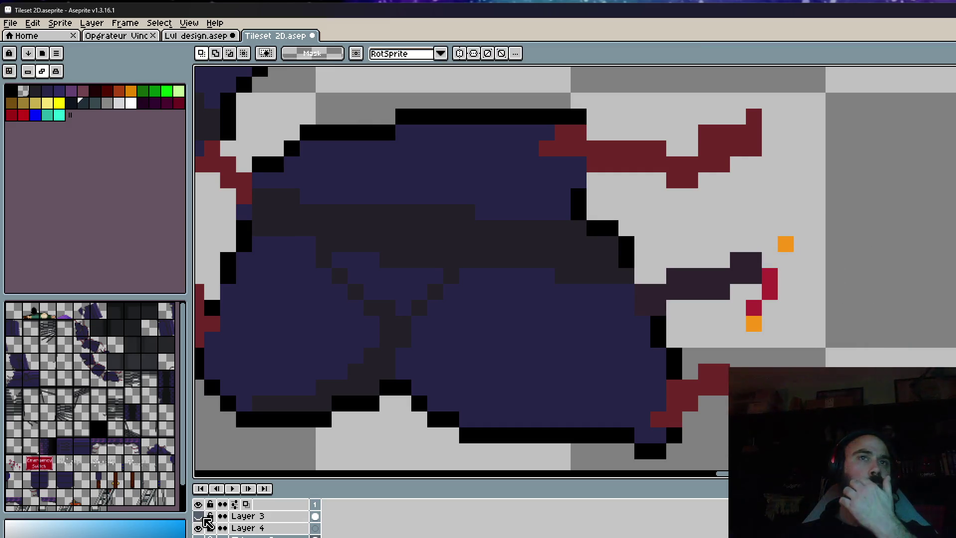
left_click(249, 516)
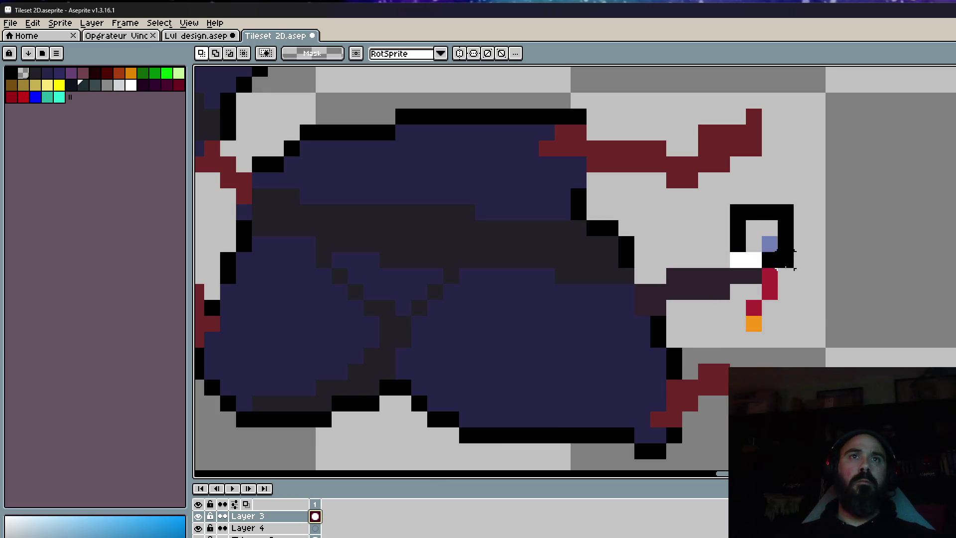
left_click_drag(727, 202, 828, 317)
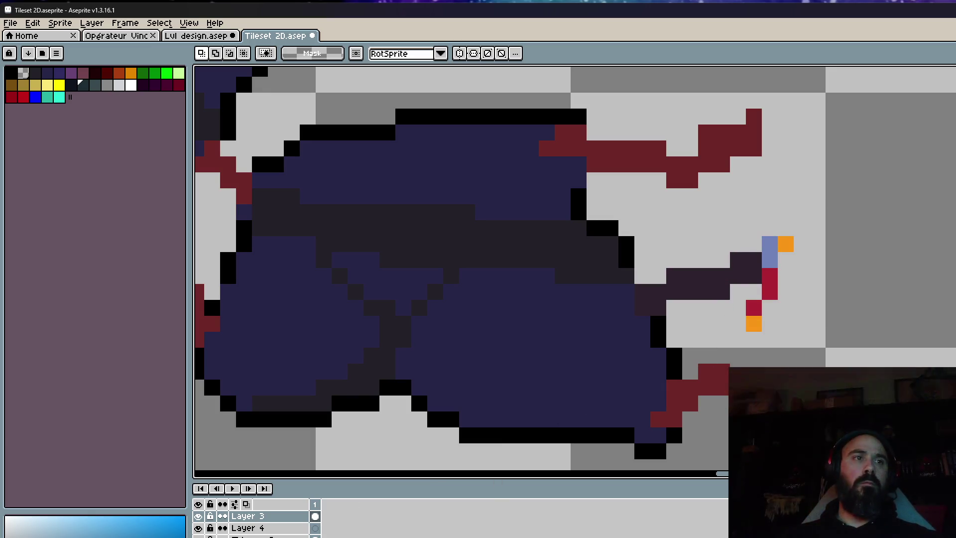
key("ctrl+v")
key("Return")
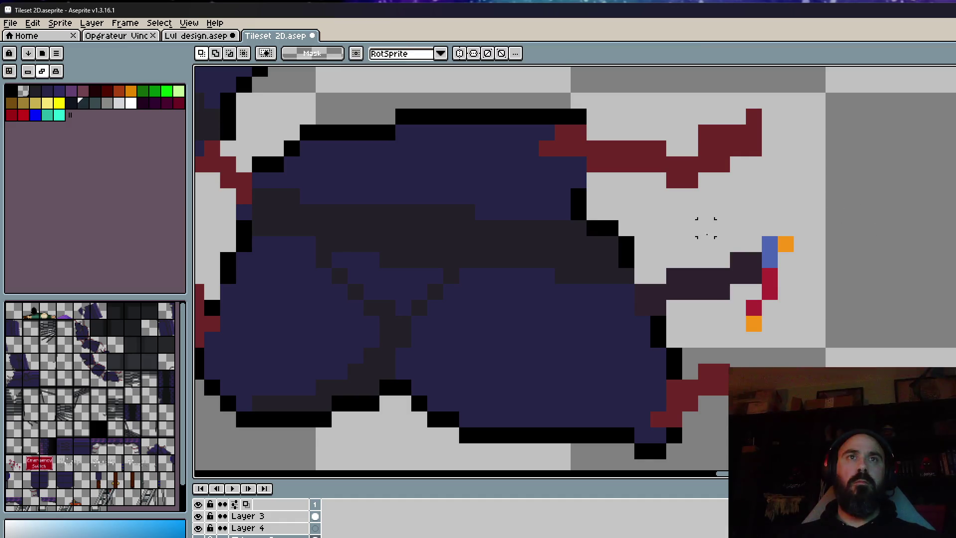
left_click_drag(647, 233, 860, 334)
scroll(774, 288, "down", 2)
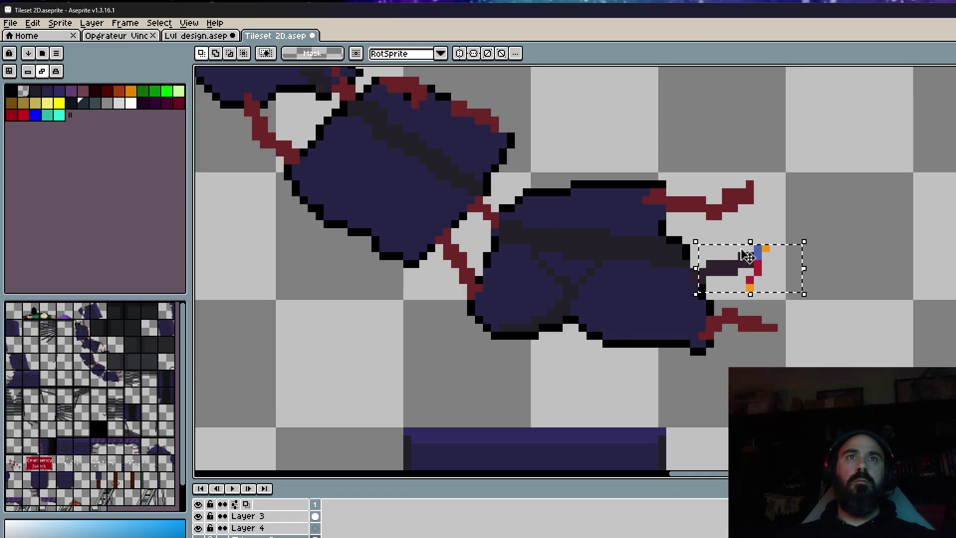
scroll(787, 290, "up", 1)
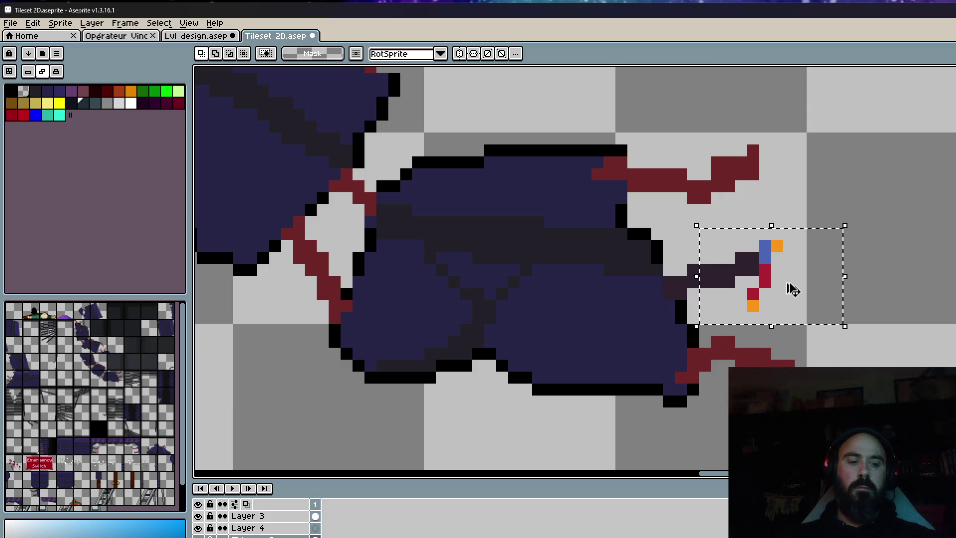
key("ctrl+d")
left_click(216, 36)
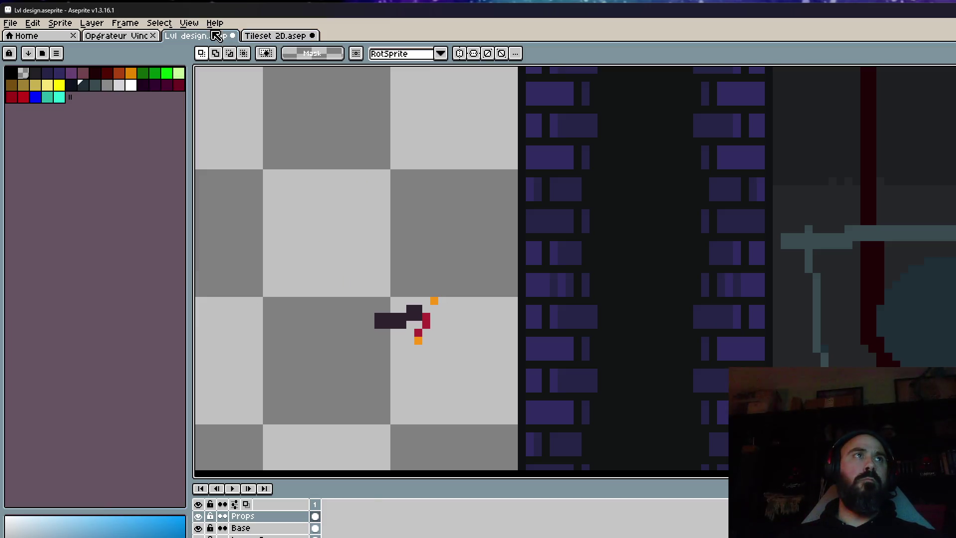
key("ctrl+b")
key("ctrl+v")
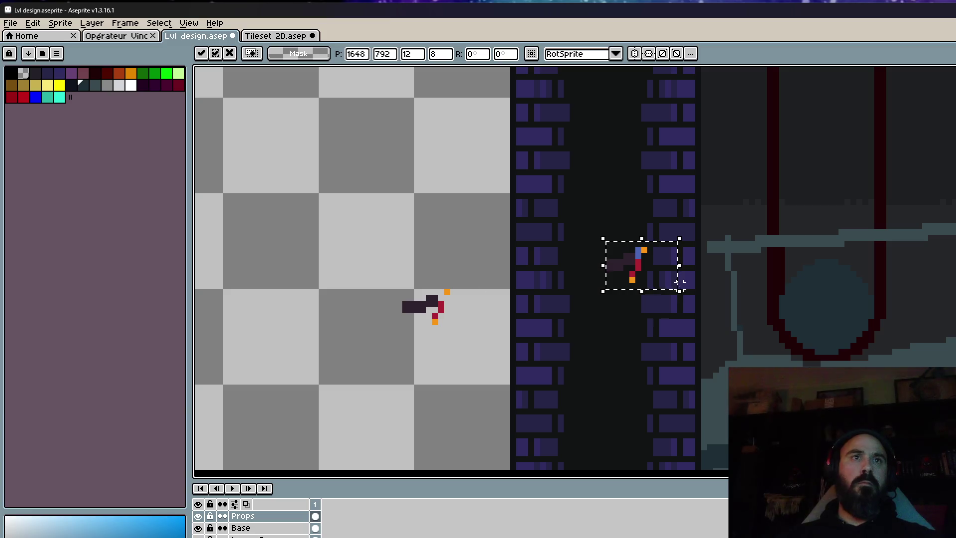
mouse_move(642, 264)
left_mouse_down()
mouse_move(435, 308)
mouse_move(451, 314)
left_mouse_up()
scroll(434, 319, "up", 2)
key("Return")
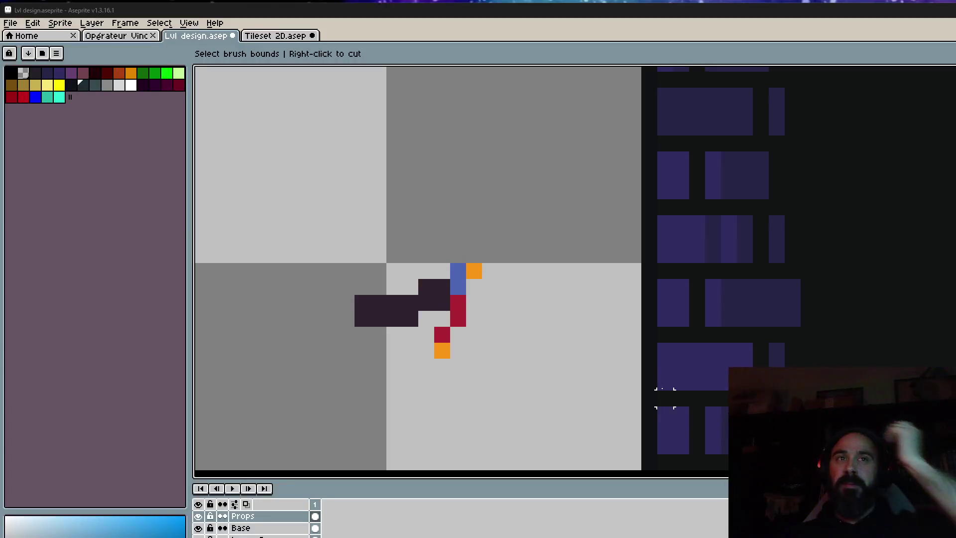
scroll(665, 349, "down", 4)
scroll(670, 319, "down", 4)
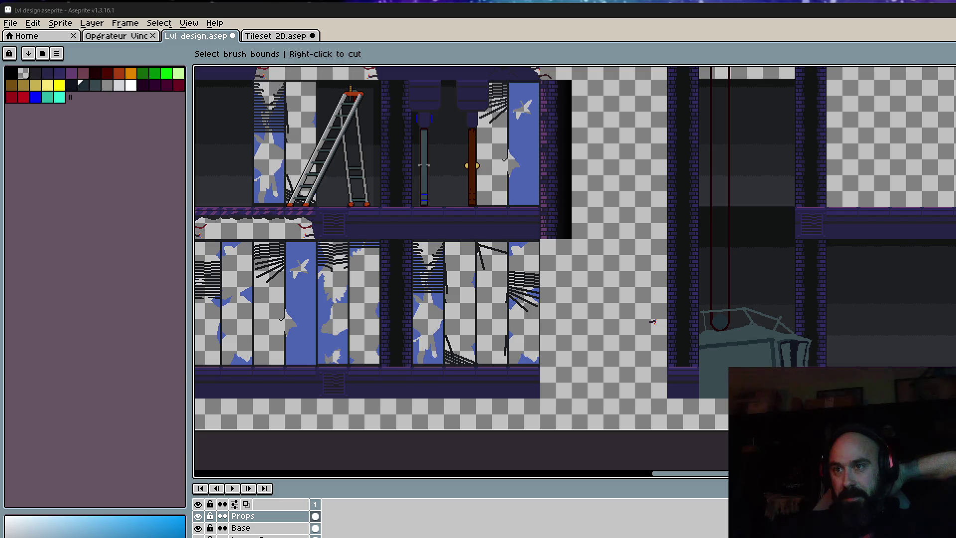
scroll(797, 364, "up", 3)
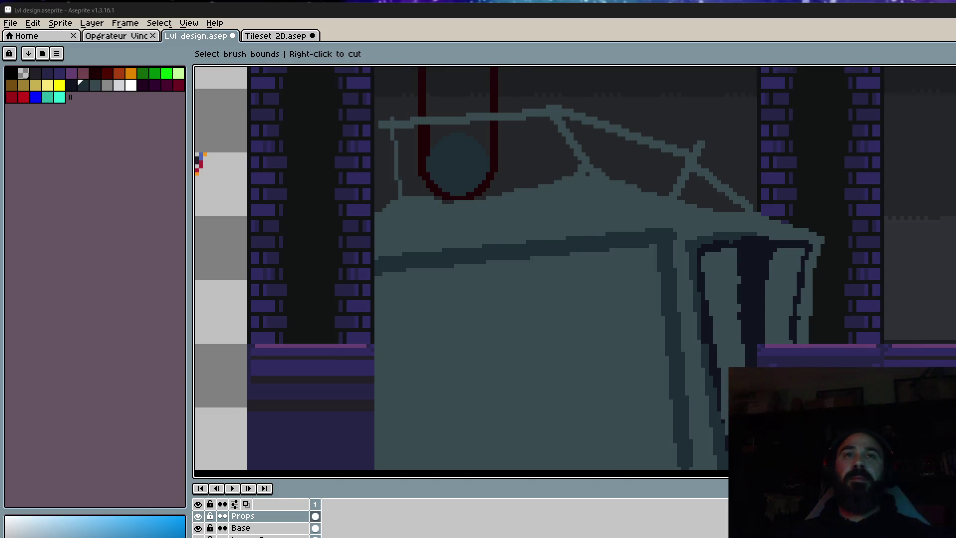
scroll(600, 195, "down", 1)
left_click_drag(563, 202, 564, 277)
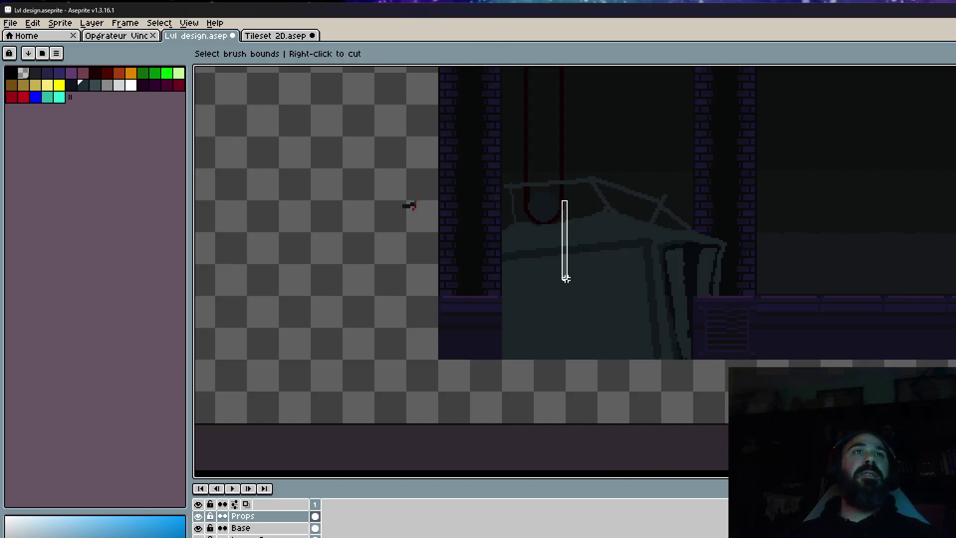
scroll(398, 201, "up", 1)
key("Escape")
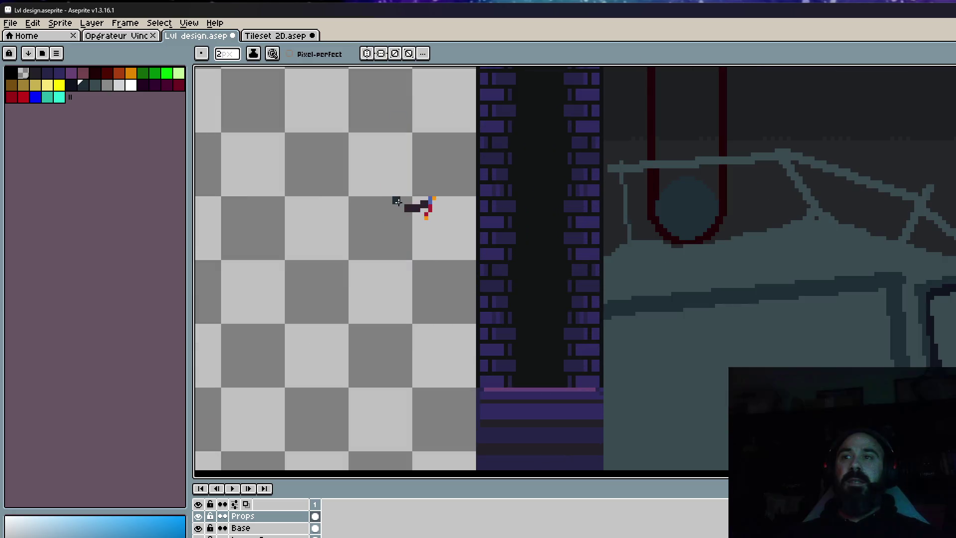
scroll(397, 201, "down", 2)
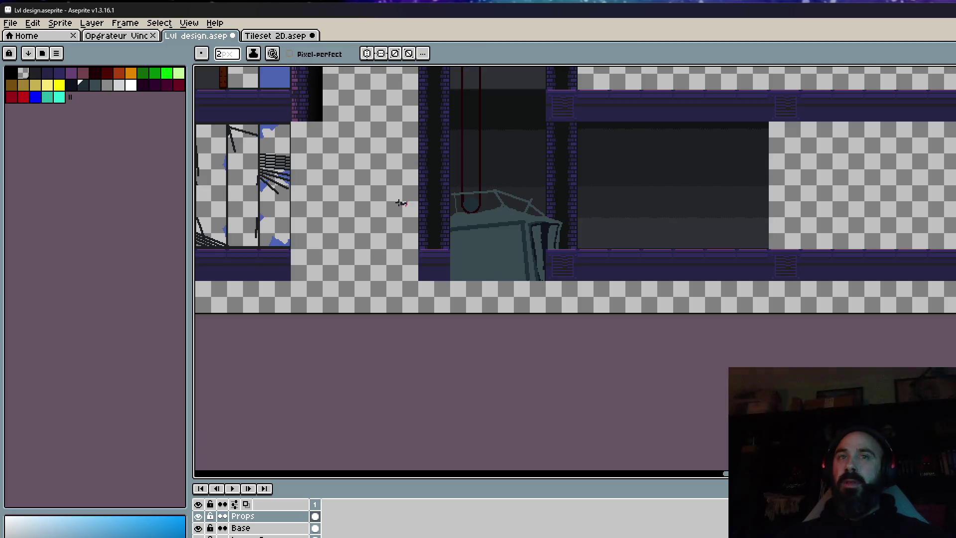
left_click_drag(396, 202, 448, 267)
scroll(503, 270, "up", 2)
scroll(609, 285, "down", 1)
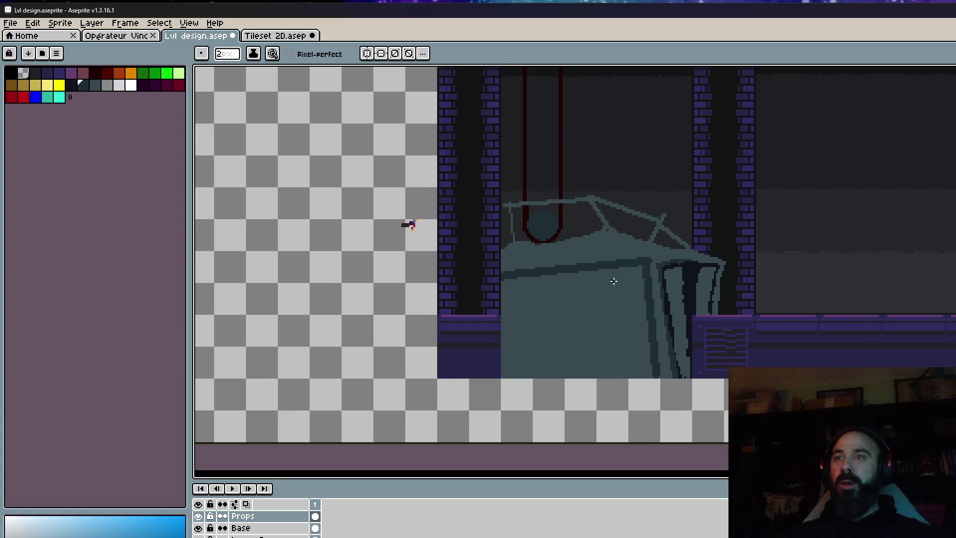
scroll(676, 325, "up", 1)
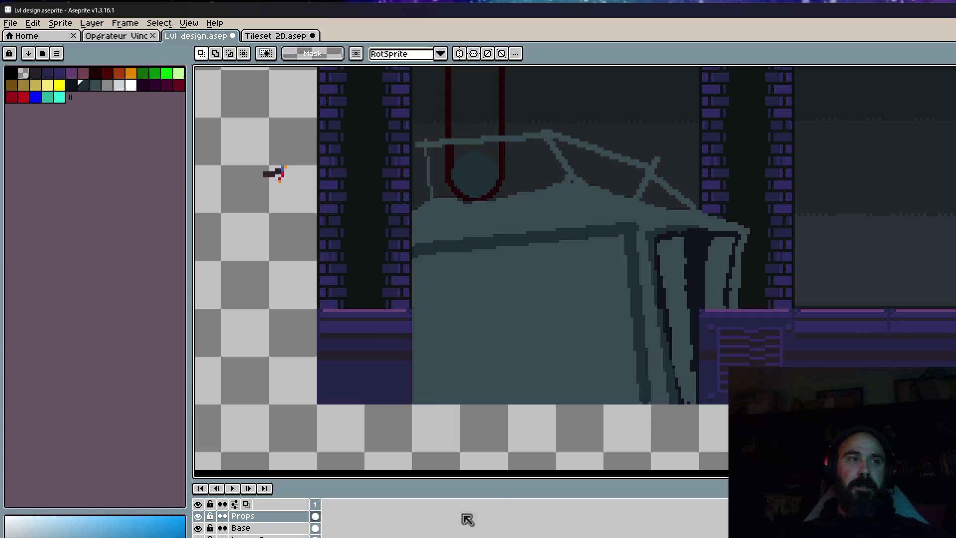
On the Base layer, marquee-select the right part of the purple floor ledge.
left_click(269, 528)
left_click_drag(693, 386, 374, 341)
scroll(374, 340, "down", 4)
scroll(817, 324, "up", 2)
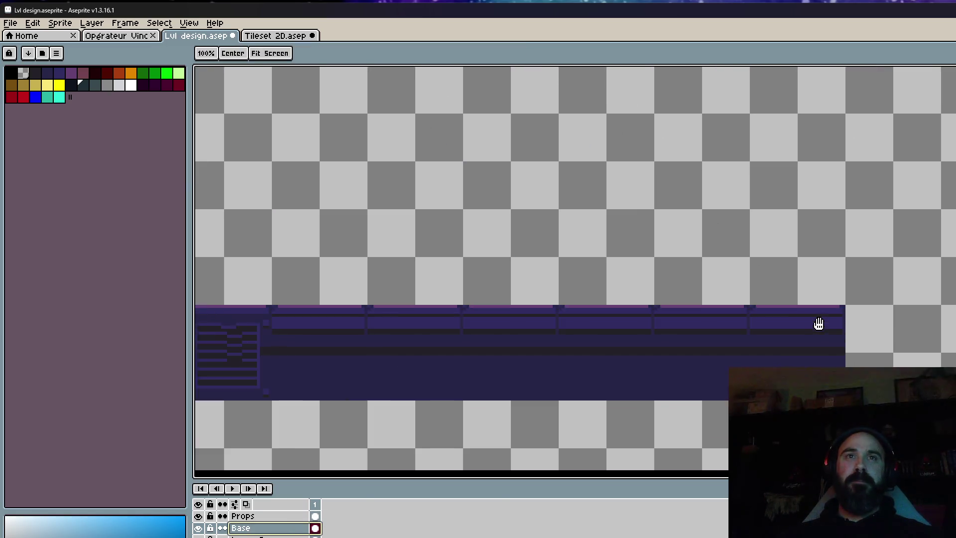
key("m")
mouse_move(854, 297)
left_mouse_down()
mouse_move(575, 356)
mouse_move(583, 374)
mouse_move(560, 371)
left_mouse_up()
Move the ledge piece left under the machine, nudge it one pixel, drop it, and hide Base.
scroll(582, 374, "up", 2)
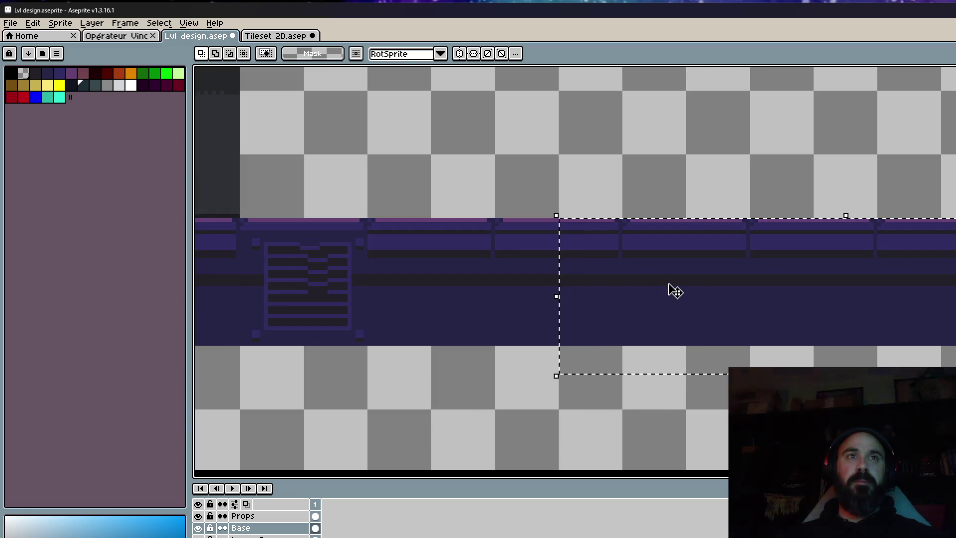
mouse_move(672, 288)
left_mouse_down()
mouse_move(196, 365)
mouse_move(939, 326)
mouse_move(933, 335)
mouse_move(759, 327)
mouse_move(698, 309)
mouse_move(420, 309)
mouse_move(604, 305)
mouse_move(656, 286)
mouse_move(688, 292)
mouse_move(680, 290)
left_mouse_up()
scroll(195, 364, "down", 1)
scroll(734, 271, "up", 2)
scroll(648, 293, "down", 2)
scroll(296, 284, "up", 2)
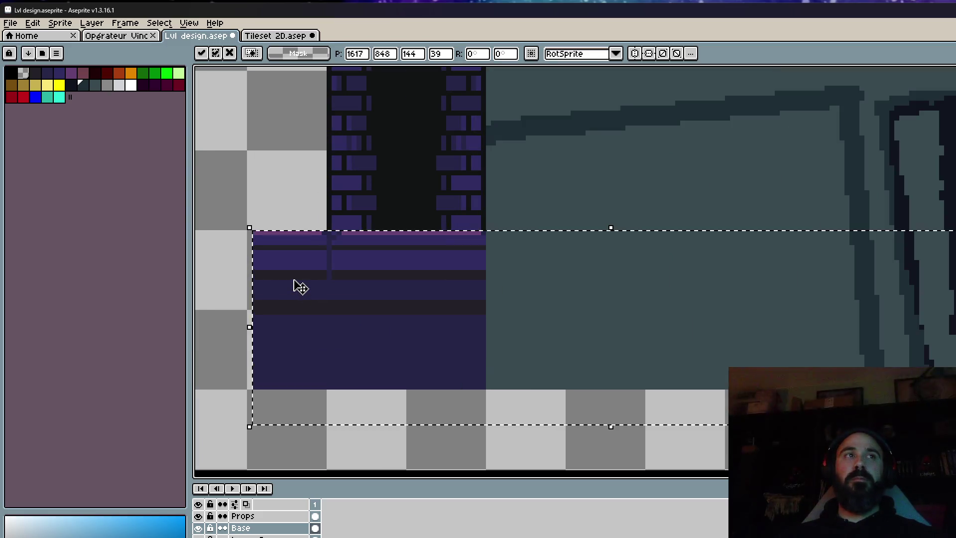
left_click_drag(297, 284, 294, 284)
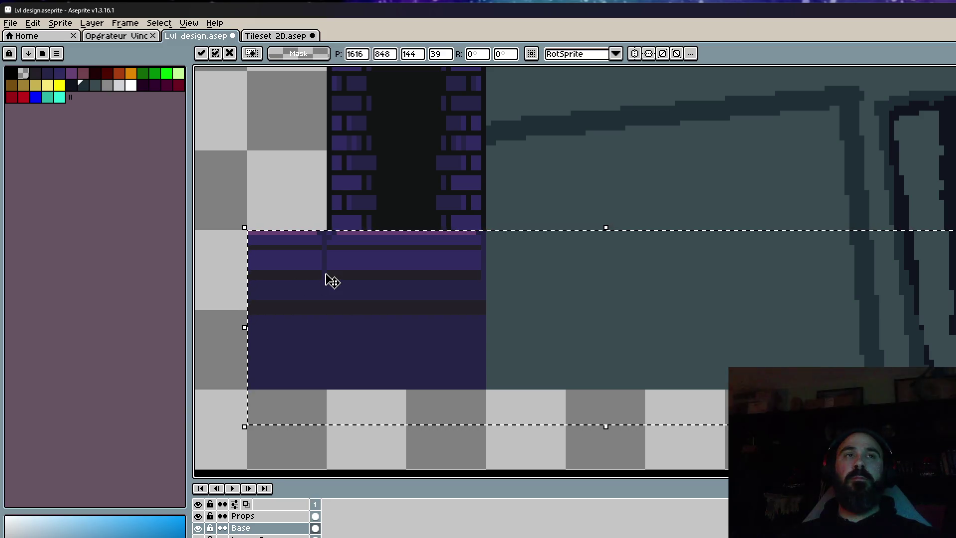
scroll(326, 279, "down", 2)
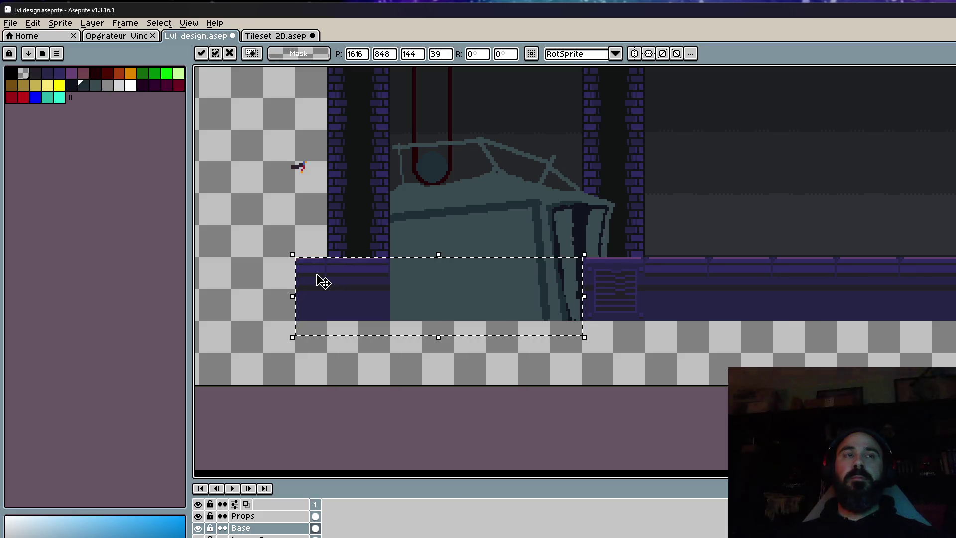
key("ctrl+d")
left_click(199, 528)
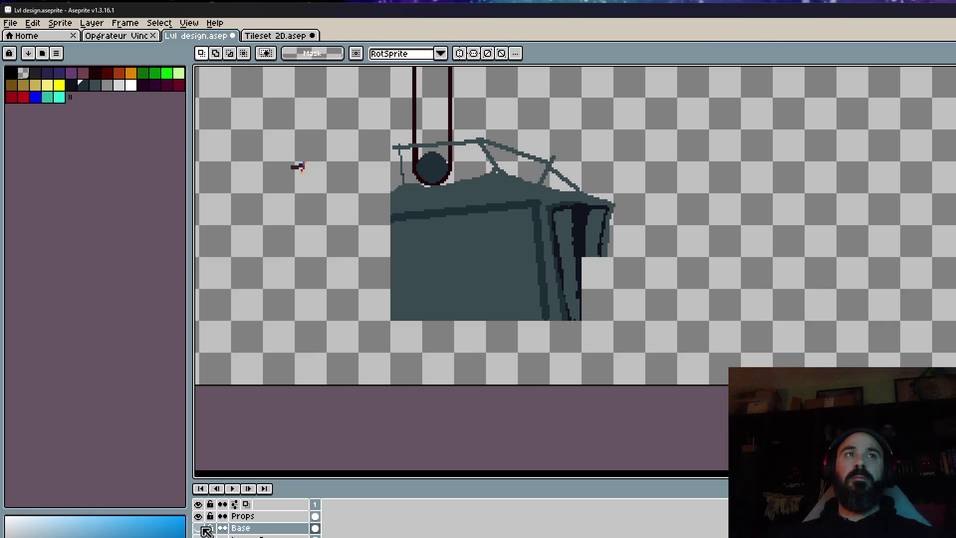
left_click(199, 528)
scroll(394, 273, "down", 3)
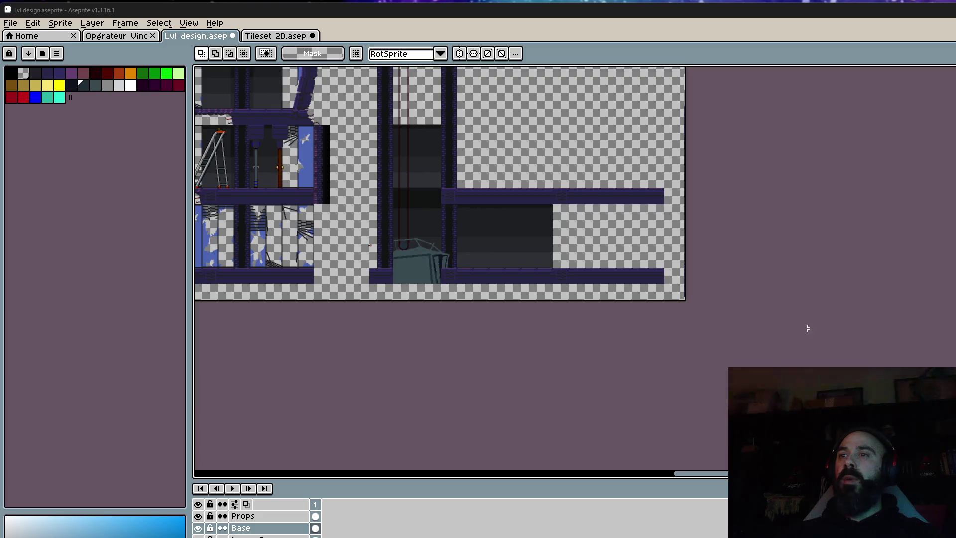
scroll(777, 319, "down", 2)
scroll(707, 293, "up", 2)
scroll(538, 269, "up", 3)
scroll(479, 283, "down", 3)
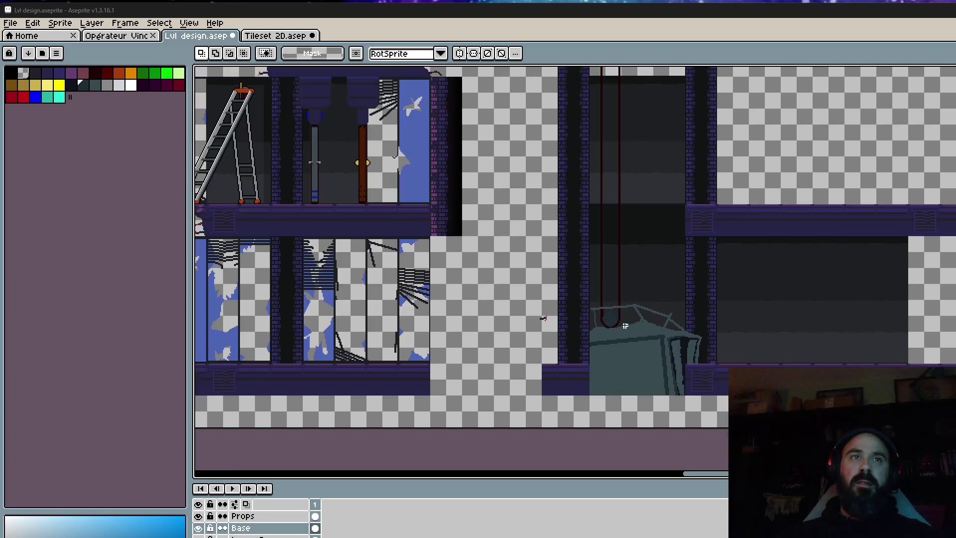
scroll(597, 252, "up", 3)
left_click_drag(597, 252, 591, 288)
scroll(586, 271, "down", 3)
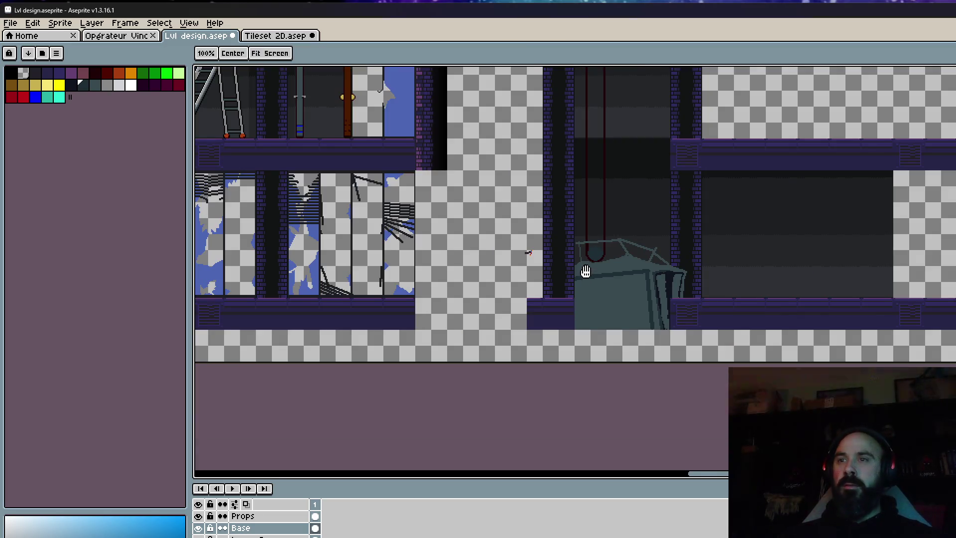
scroll(585, 272, "up", 1)
scroll(586, 271, "up", 1)
scroll(585, 271, "down", 2)
scroll(585, 272, "up", 1)
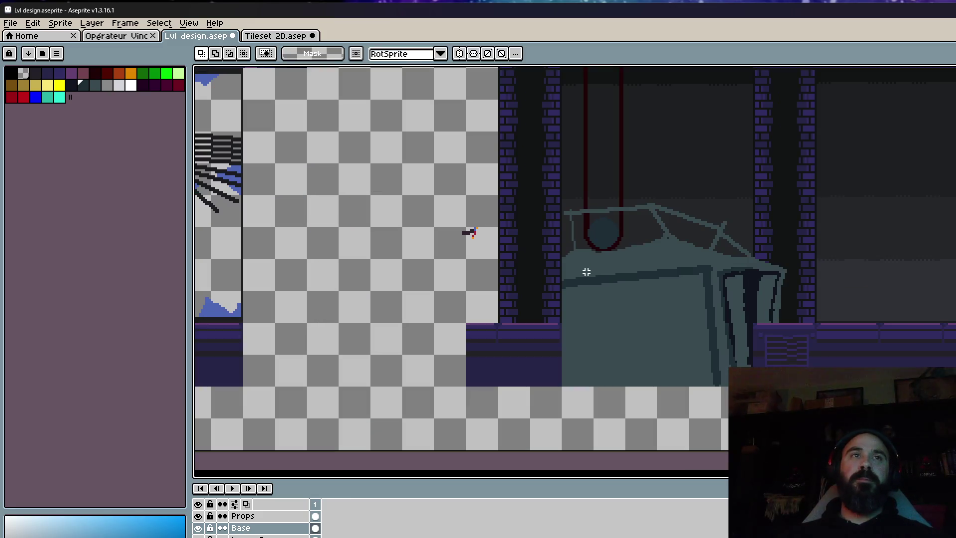
With the Pencil on the Props layer, draw the machine's grey diagonal left edge across the bricks.
scroll(585, 271, "up", 1)
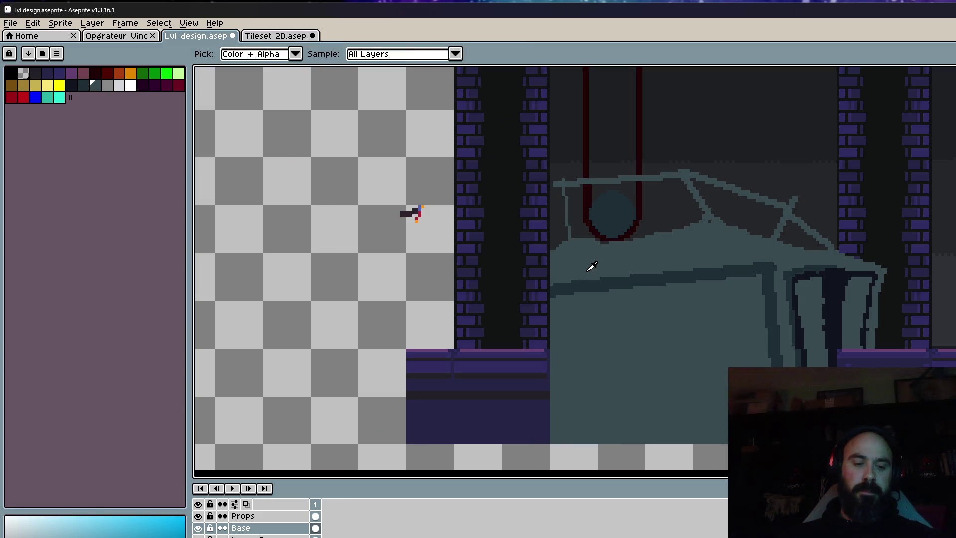
key("b")
scroll(549, 272, "up", 2)
left_click_drag(501, 273, 558, 235)
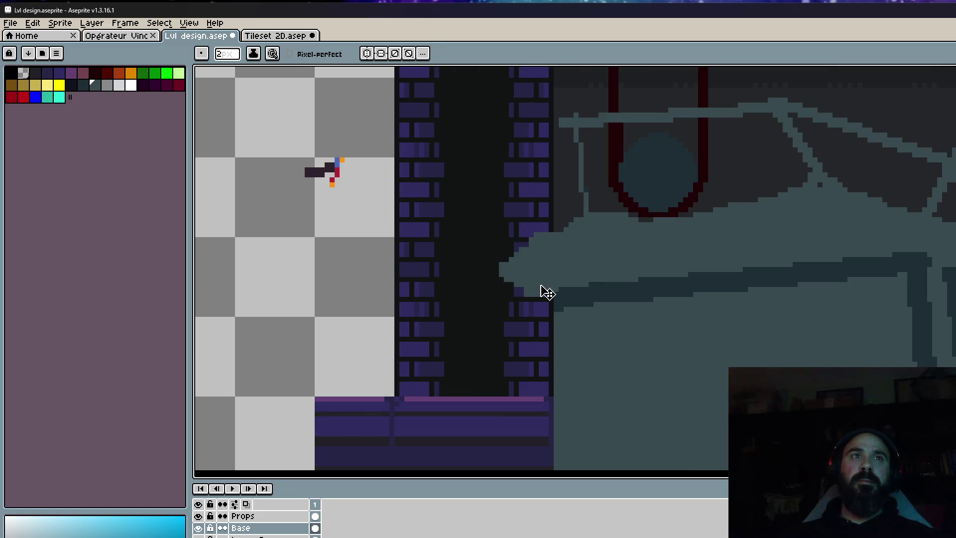
key("ctrl+z")
left_click(242, 516)
mouse_move(552, 234)
left_mouse_down()
mouse_move(490, 269)
mouse_move(562, 271)
mouse_move(519, 258)
mouse_move(482, 335)
mouse_move(490, 352)
left_mouse_up()
scroll(495, 239, "down", 1)
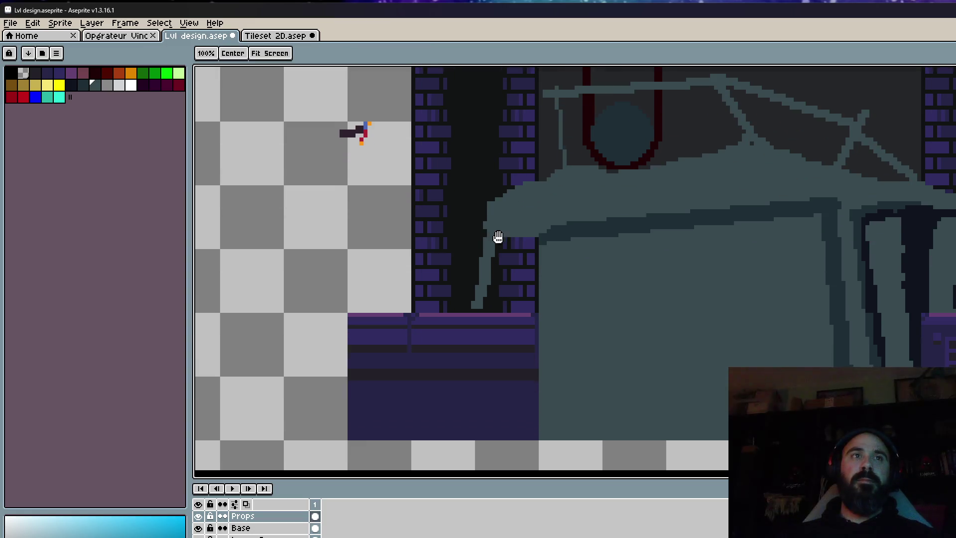
scroll(489, 241, "down", 1)
scroll(455, 246, "up", 2)
left_click_drag(448, 241, 528, 318)
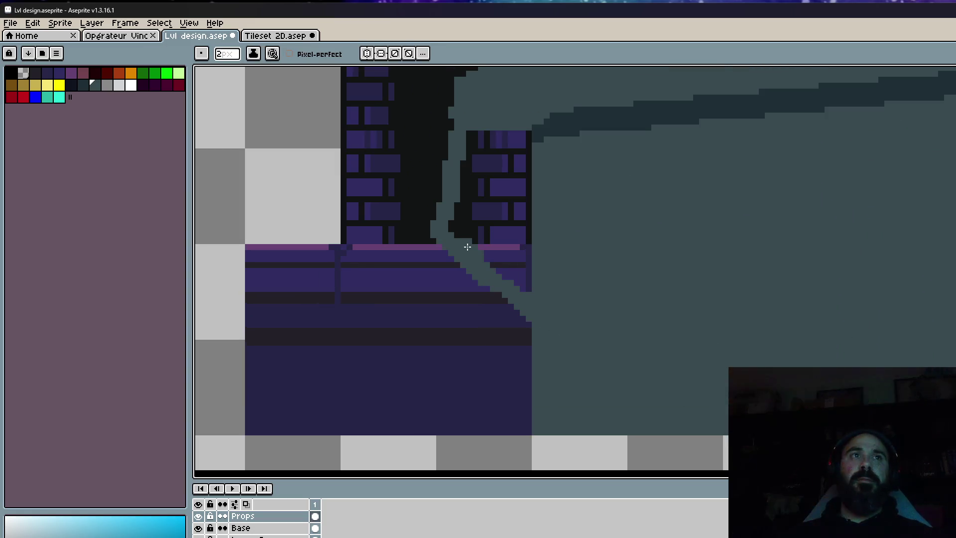
key("ctrl+z")
key("ctrl+z")
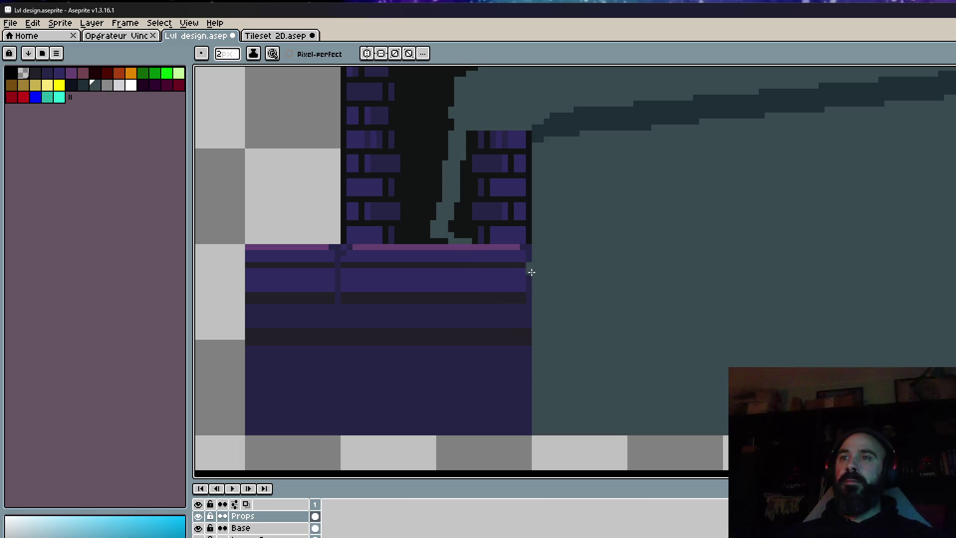
Paint grey-green over the brick columns and fill the ledge corner notch with dark purple.
left_click_drag(490, 240, 527, 243)
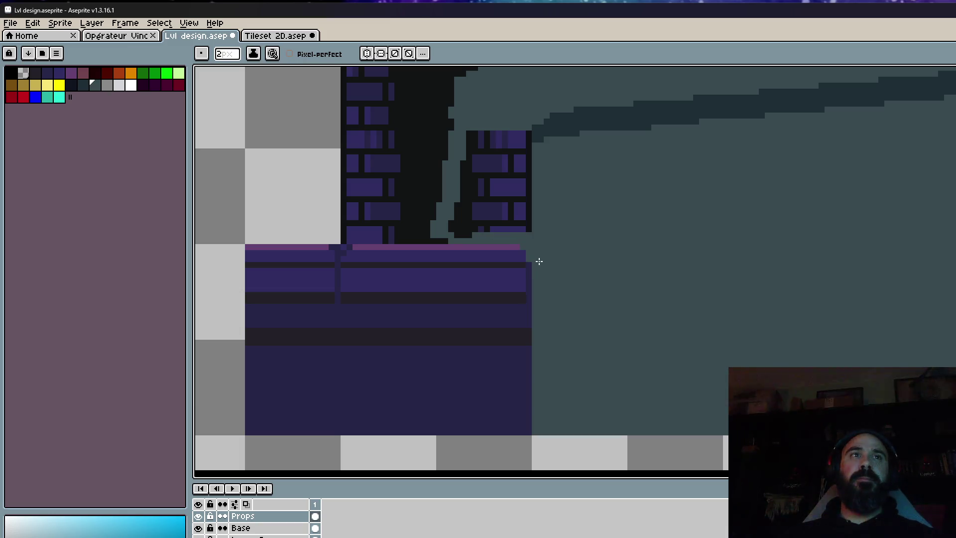
left_click(527, 256)
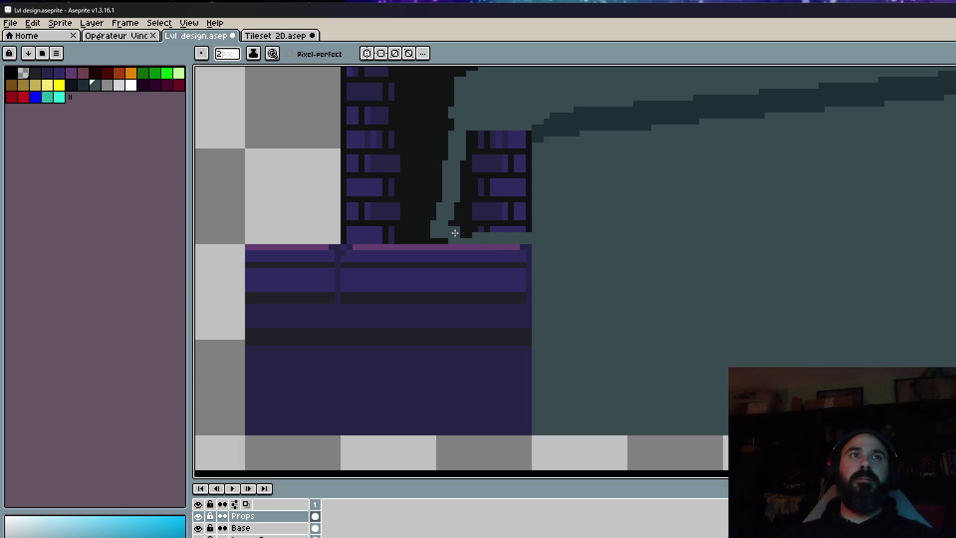
mouse_move(467, 229)
left_mouse_down()
mouse_move(450, 194)
mouse_move(482, 156)
mouse_move(525, 141)
mouse_move(533, 216)
mouse_move(497, 164)
mouse_move(513, 187)
mouse_move(500, 223)
left_mouse_up()
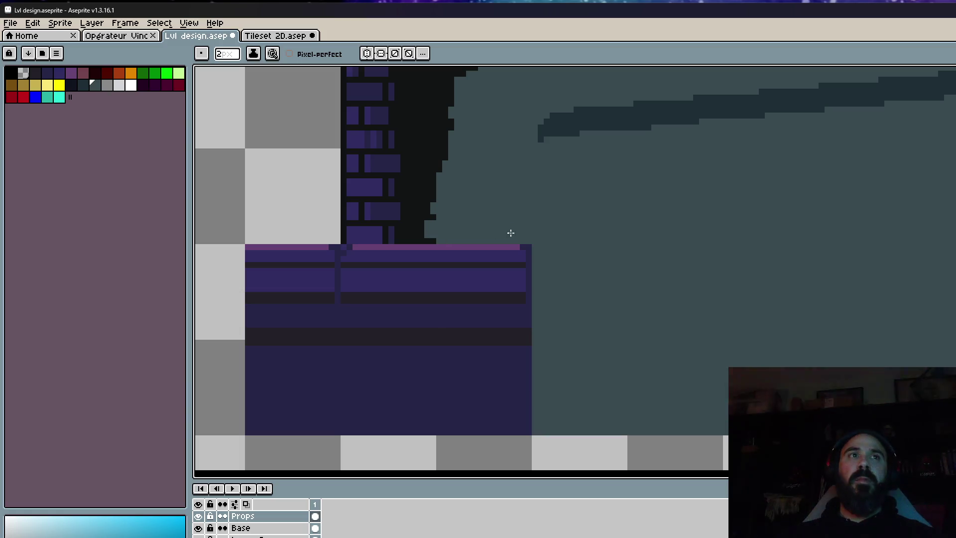
scroll(464, 178, "down", 4)
scroll(571, 183, "down", 2)
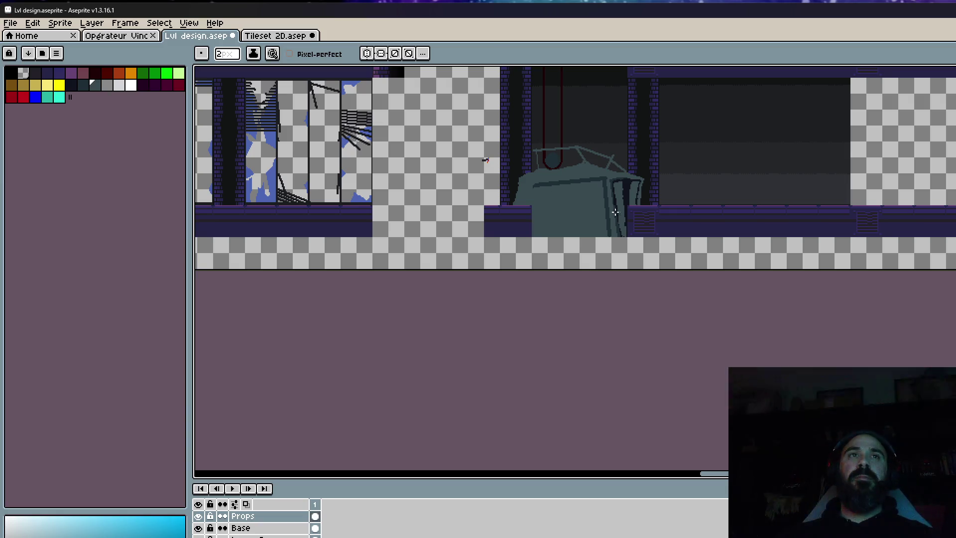
scroll(622, 210, "up", 3)
key("i")
scroll(507, 181, "up", 2)
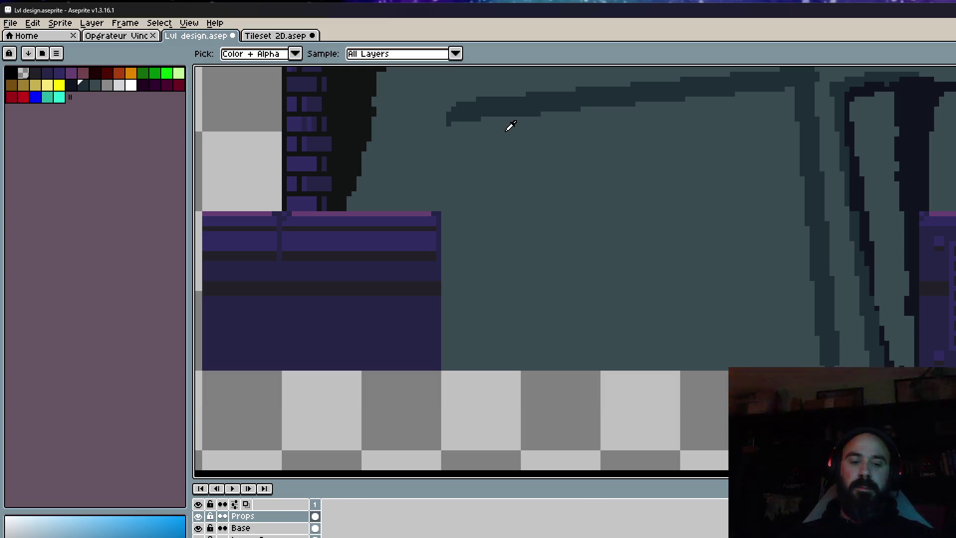
key("b")
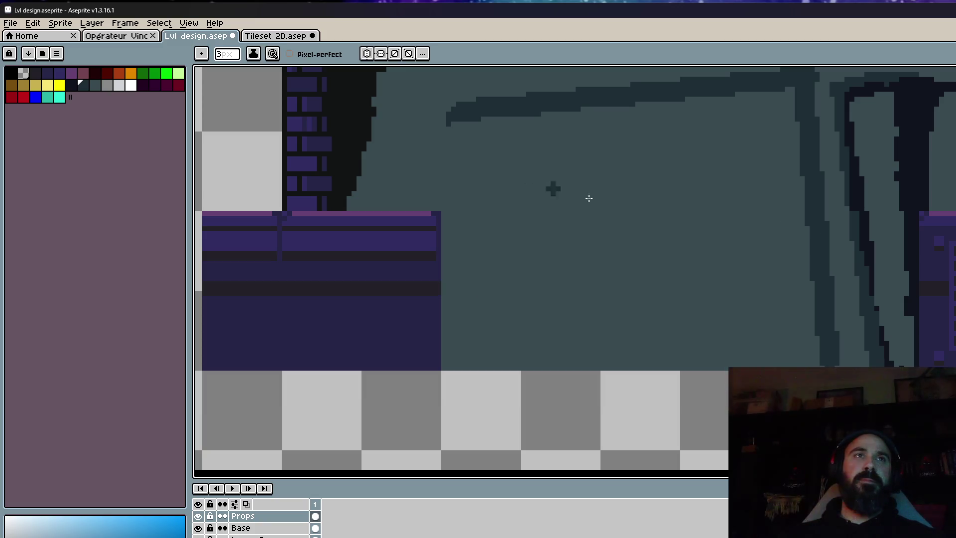
key("l")
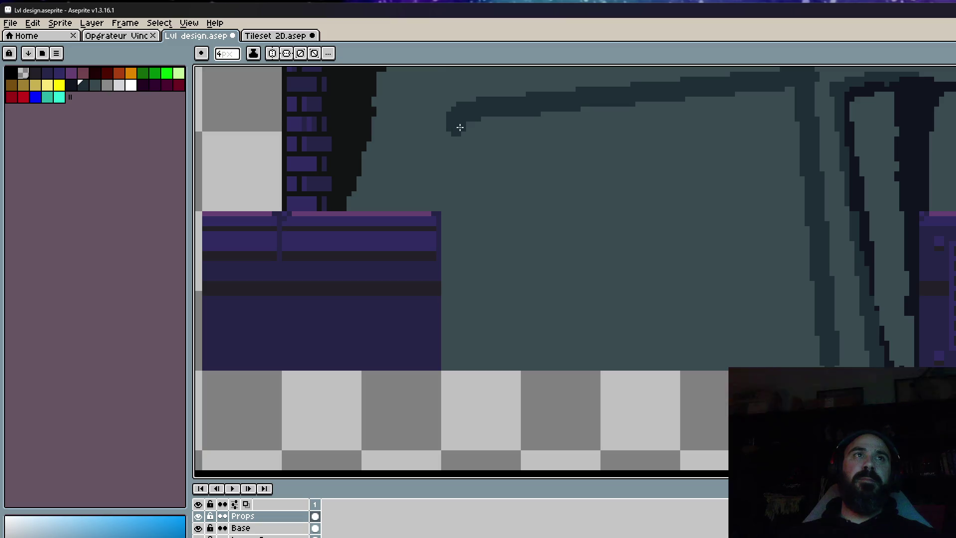